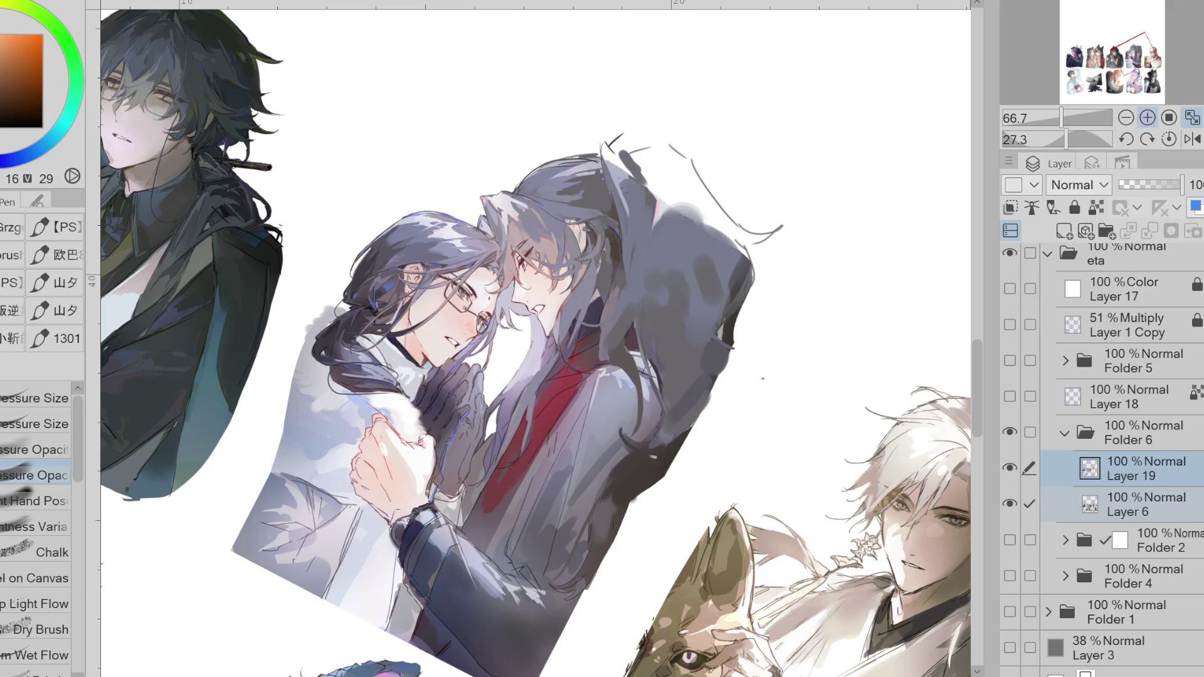
# - Unmirror the canvas view, reset its rotation to 0 and zoom in on the embracing couple
pyautogui.click(1192, 139)
pyautogui.scroll(-2, 726, 144)
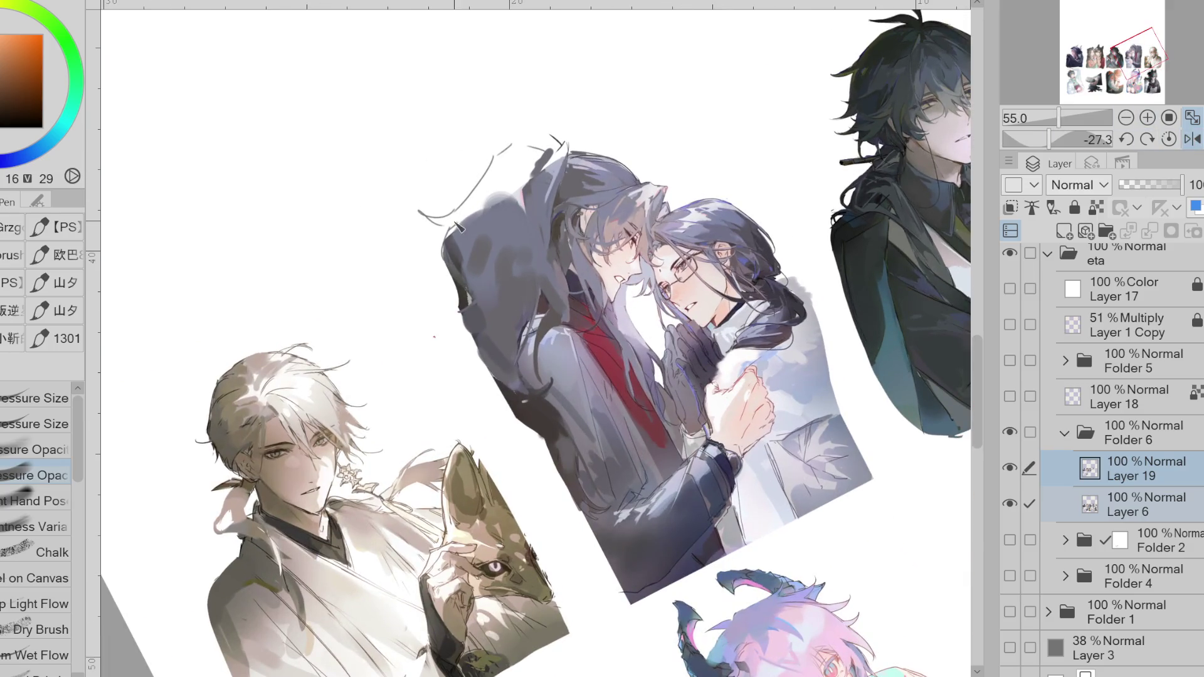
pyautogui.hotkey('ctrl', '@')
pyautogui.scroll(-1, 671, 257)
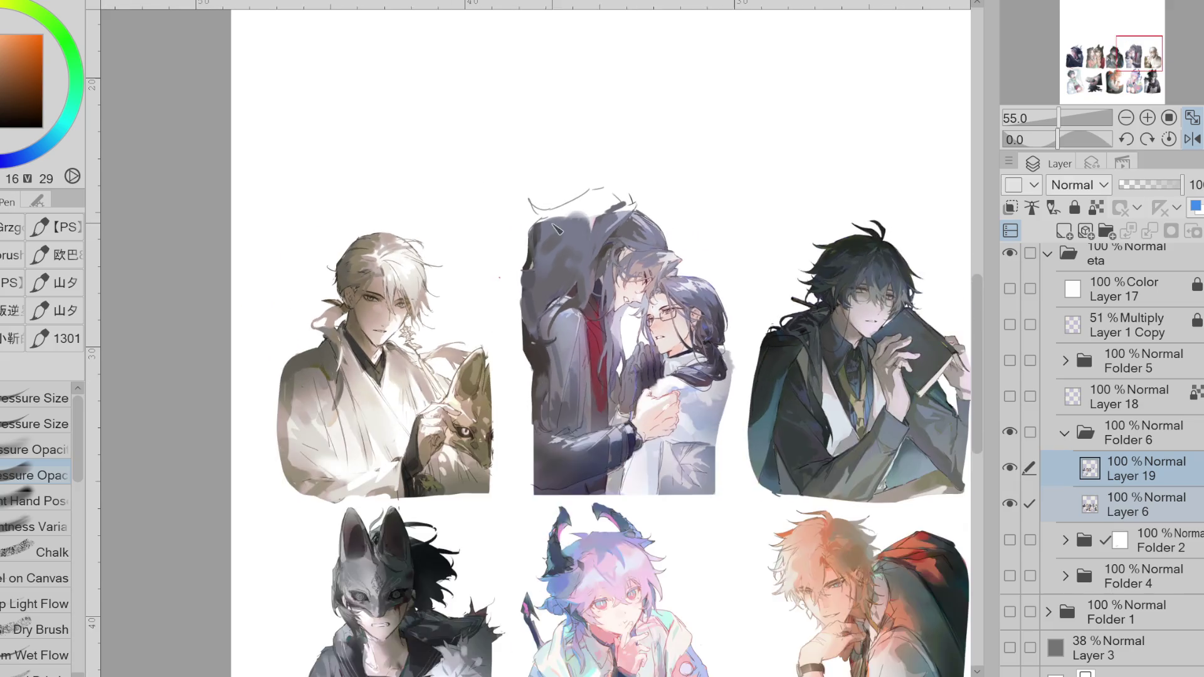
pyautogui.scroll(3, 671, 257)
pyautogui.scroll(-2, 672, 259)
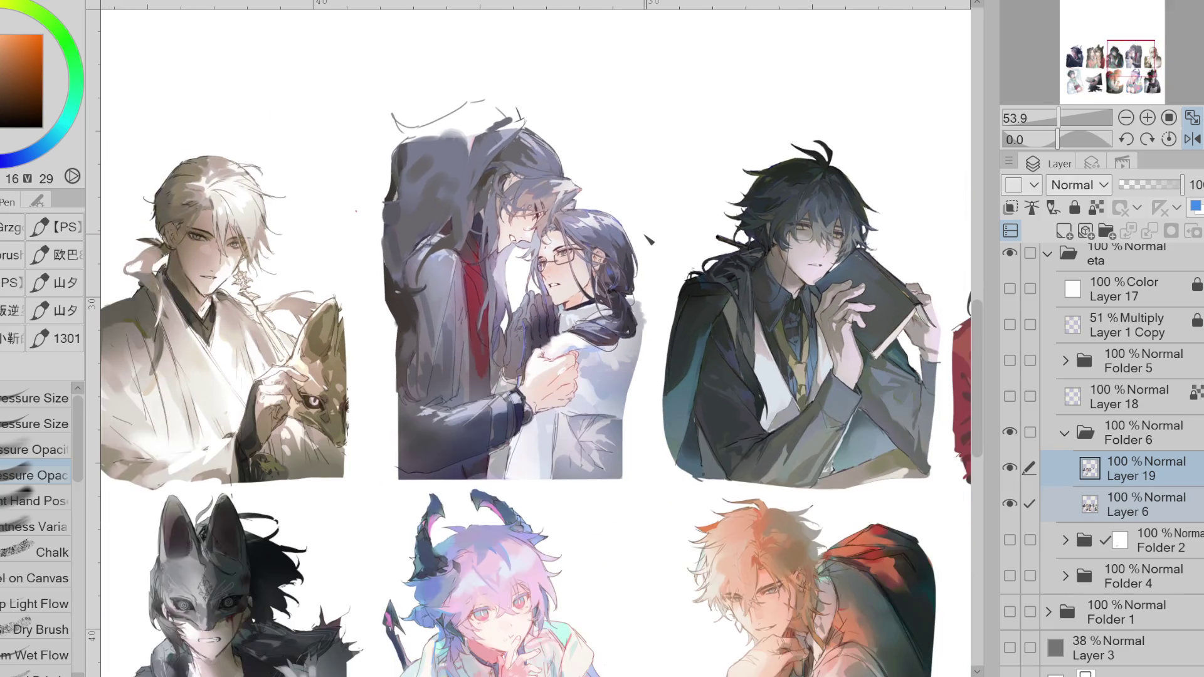
pyautogui.scroll(3, 714, 257)
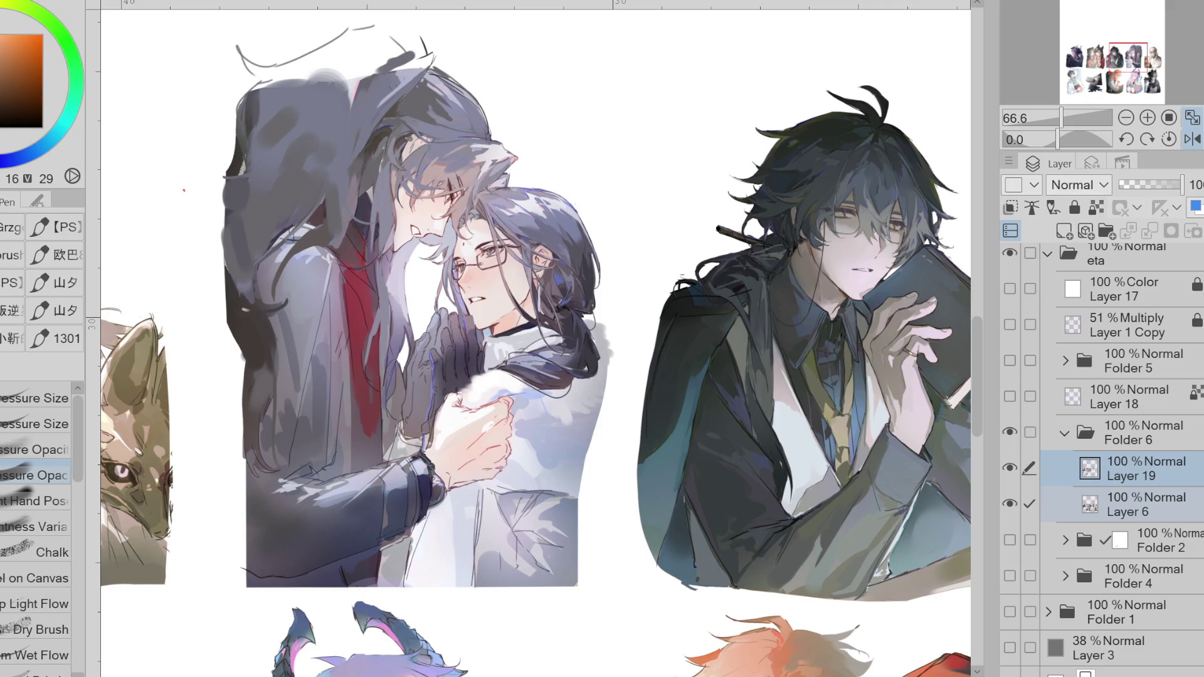
# - Sample warm, blue-violet and orange-brown hair tones and shade the hair with the Pressure Size brush
pyautogui.keyDown('alt'); pyautogui.click(263, 285); pyautogui.keyUp('alt')
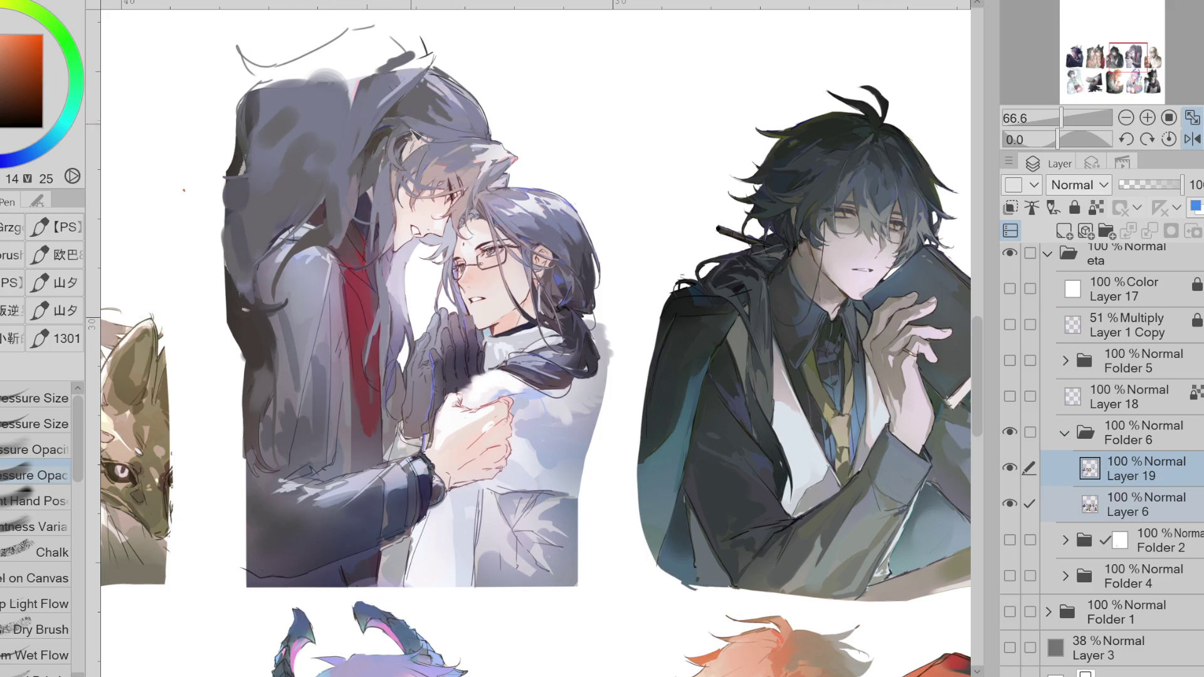
pyautogui.keyDown('alt'); pyautogui.click(389, 259); pyautogui.keyUp('alt')
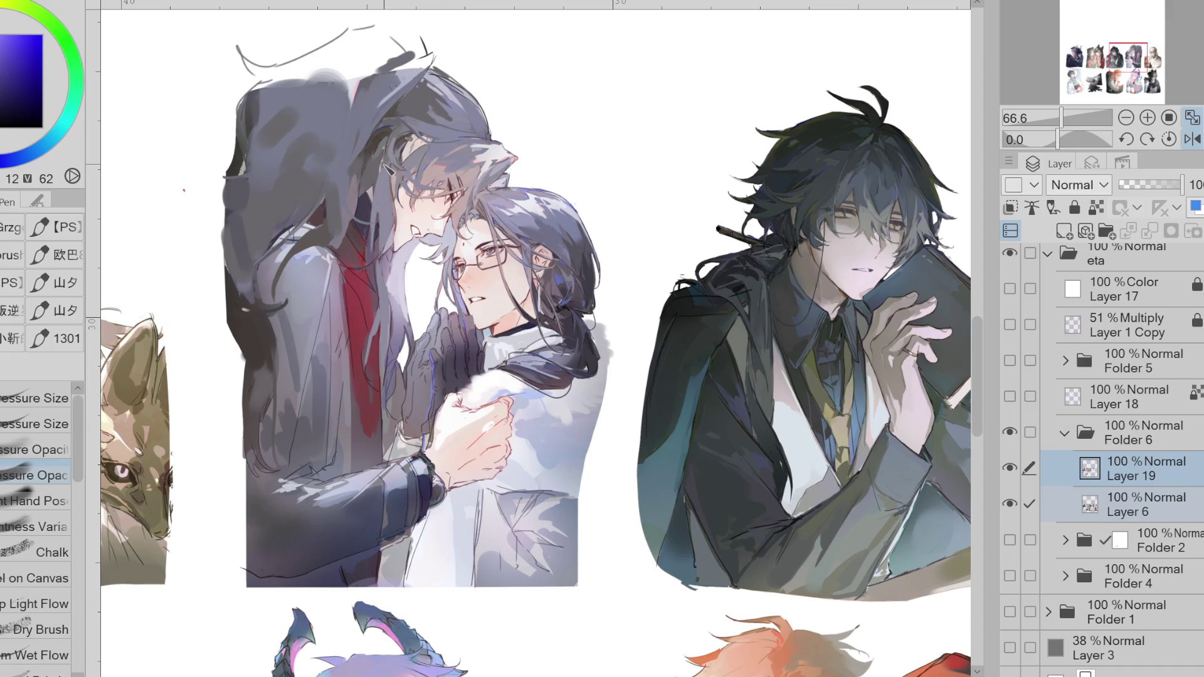
pyautogui.press('b')
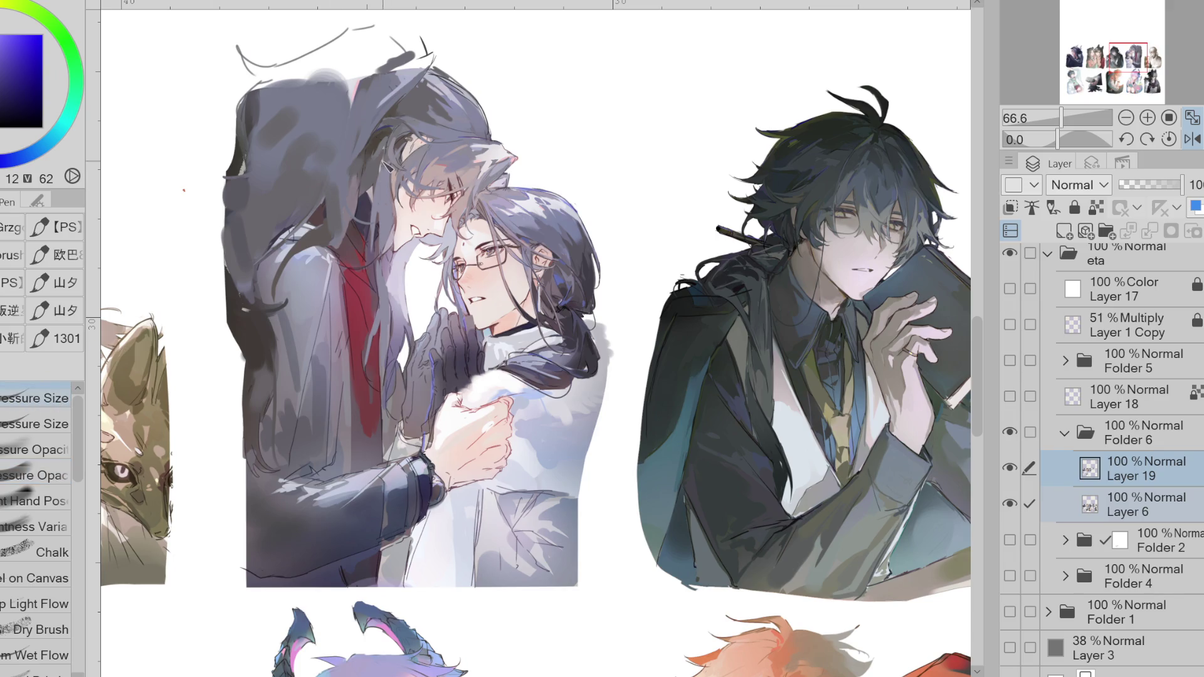
pyautogui.keyDown('alt'); pyautogui.click(384, 159); pyautogui.keyUp('alt')
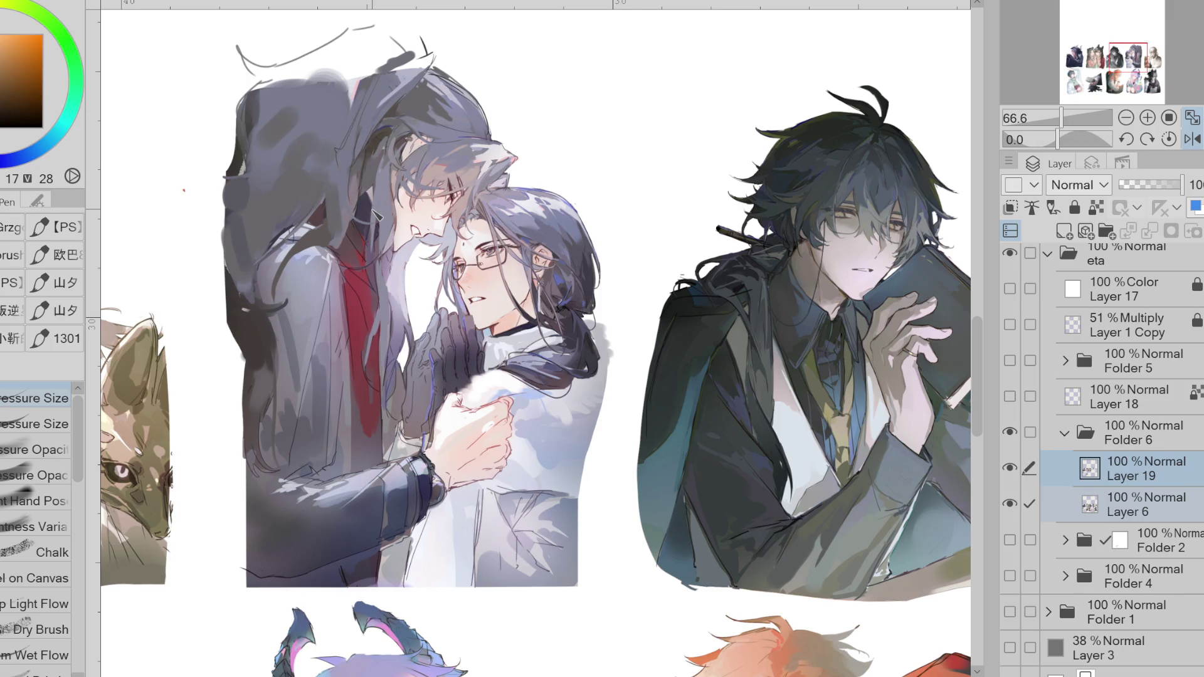
# - On the mirrored canvas, blend magenta, purple, grey-blue and dark orange shading into the hair, then unmirror it
pyautogui.press('h')
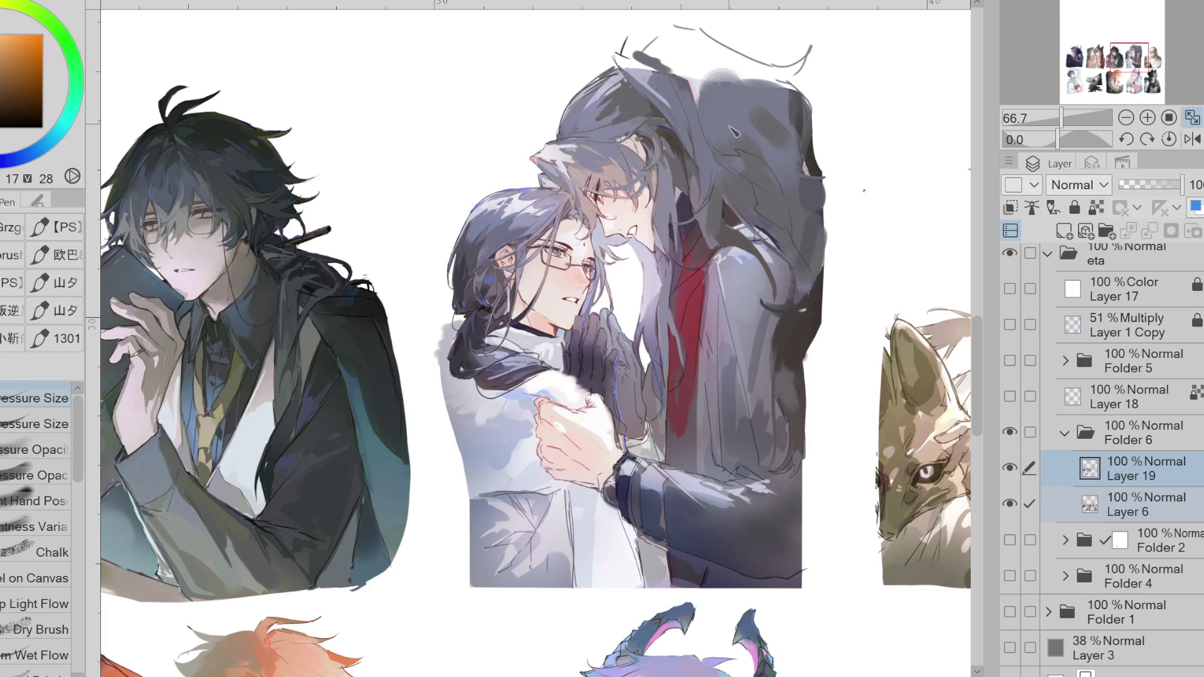
pyautogui.keyDown('alt'); pyautogui.click(797, 117); pyautogui.keyUp('alt')
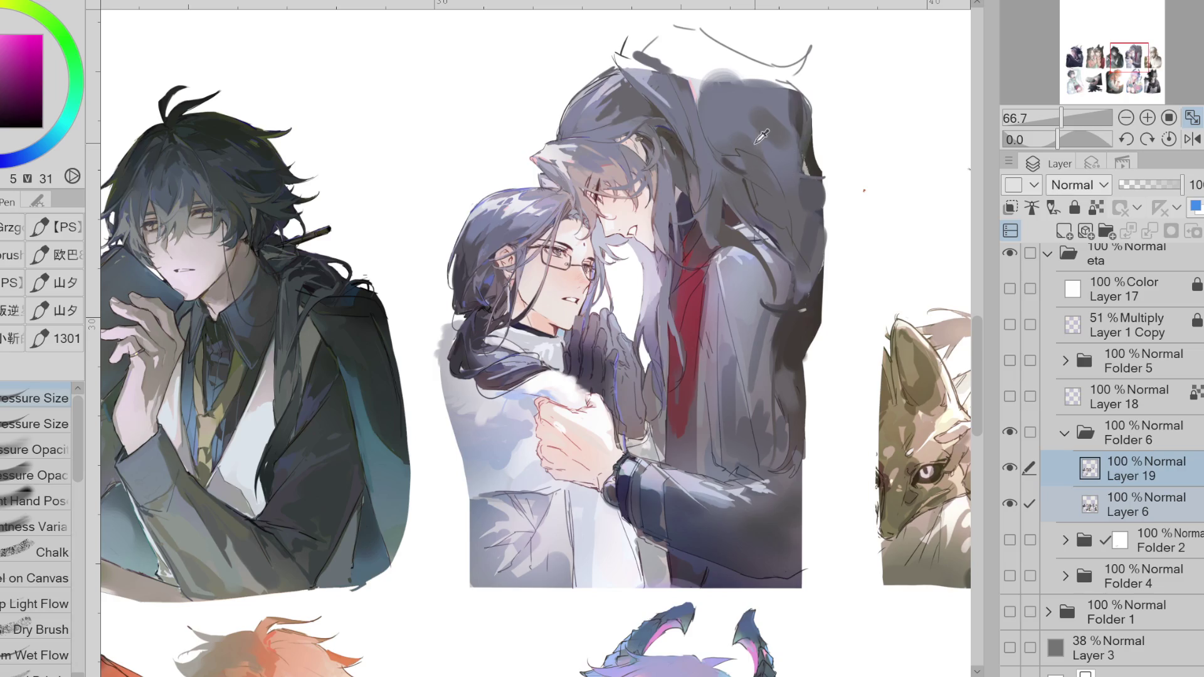
pyautogui.keyDown('alt'); pyautogui.click(735, 166); pyautogui.keyUp('alt')
pyautogui.keyDown('alt'); pyautogui.click(752, 164); pyautogui.keyUp('alt')
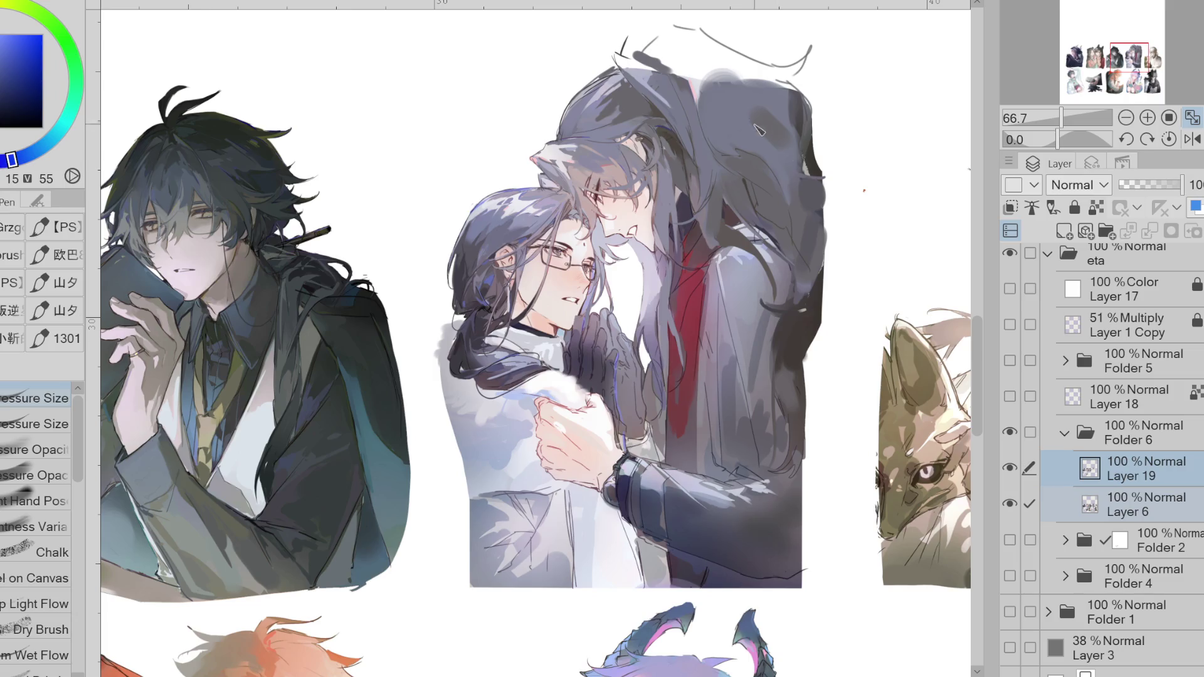
pyautogui.keyDown('alt'); pyautogui.click(765, 148); pyautogui.keyUp('alt')
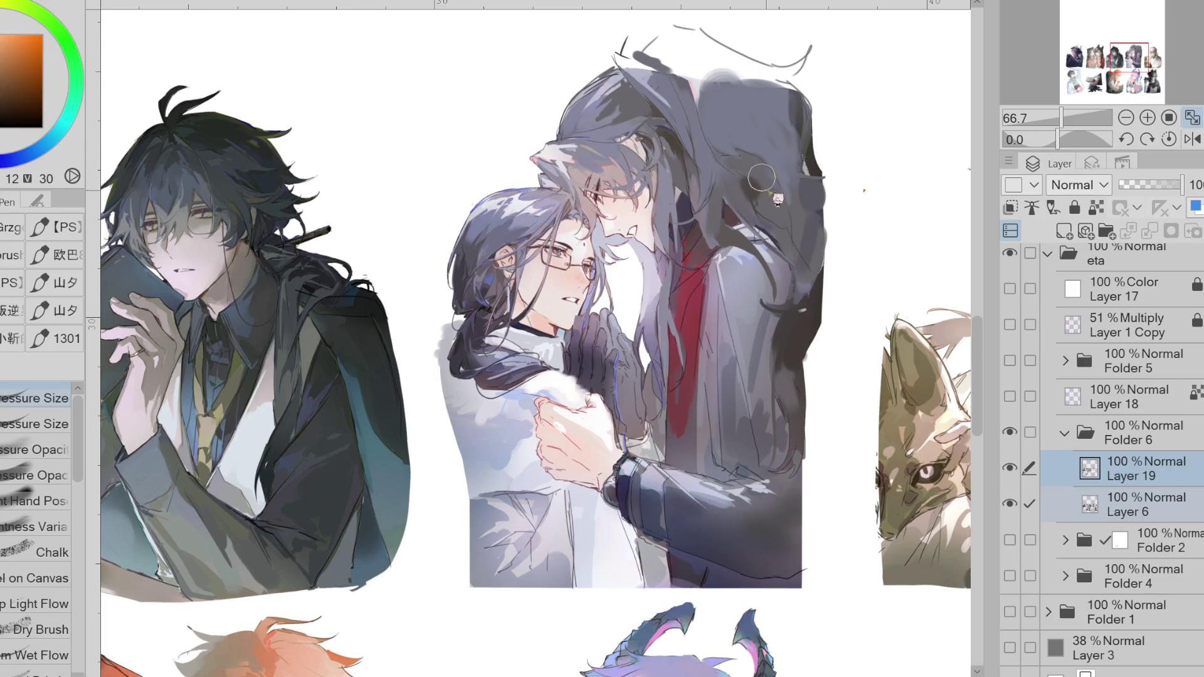
pyautogui.click(1192, 138)
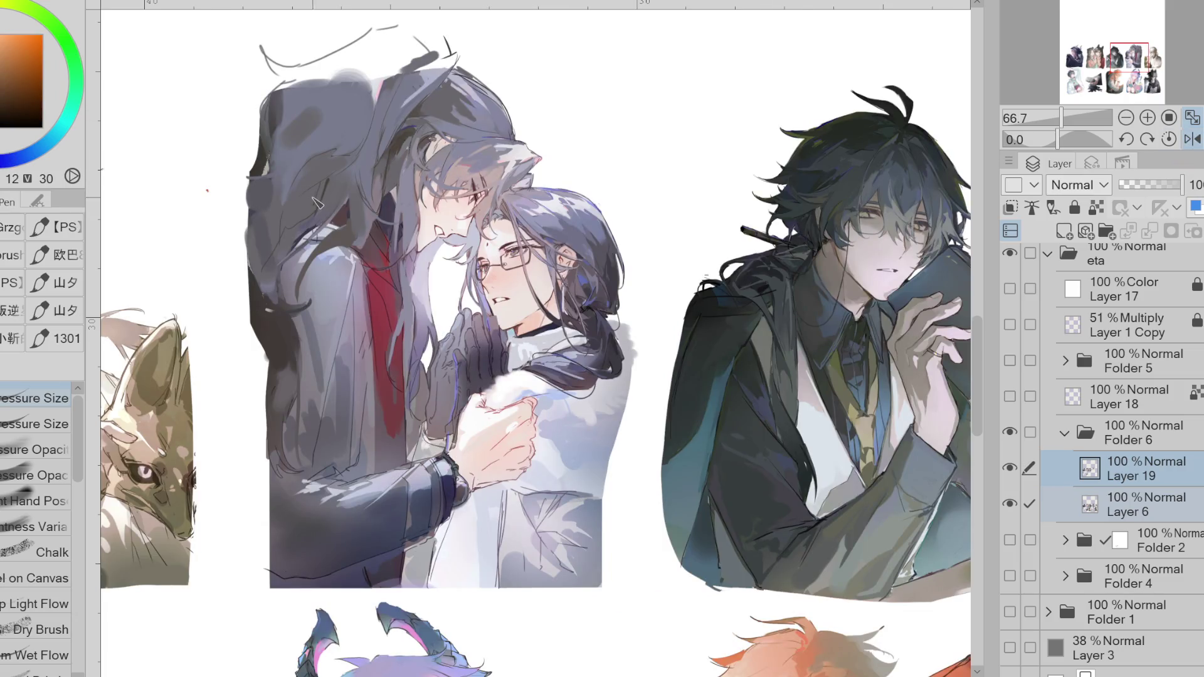
# - Paint finer hair strands with deep violet, blue, lighter grey and magenta sampled from the hair
pyautogui.keyDown('alt'); pyautogui.click(310, 171); pyautogui.keyUp('alt')
pyautogui.keyDown('alt'); pyautogui.click(318, 192); pyautogui.keyUp('alt')
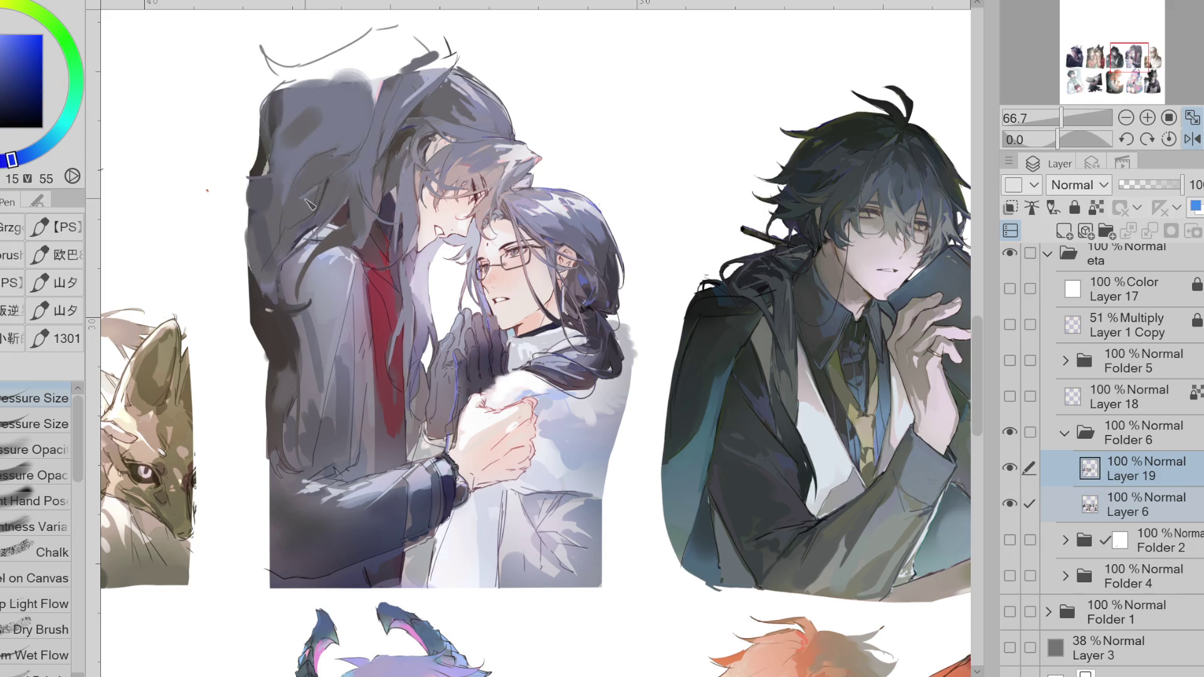
pyautogui.keyDown('alt'); pyautogui.click(318, 172); pyautogui.keyUp('alt')
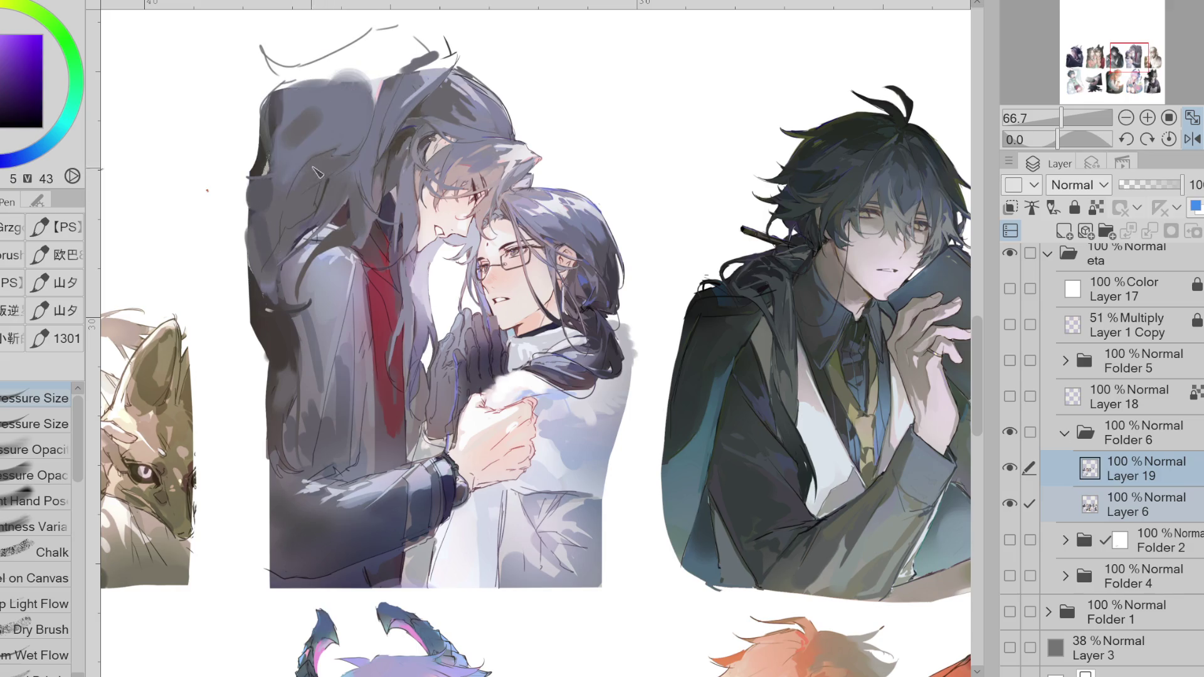
pyautogui.keyDown('alt'); pyautogui.click(291, 98); pyautogui.keyUp('alt')
pyautogui.keyDown('alt'); pyautogui.click(378, 231); pyautogui.keyUp('alt')
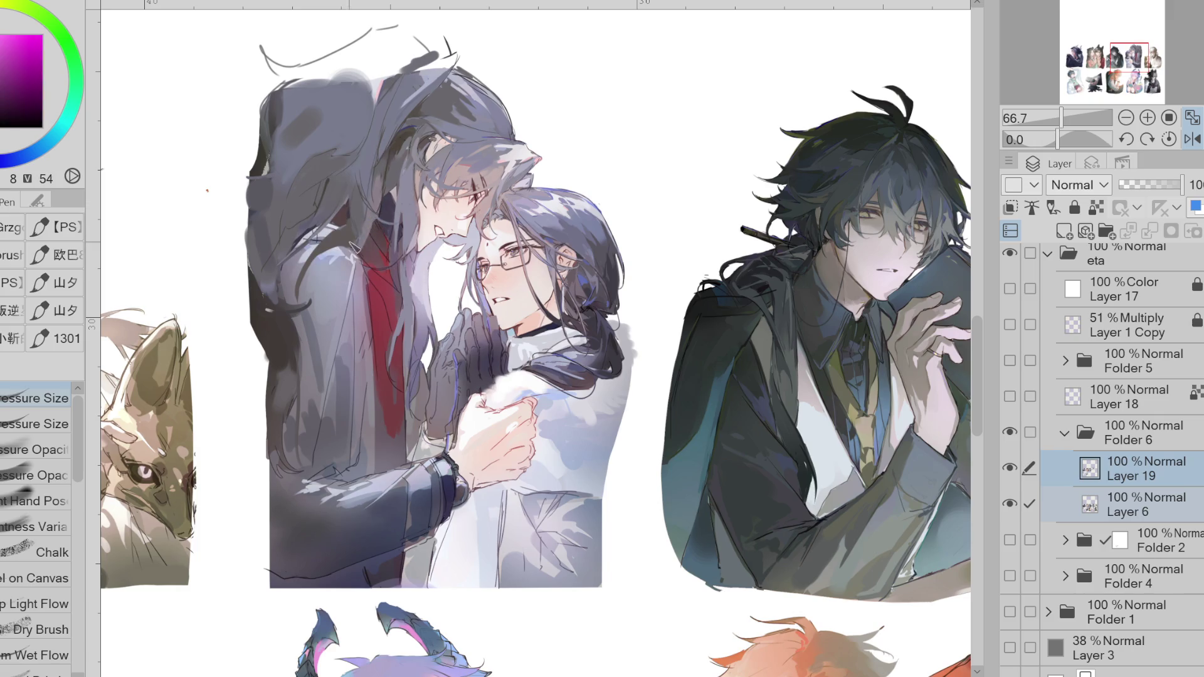
pyautogui.keyDown('alt'); pyautogui.click(353, 245); pyautogui.keyUp('alt')
# - Add magenta strands with the second Pressure Size brush, erase stray paint, then add dark grey shading
pyautogui.press('.')
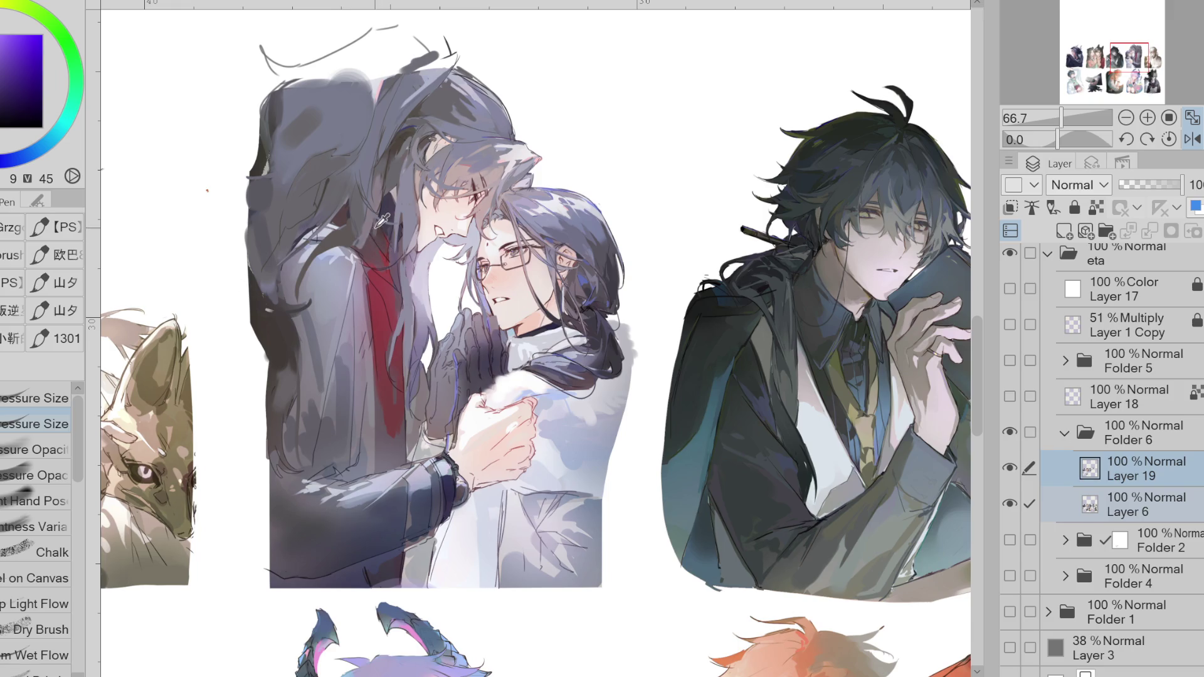
pyautogui.keyDown('alt'); pyautogui.click(373, 247); pyautogui.keyUp('alt')
pyautogui.keyDown('alt'); pyautogui.click(370, 250); pyautogui.keyUp('alt')
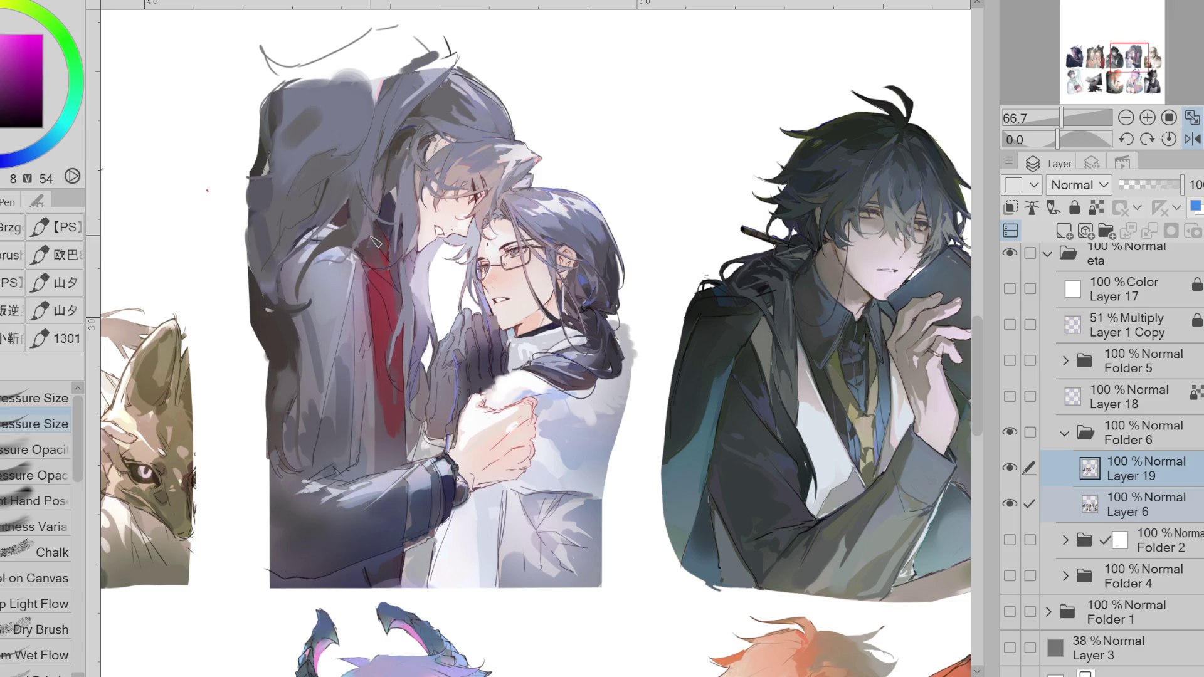
pyautogui.press('e')
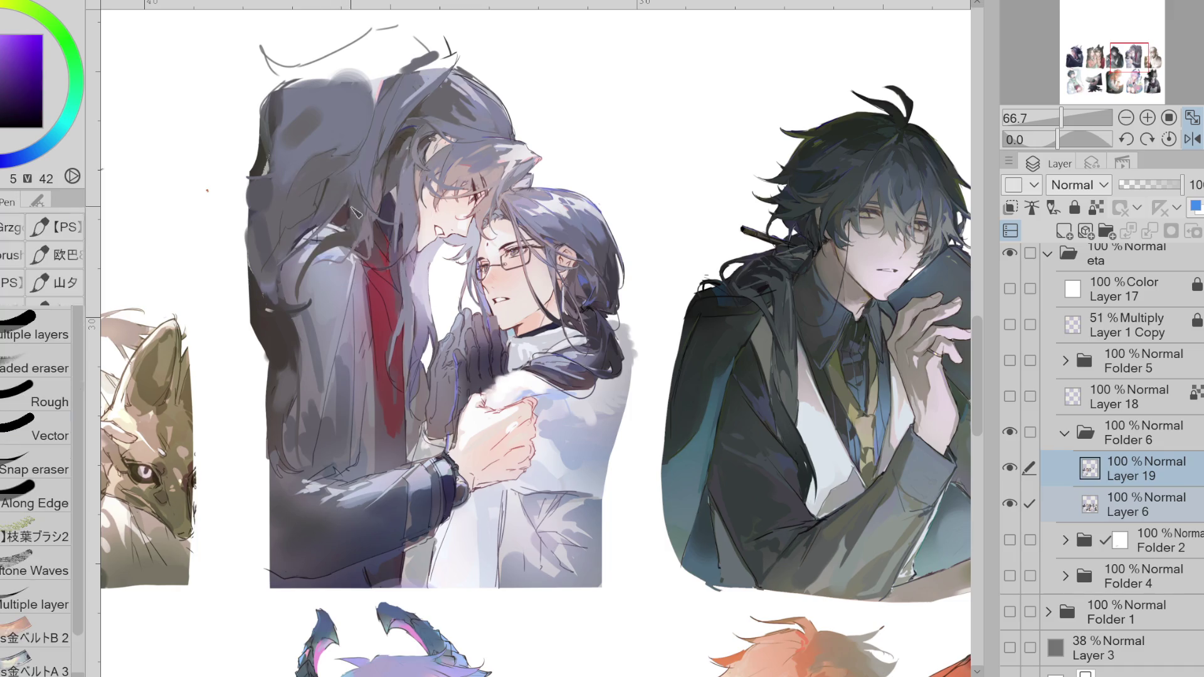
pyautogui.press('p')
pyautogui.keyDown('alt'); pyautogui.click(351, 242); pyautogui.keyUp('alt')
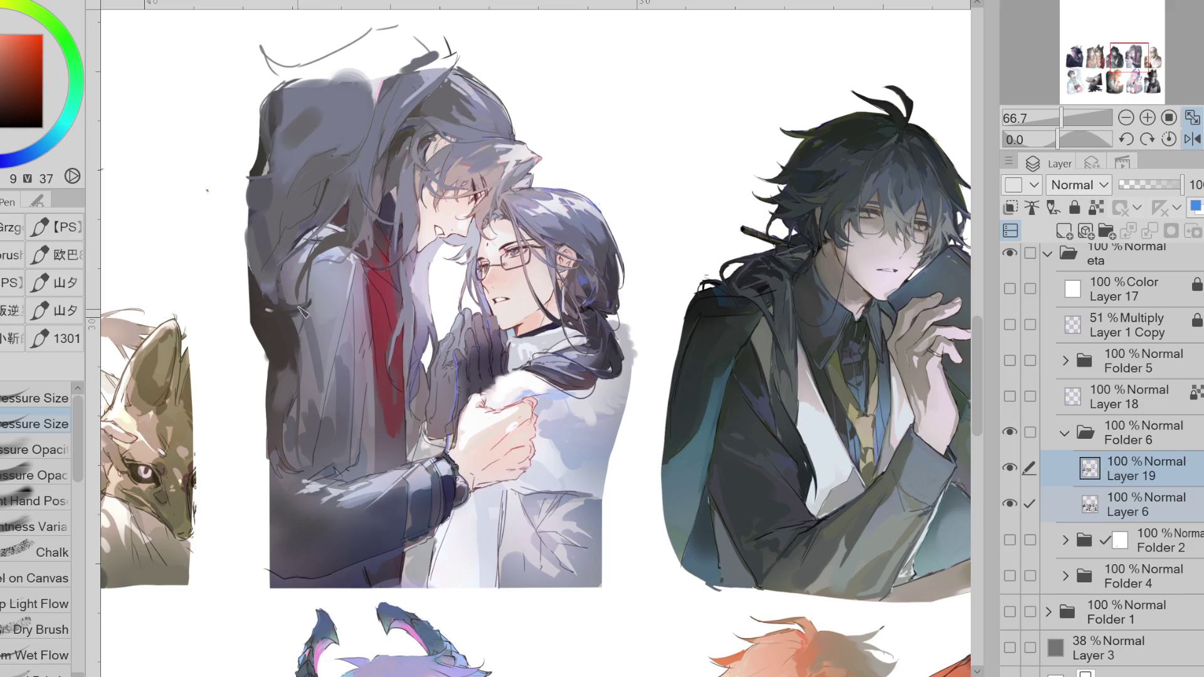
pyautogui.keyDown('alt'); pyautogui.click(395, 138); pyautogui.keyUp('alt')
# - Darken the hair with purple, brownish-orange and dark blue strands sampled from nearby
pyautogui.keyDown('alt'); pyautogui.click(375, 193); pyautogui.keyUp('alt')
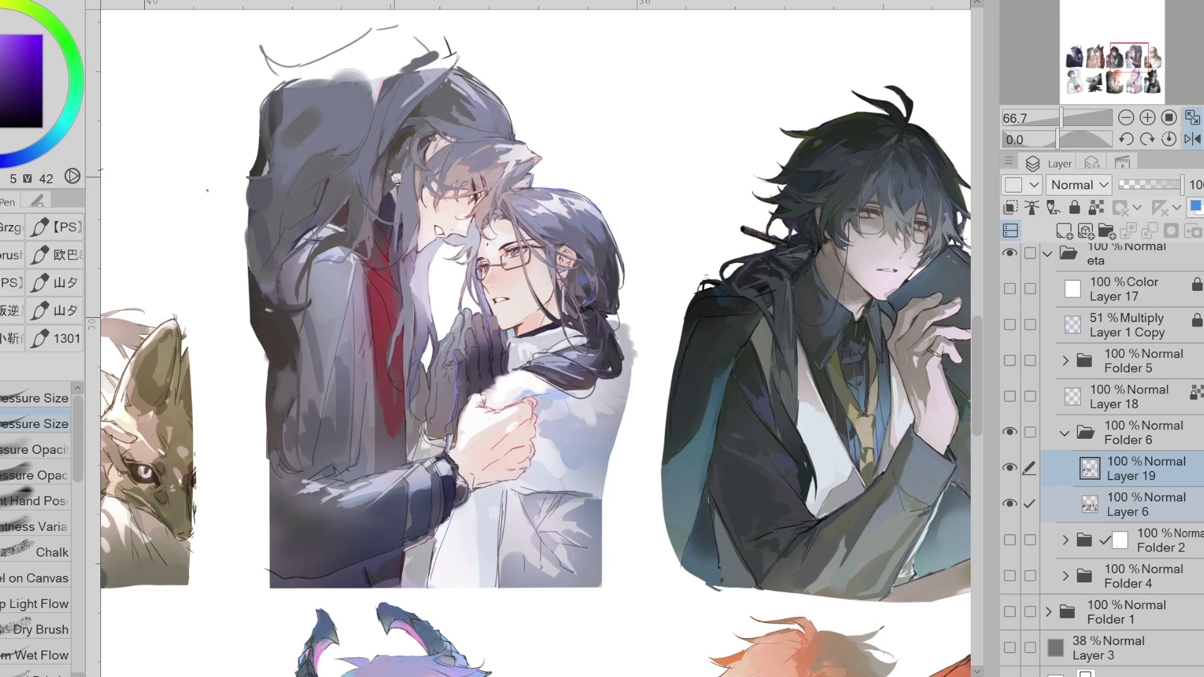
pyautogui.keyDown('alt'); pyautogui.click(391, 184); pyautogui.keyUp('alt')
pyautogui.keyDown('alt'); pyautogui.click(406, 149); pyautogui.keyUp('alt')
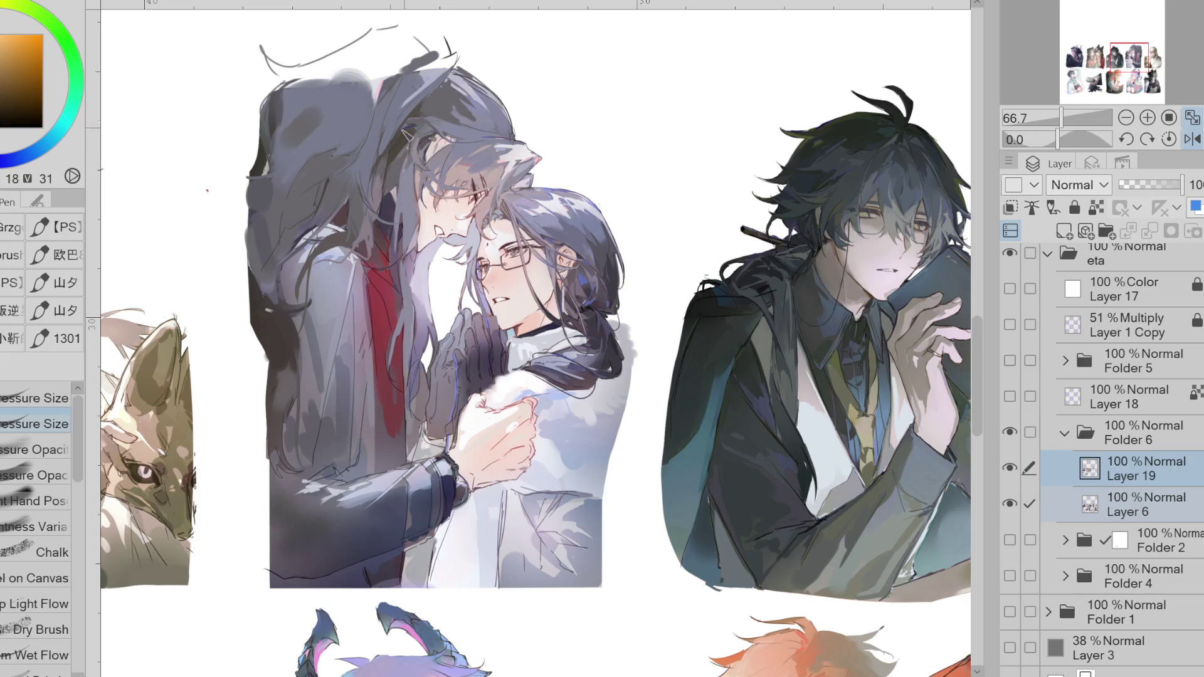
pyautogui.keyDown('alt'); pyautogui.click(414, 123); pyautogui.keyUp('alt')
pyautogui.keyDown('alt'); pyautogui.click(427, 130); pyautogui.keyUp('alt')
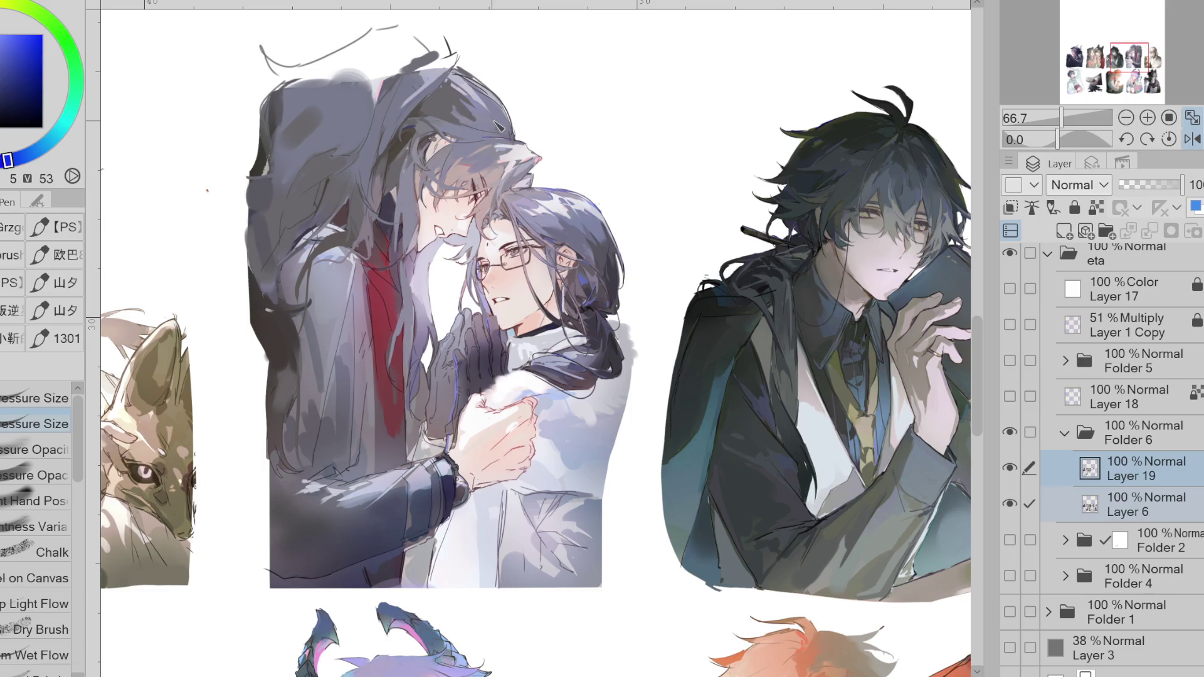
pyautogui.keyDown('alt'); pyautogui.click(406, 177); pyautogui.keyUp('alt')
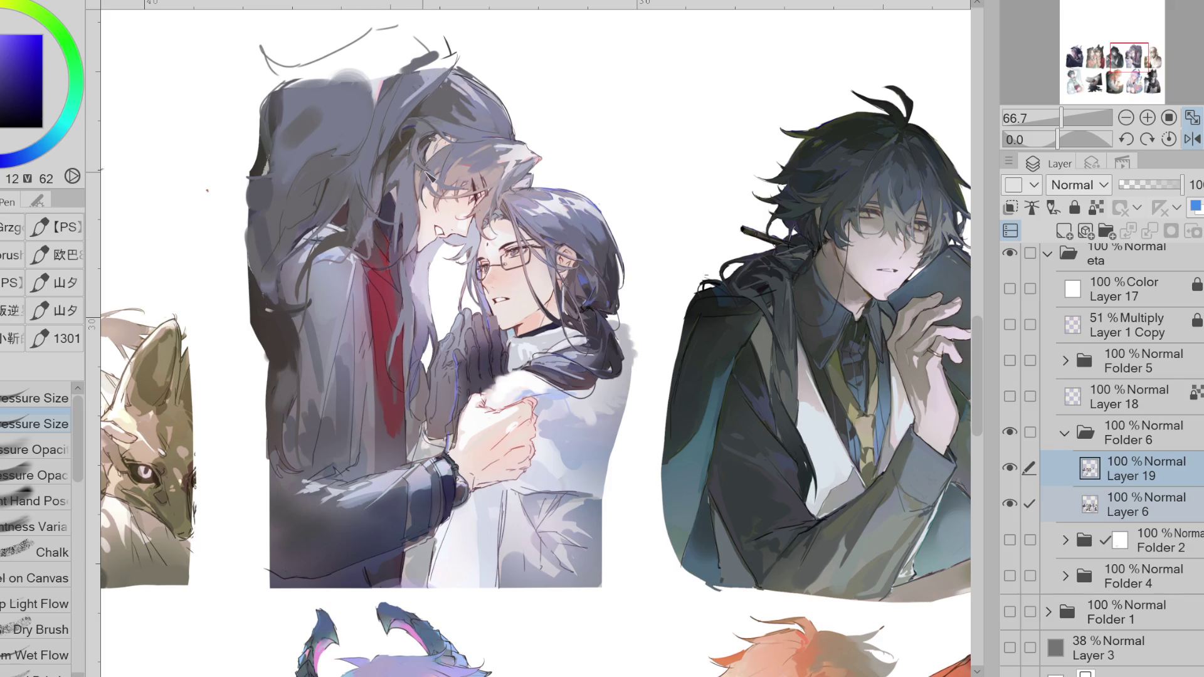
pyautogui.keyDown('alt'); pyautogui.click(322, 190); pyautogui.keyUp('alt')
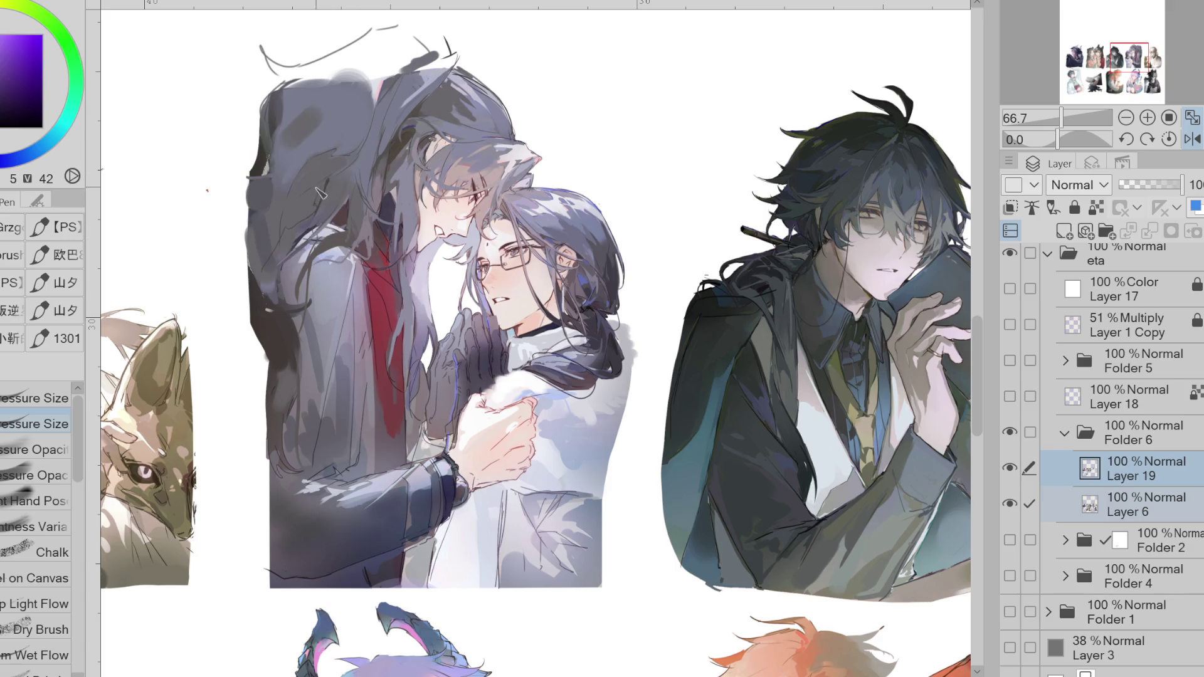
pyautogui.keyDown('alt'); pyautogui.click(324, 183); pyautogui.keyUp('alt')
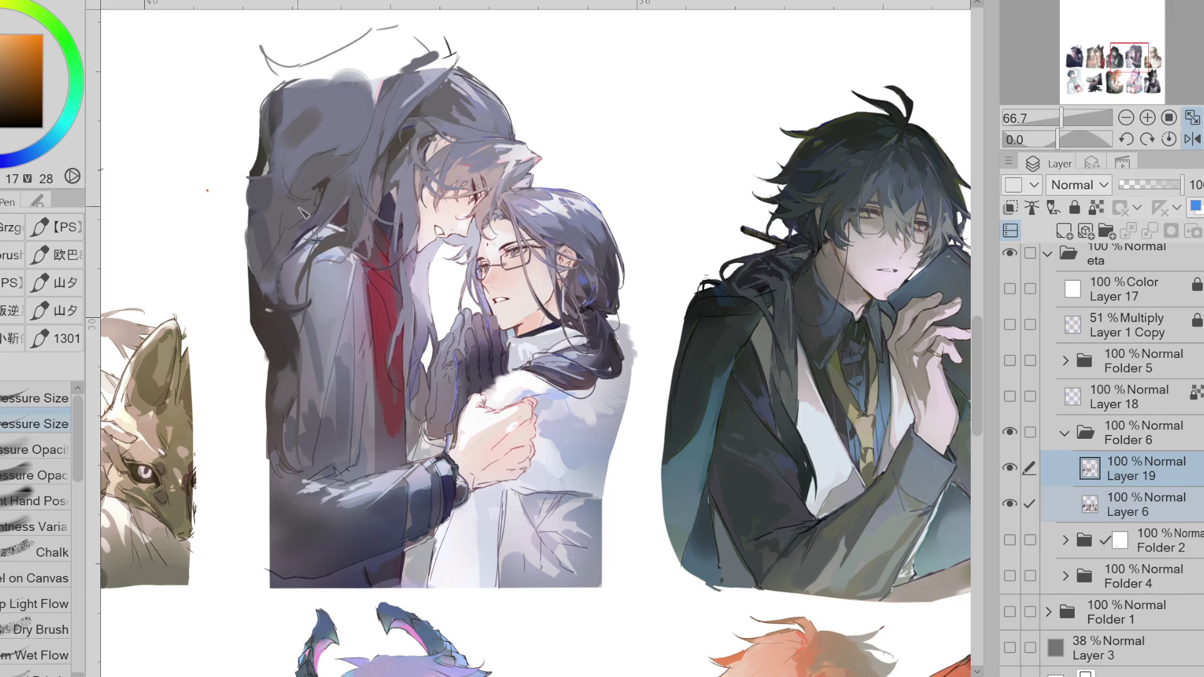
# - Even out the hood with darker paint, add a strand atop the head and a thin crimson stroke
pyautogui.moveTo(364, 78)
pyautogui.mouseDown()
pyautogui.moveTo(313, 138)
pyautogui.moveTo(300, 119)
pyautogui.mouseUp()
pyautogui.moveTo(402, 39)
pyautogui.mouseDown()
pyautogui.moveTo(389, 71)
pyautogui.moveTo(411, 74)
pyautogui.mouseUp()
pyautogui.keyDown('alt'); pyautogui.click(386, 99); pyautogui.keyUp('alt')
pyautogui.keyDown('alt'); pyautogui.click(376, 101); pyautogui.keyUp('alt')
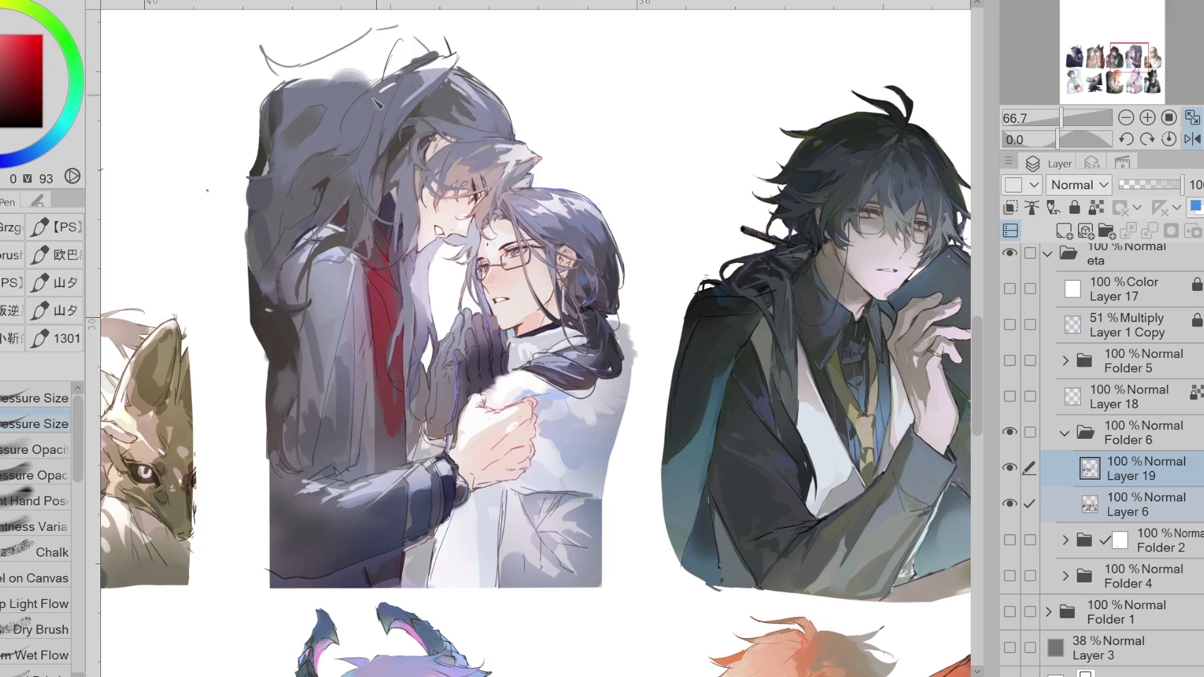
pyautogui.keyDown('alt'); pyautogui.click(383, 99); pyautogui.keyUp('alt')
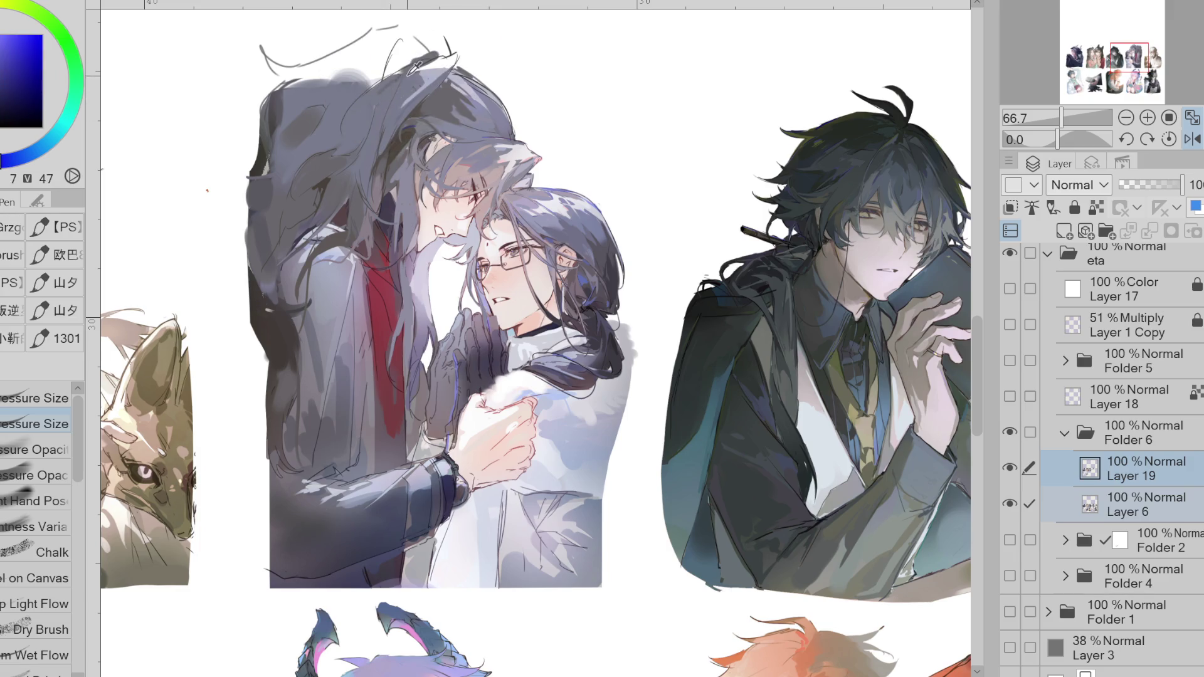
pyautogui.keyDown('alt'); pyautogui.click(386, 101); pyautogui.keyUp('alt')
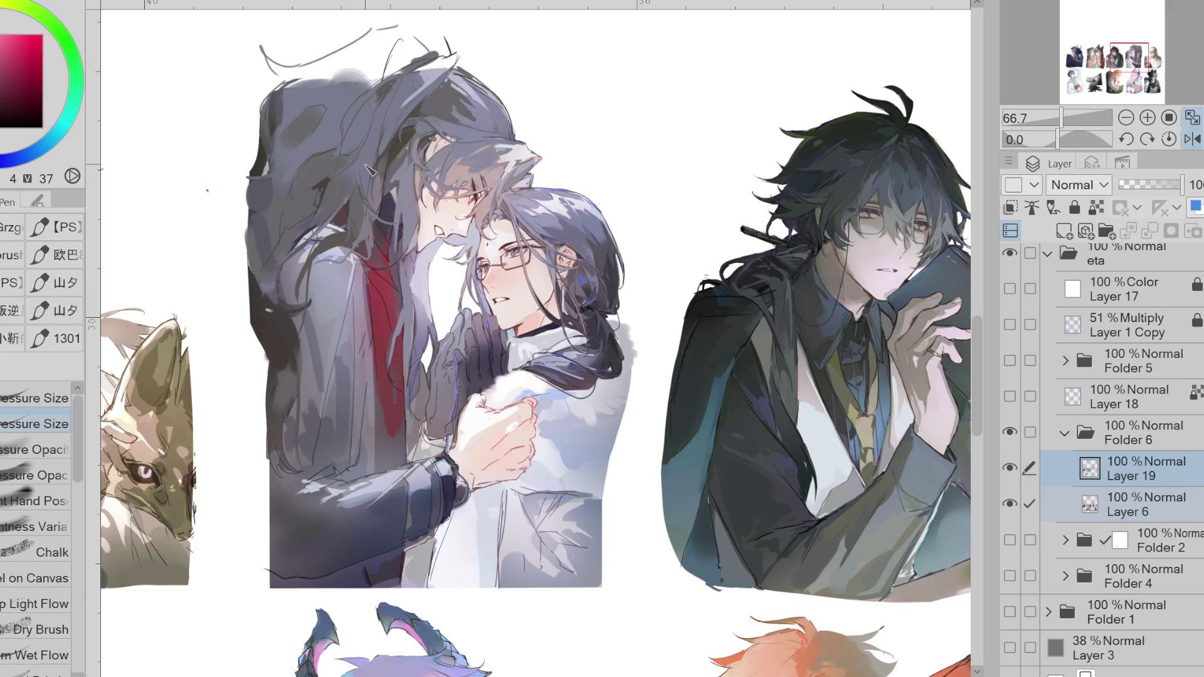
pyautogui.moveTo(378, 82); pyautogui.dragTo(394, 104)
# - Draw thin strands across the hair in dark purple and dark orange-brown
pyautogui.keyDown('alt'); pyautogui.click(386, 72); pyautogui.keyUp('alt')
pyautogui.keyDown('alt'); pyautogui.click(262, 245); pyautogui.keyUp('alt')
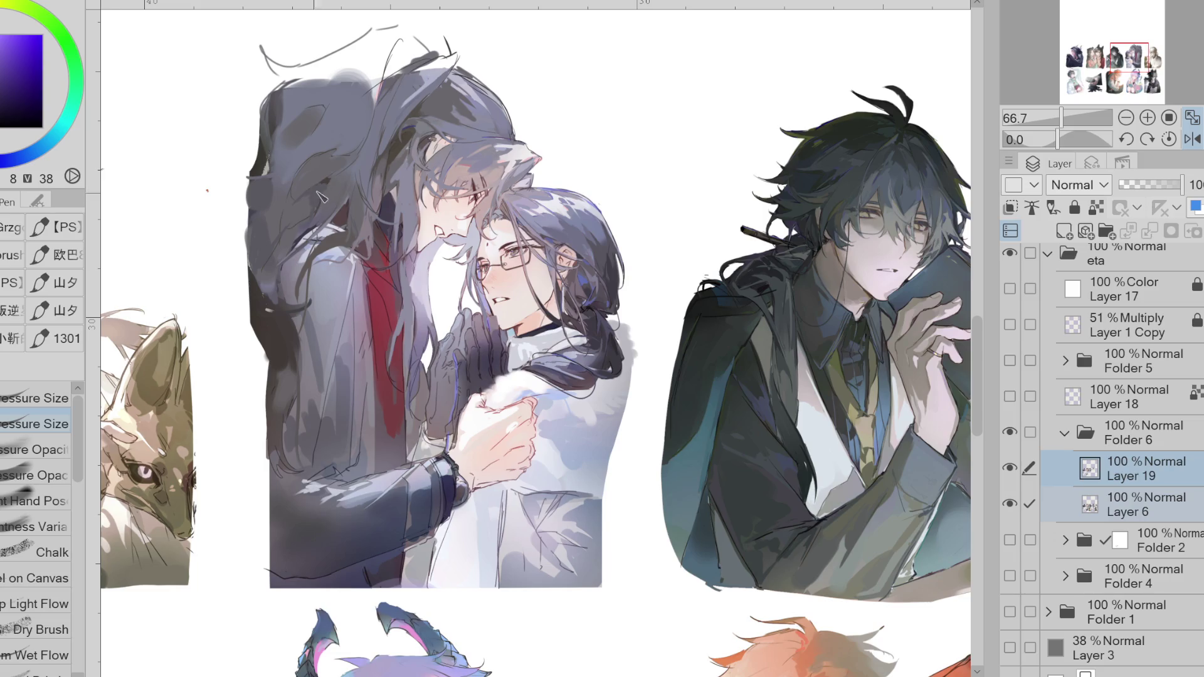
pyautogui.keyDown('alt'); pyautogui.click(305, 189); pyautogui.keyUp('alt')
pyautogui.moveTo(400, 40); pyautogui.dragTo(361, 87)
pyautogui.keyDown('alt'); pyautogui.click(412, 119); pyautogui.keyUp('alt')
pyautogui.moveTo(388, 30); pyautogui.dragTo(340, 93)
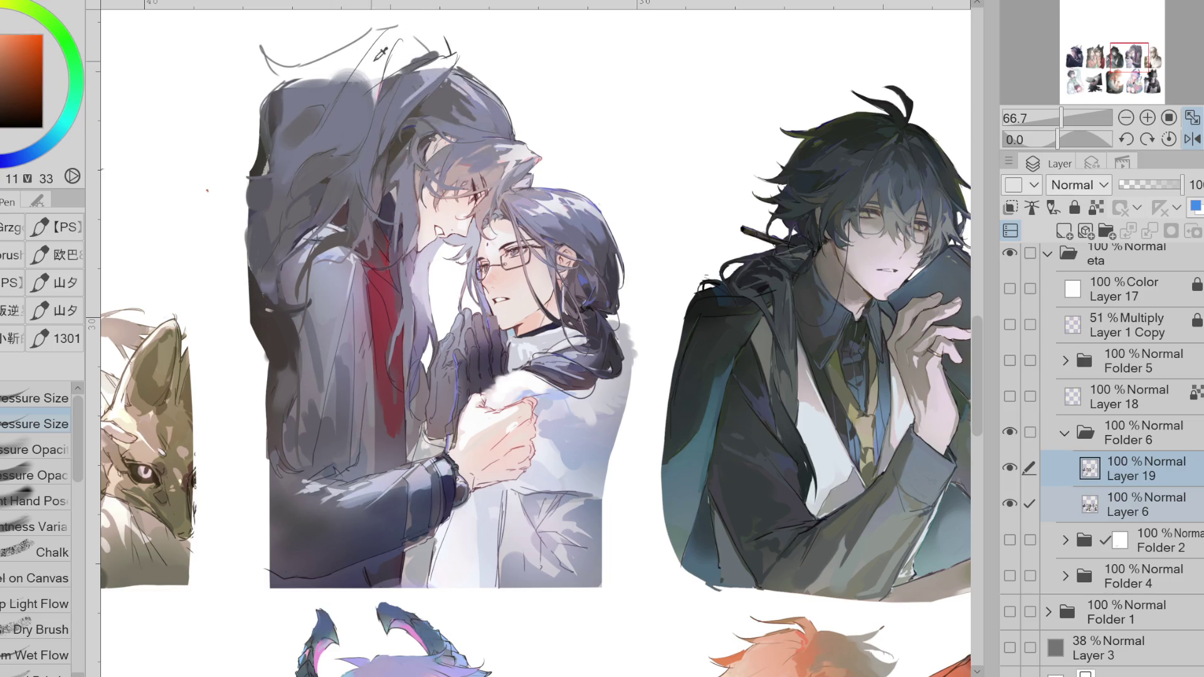
# - Mirror the canvas and paint dark purple strands into the tall figure's hair
pyautogui.click(1192, 138)
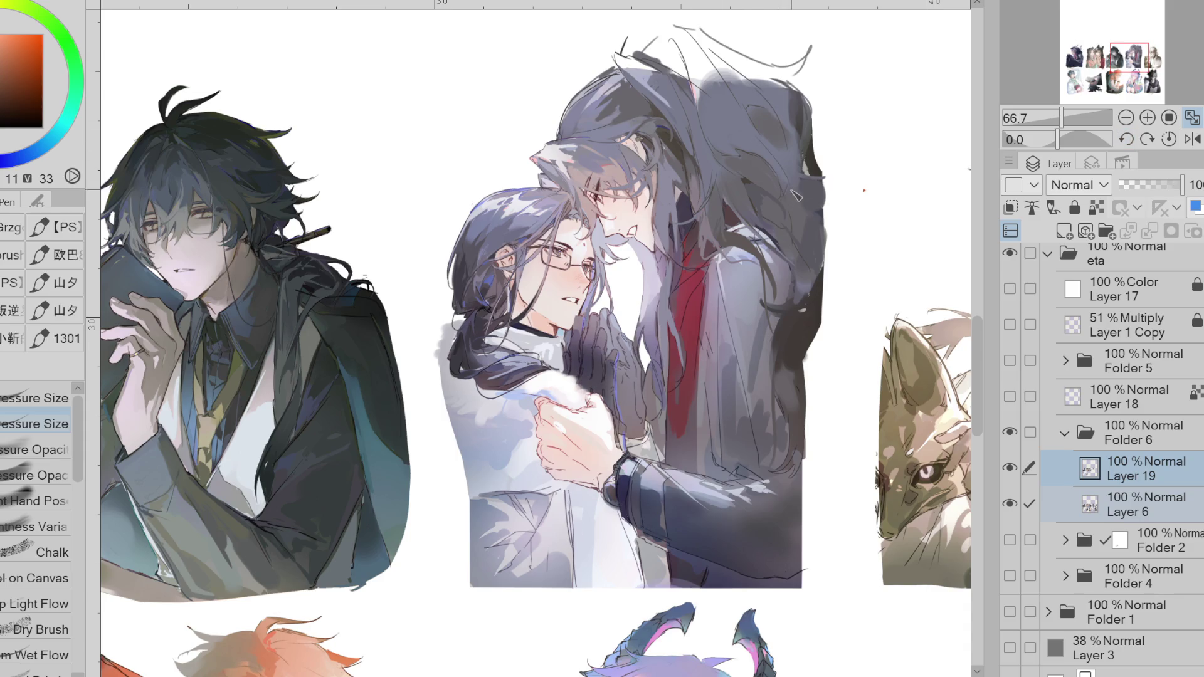
pyautogui.keyDown('alt'); pyautogui.click(800, 253); pyautogui.keyUp('alt')
pyautogui.keyDown('alt'); pyautogui.click(811, 258); pyautogui.keyUp('alt')
pyautogui.moveTo(811, 259)
pyautogui.mouseDown()
pyautogui.moveTo(791, 248)
pyautogui.moveTo(787, 307)
pyautogui.moveTo(801, 271)
pyautogui.mouseUp()
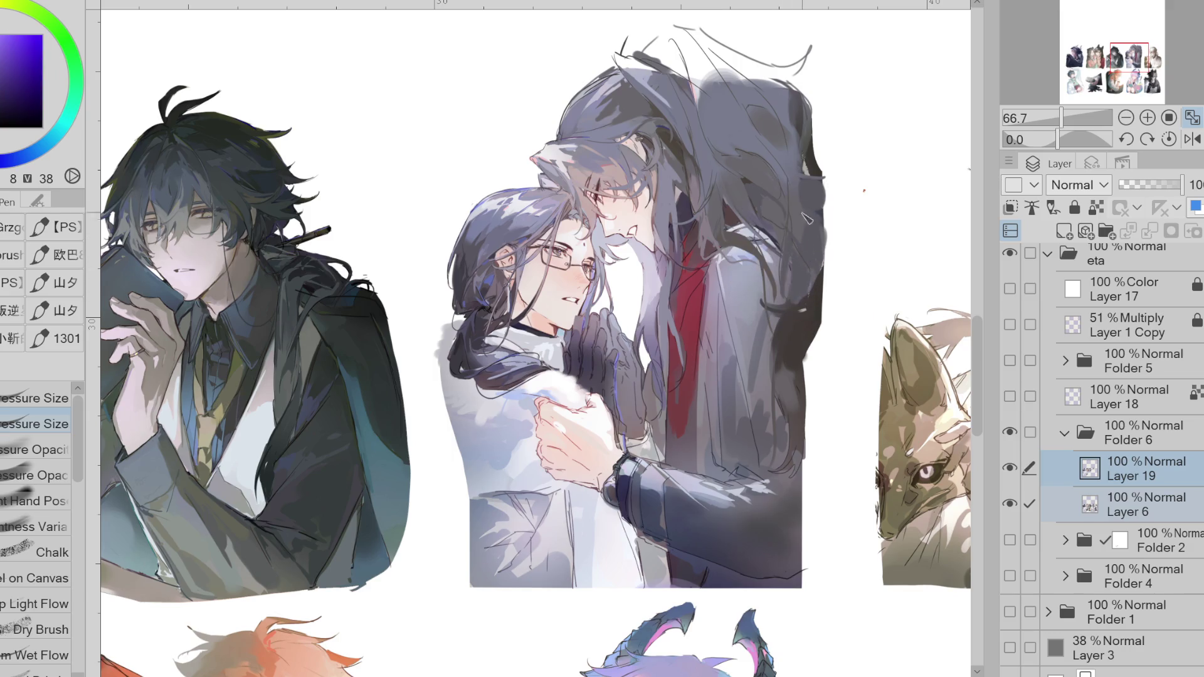
pyautogui.keyDown('alt'); pyautogui.click(763, 181); pyautogui.keyUp('alt')
pyautogui.keyDown('alt'); pyautogui.click(791, 211); pyautogui.keyUp('alt')
pyautogui.keyDown('alt'); pyautogui.click(730, 128); pyautogui.keyUp('alt')
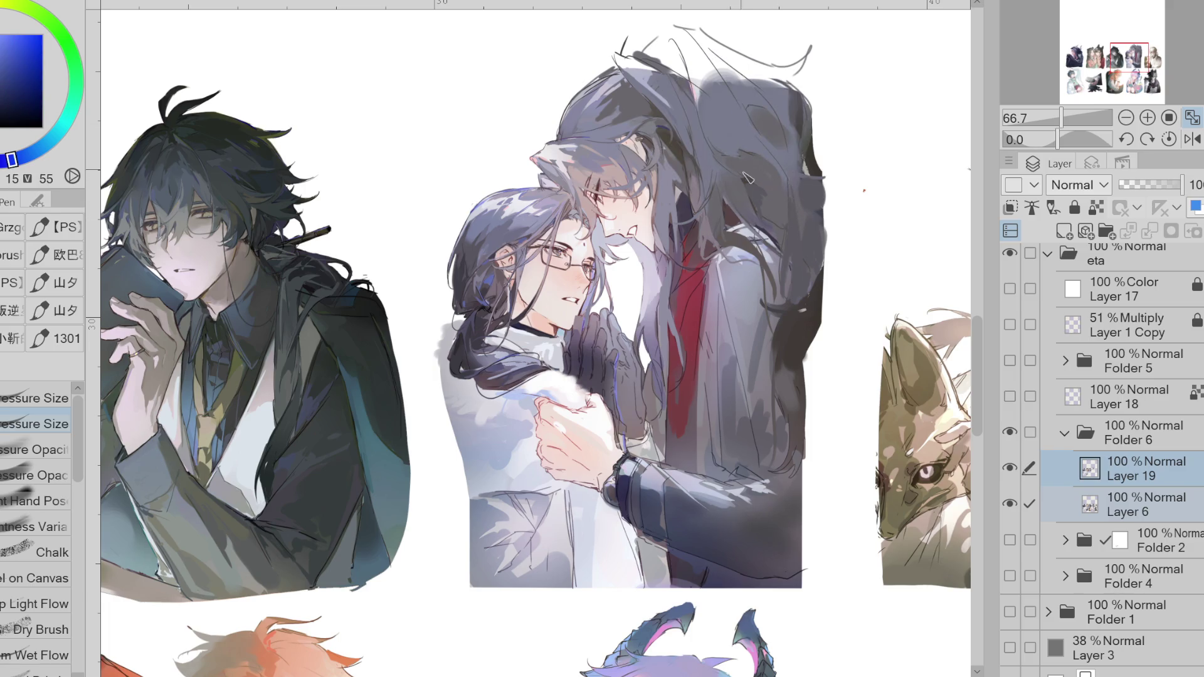
# - Add more strands using dark purple, dark red and blue tones sampled from the hair
pyautogui.keyDown('alt'); pyautogui.click(813, 262); pyautogui.keyUp('alt')
pyautogui.keyDown('alt'); pyautogui.click(813, 294); pyautogui.keyUp('alt')
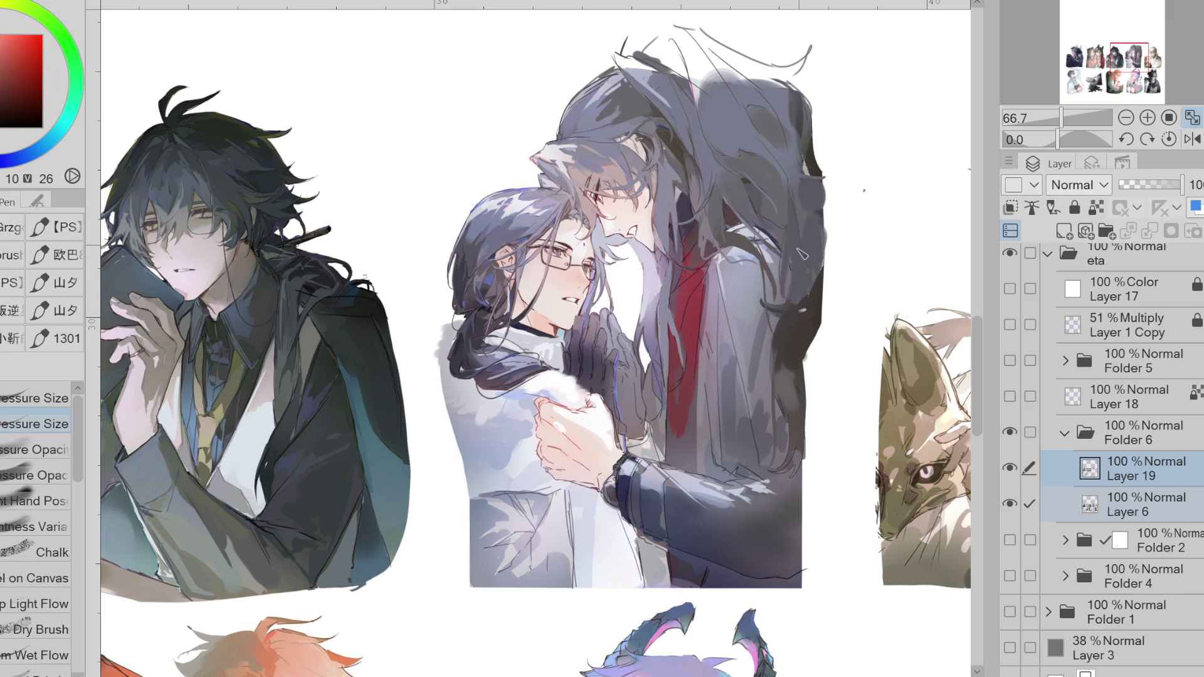
pyautogui.keyDown('alt'); pyautogui.click(783, 269); pyautogui.keyUp('alt')
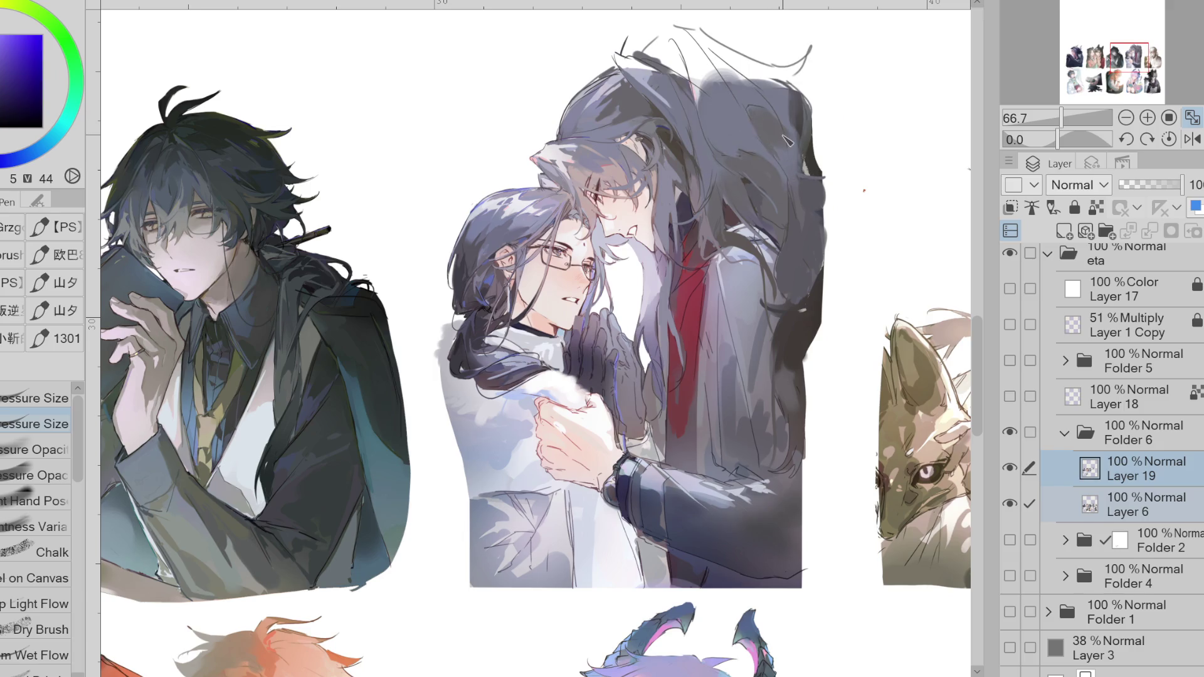
pyautogui.keyDown('alt'); pyautogui.click(787, 143); pyautogui.keyUp('alt')
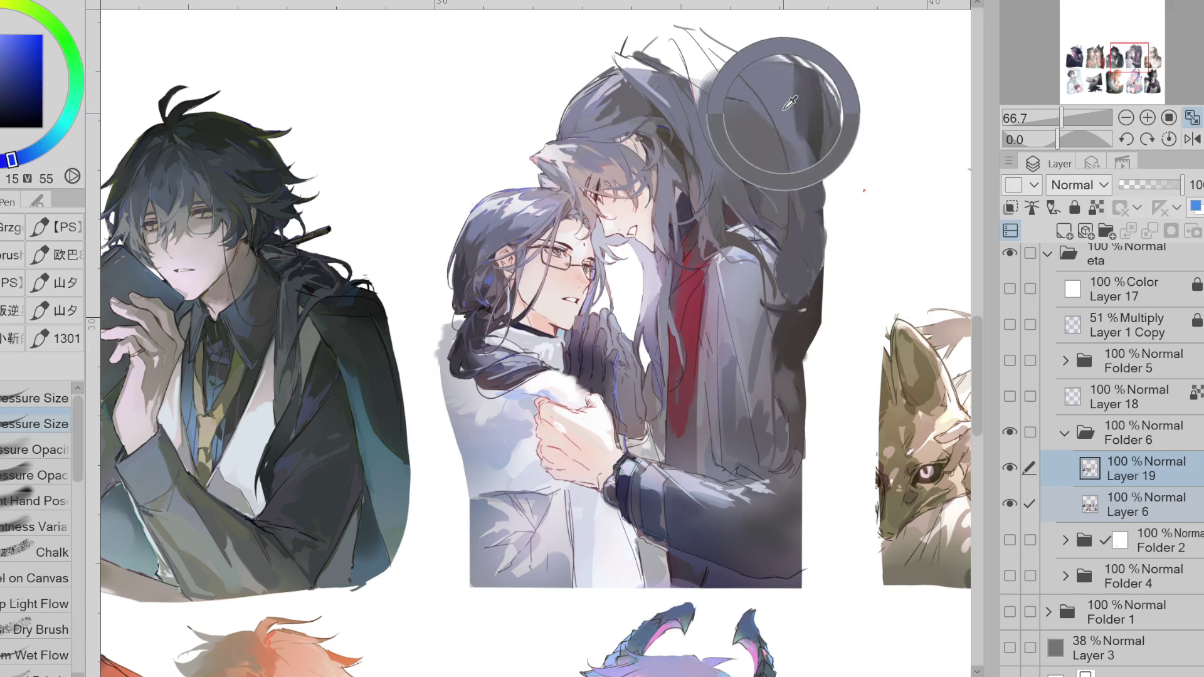
pyautogui.keyDown('alt'); pyautogui.click(801, 199); pyautogui.keyUp('alt')
pyautogui.keyDown('alt'); pyautogui.click(806, 233); pyautogui.keyUp('alt')
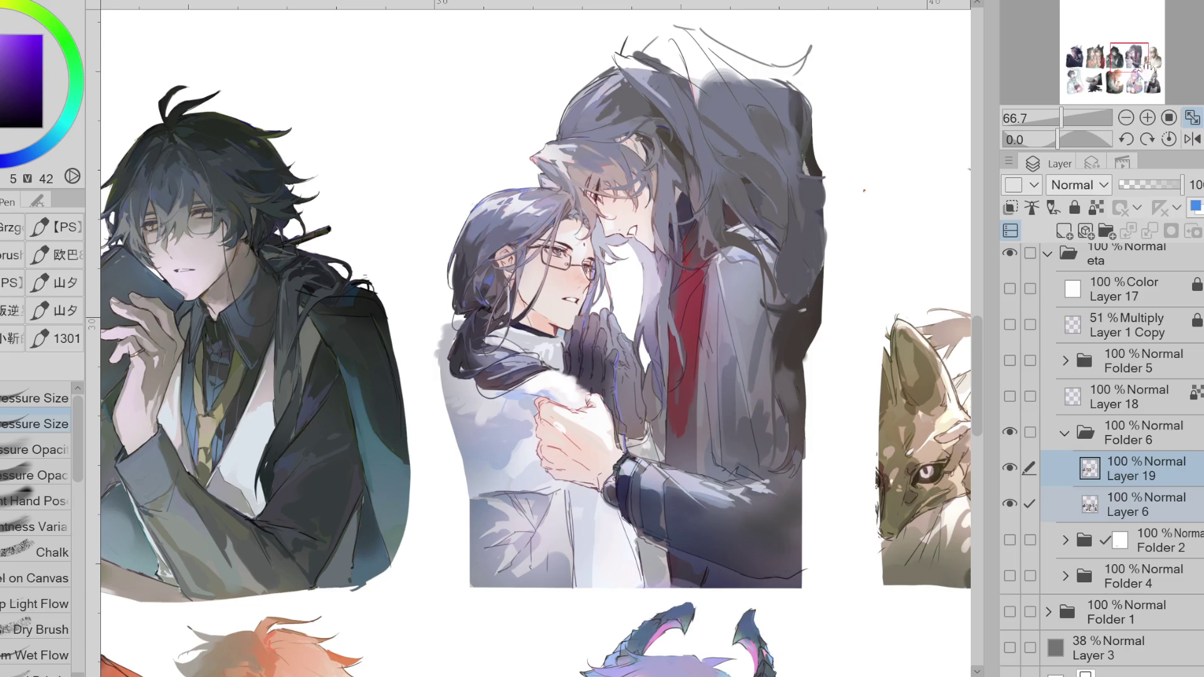
# - Unmirror the canvas and paint lighter blue-grey shading over the dark hair
pyautogui.click(1192, 140)
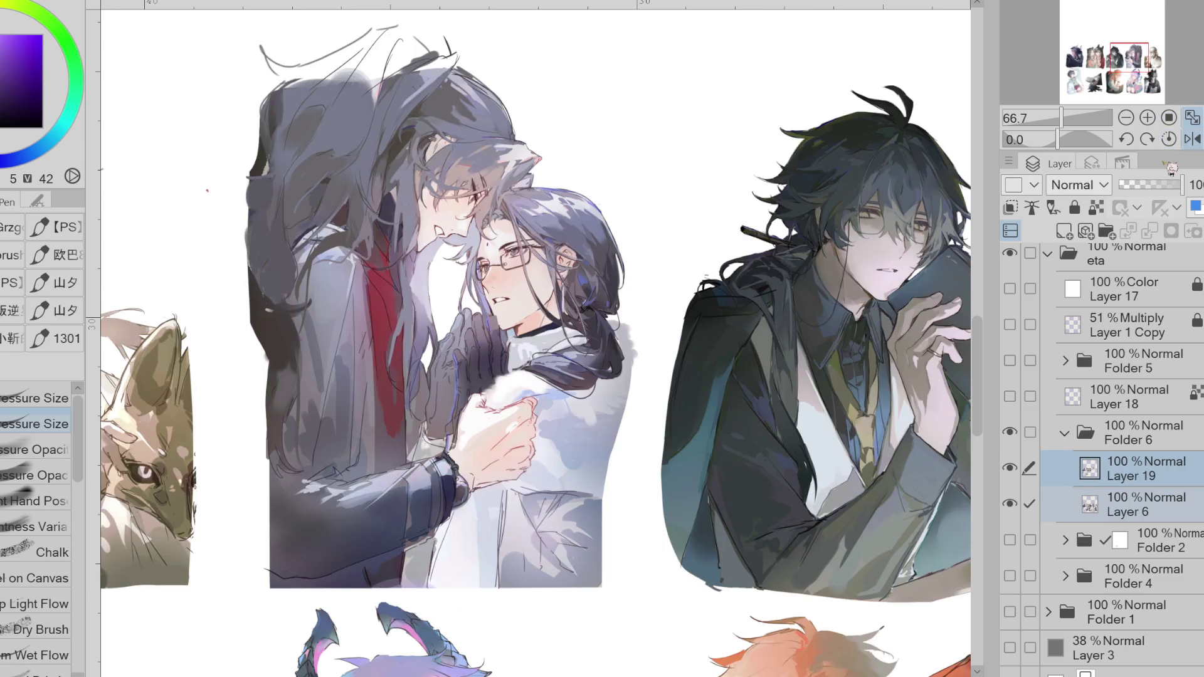
pyautogui.keyDown('alt'); pyautogui.click(324, 186); pyautogui.keyUp('alt')
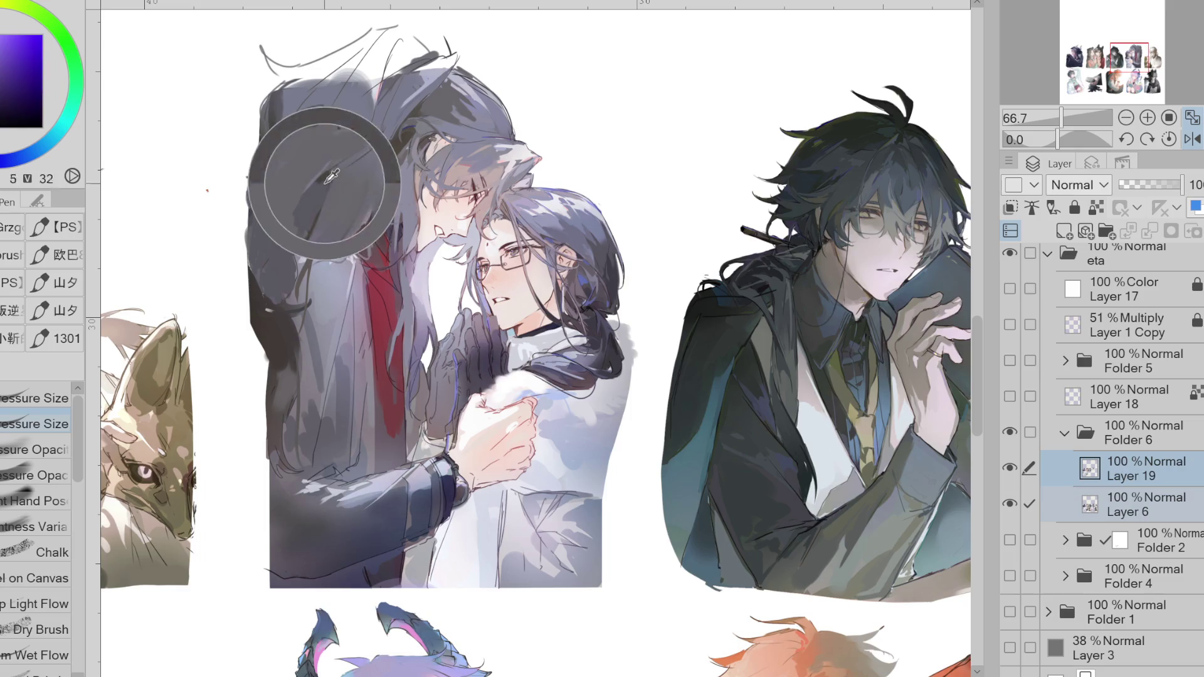
pyautogui.keyDown('alt'); pyautogui.click(294, 219); pyautogui.keyUp('alt')
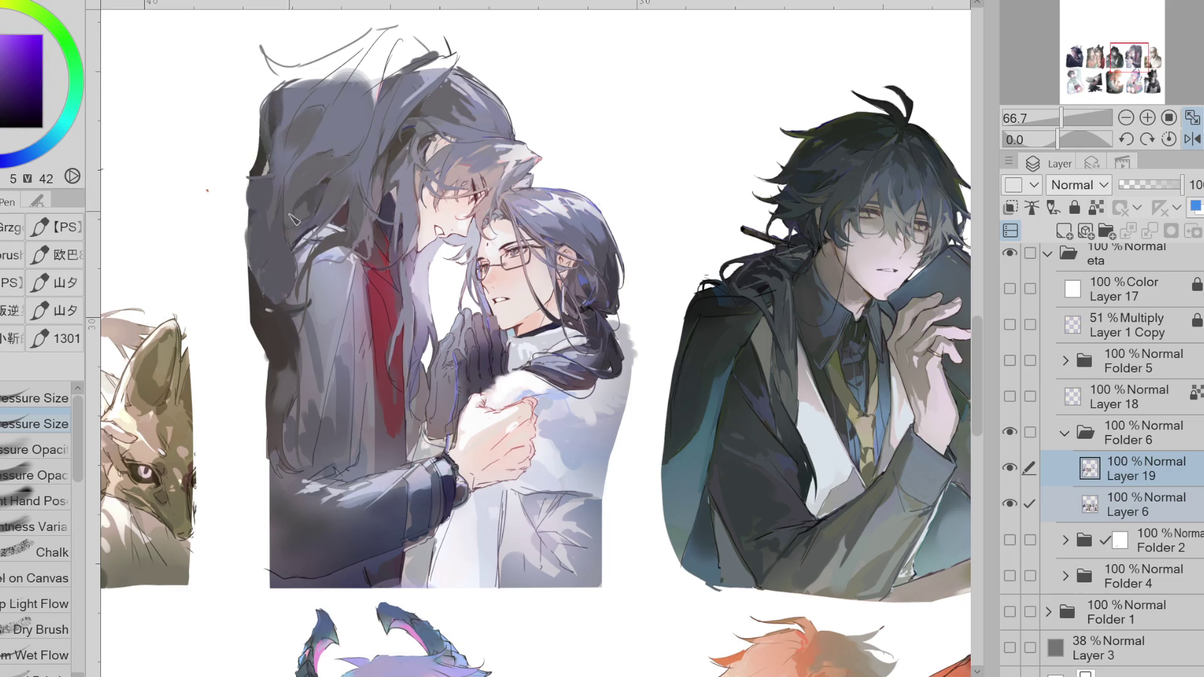
pyautogui.keyDown('alt'); pyautogui.click(325, 186); pyautogui.keyUp('alt')
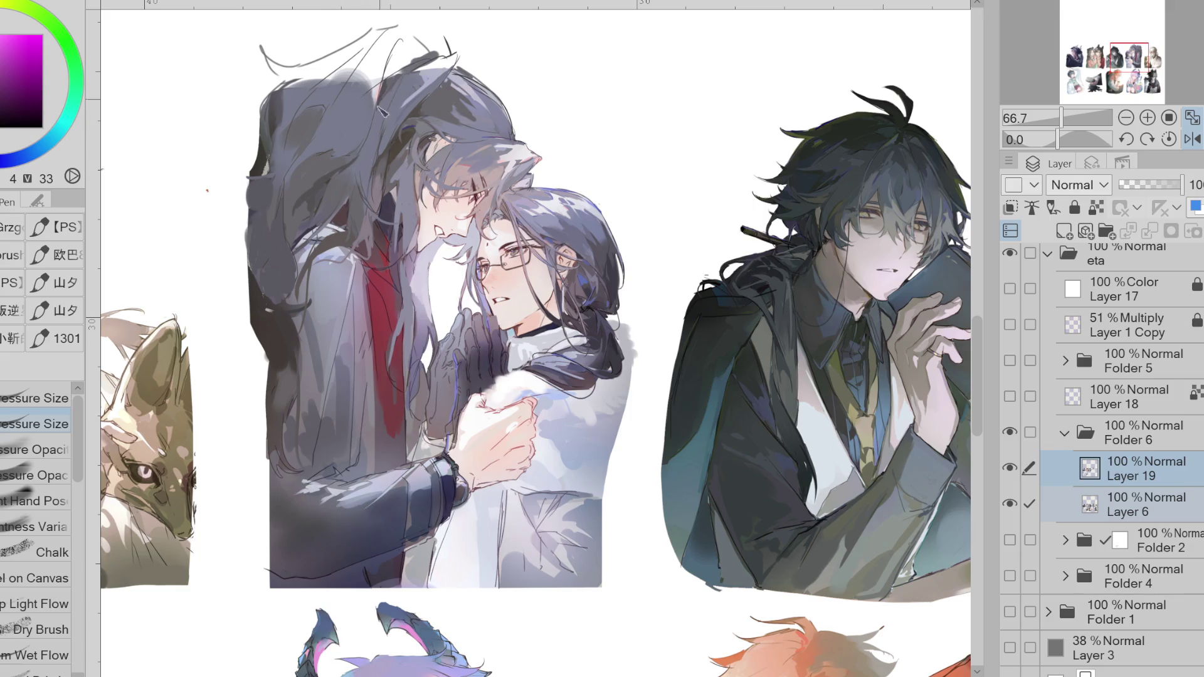
pyautogui.keyDown('alt'); pyautogui.click(349, 178); pyautogui.keyUp('alt')
pyautogui.keyDown('alt'); pyautogui.click(319, 186); pyautogui.keyUp('alt')
pyautogui.keyDown('alt'); pyautogui.click(361, 233); pyautogui.keyUp('alt')
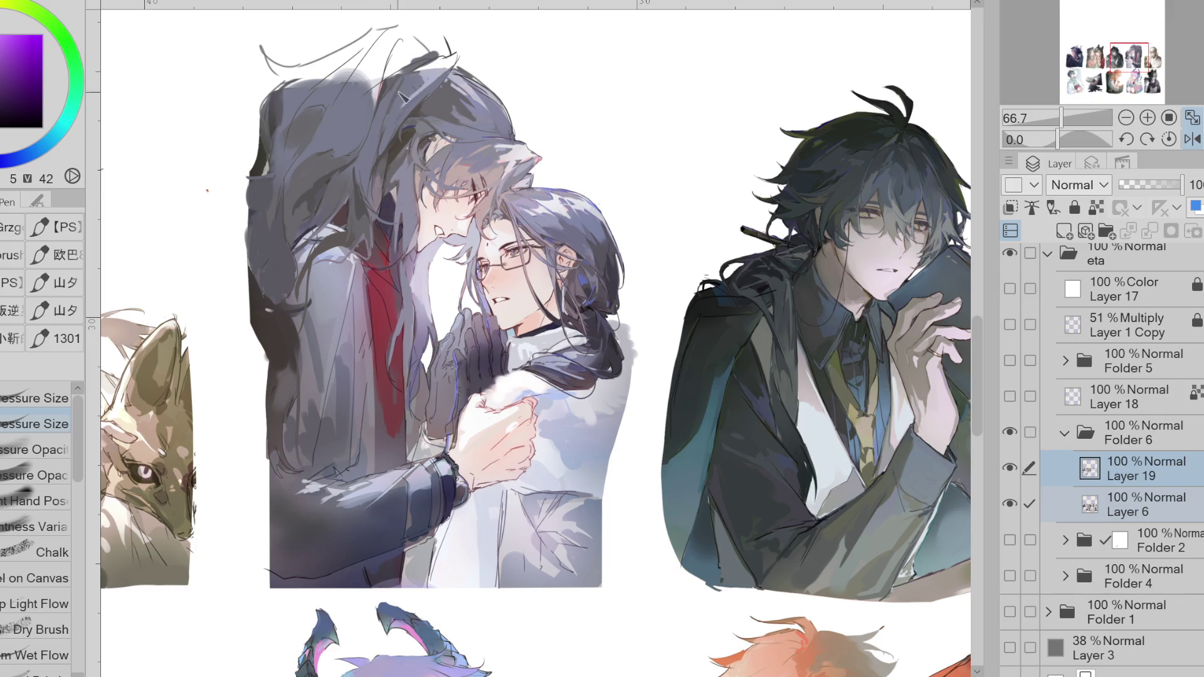
pyautogui.keyDown('alt'); pyautogui.click(376, 136); pyautogui.keyUp('alt')
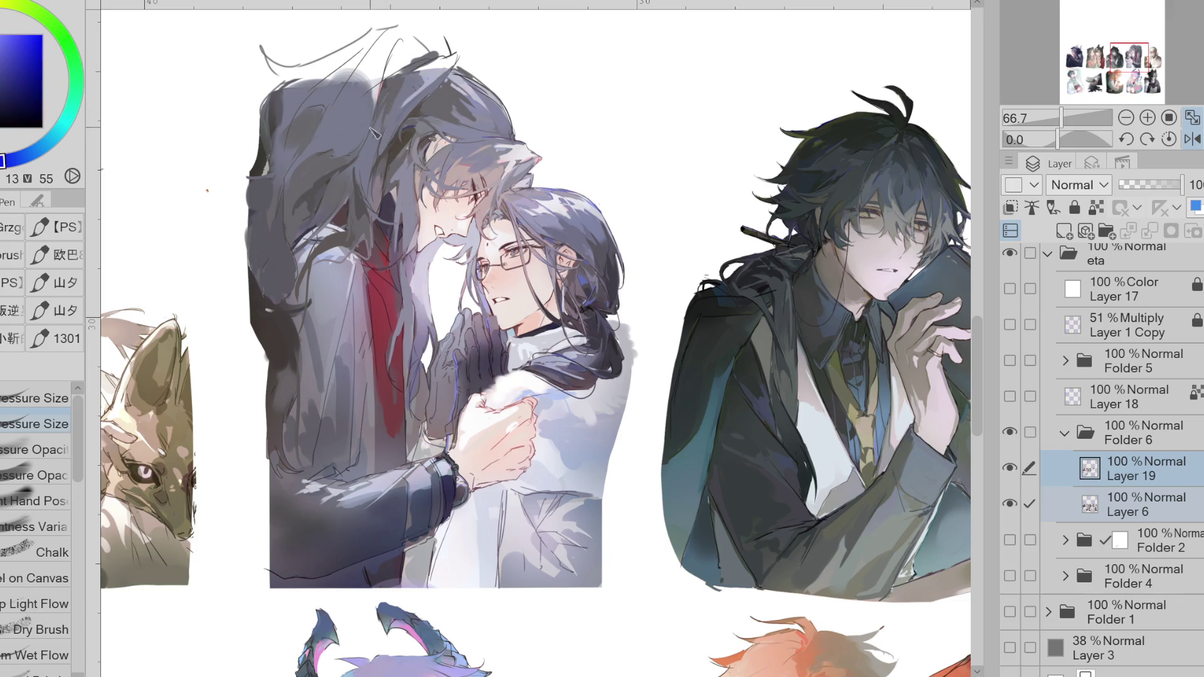
pyautogui.moveTo(282, 146)
pyautogui.mouseDown()
pyautogui.moveTo(263, 164)
pyautogui.moveTo(267, 192)
pyautogui.mouseUp()
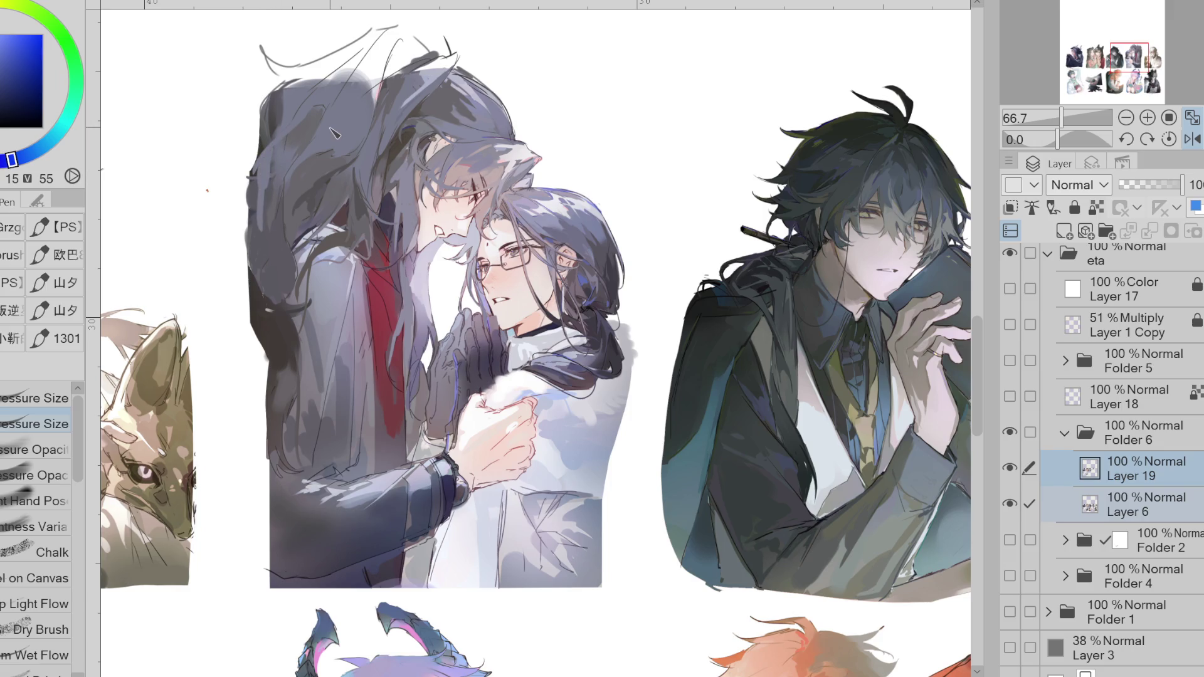
# - Draw a dark curved line down the hair's left edge, redoing it slightly further right
pyautogui.keyDown('alt'); pyautogui.click(260, 172); pyautogui.keyUp('alt')
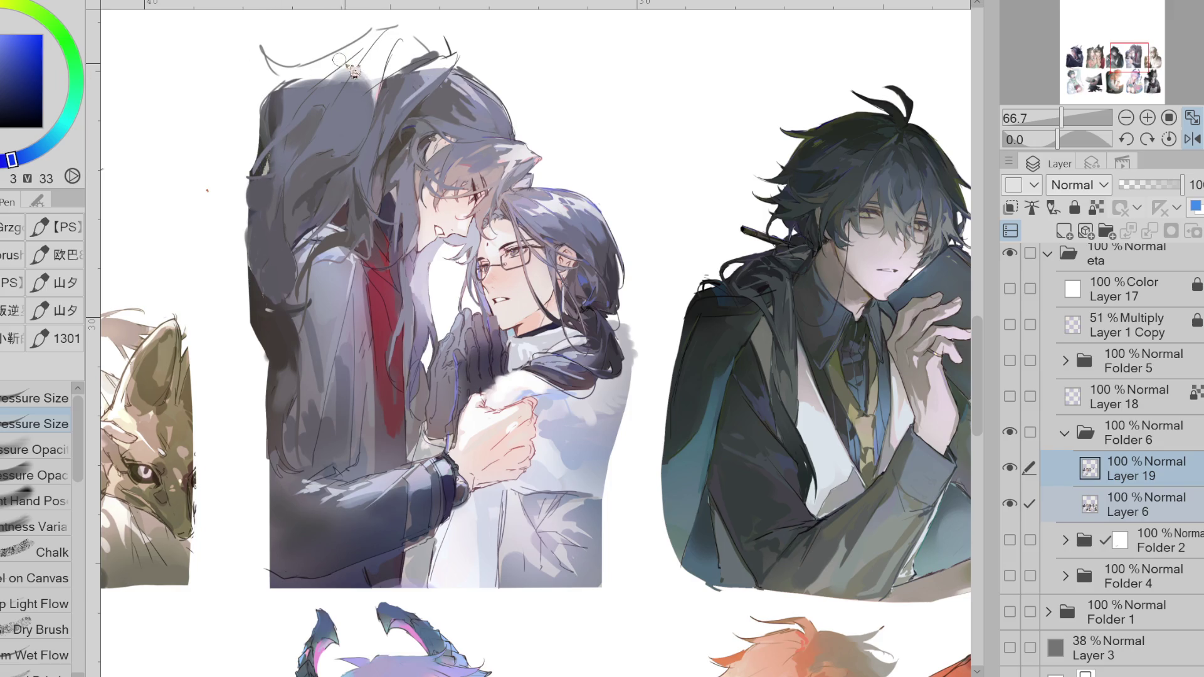
pyautogui.moveTo(293, 94); pyautogui.dragTo(314, 78)
pyautogui.moveTo(258, 105); pyautogui.dragTo(243, 194)
pyautogui.hotkey('ctrl', 'z')
pyautogui.moveTo(258, 110); pyautogui.dragTo(251, 175)
pyautogui.keyDown('alt'); pyautogui.click(257, 177); pyautogui.keyUp('alt')
pyautogui.moveTo(253, 133); pyautogui.dragTo(247, 182)
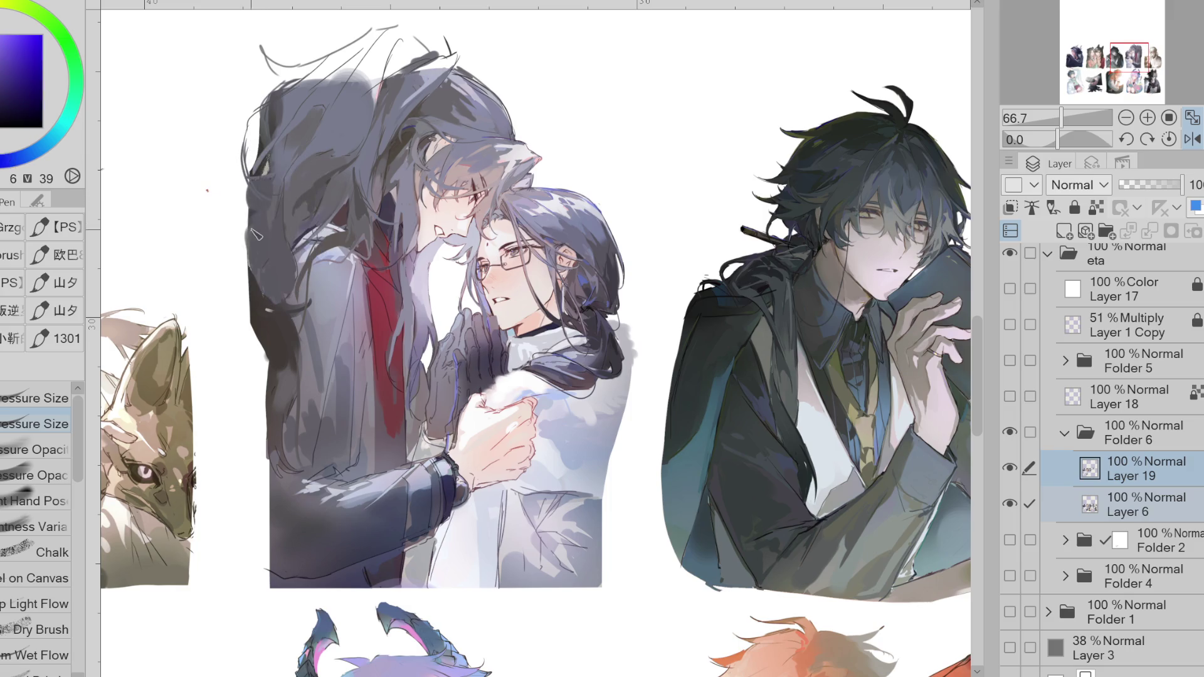
# - Darken the hair's left edge with dark red and purple strokes
pyautogui.keyDown('alt'); pyautogui.click(256, 260); pyautogui.keyUp('alt')
pyautogui.moveTo(270, 166); pyautogui.dragTo(249, 196)
pyautogui.moveTo(248, 128); pyautogui.dragTo(242, 207)
pyautogui.keyDown('alt'); pyautogui.click(258, 143); pyautogui.keyUp('alt')
pyautogui.moveTo(257, 116)
pyautogui.mouseDown()
pyautogui.moveTo(247, 169)
pyautogui.moveTo(270, 170)
pyautogui.mouseUp()
pyautogui.keyDown('alt'); pyautogui.click(268, 164); pyautogui.keyUp('alt')
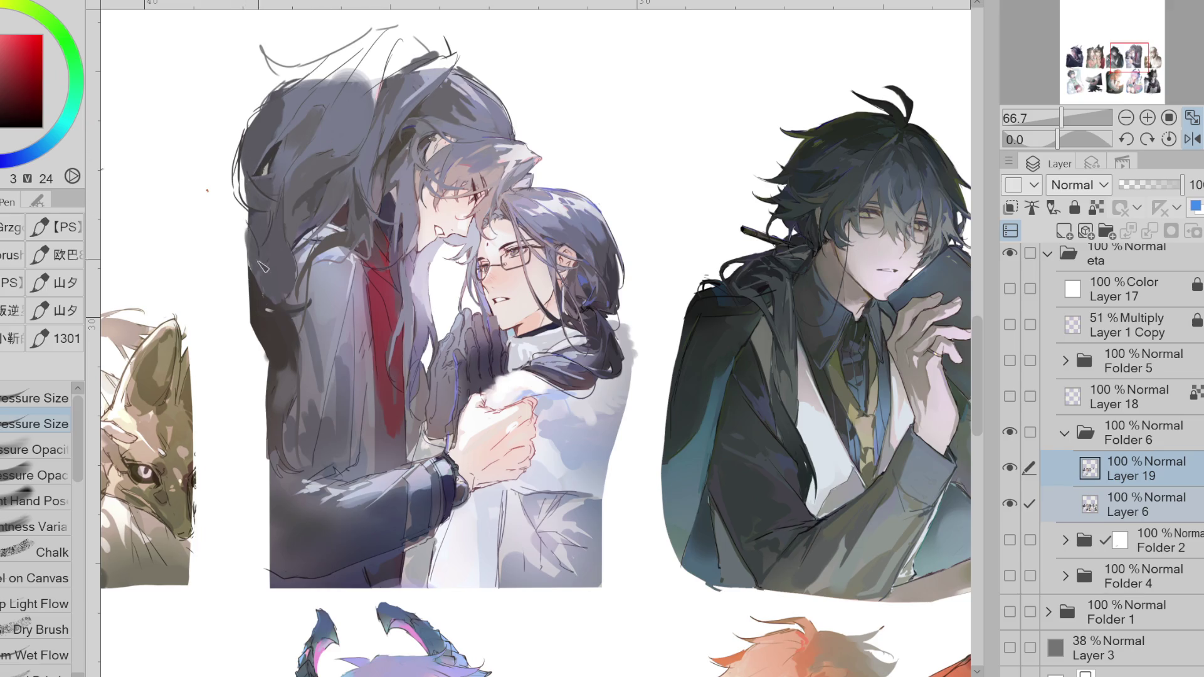
# - Draw hooked, saturated-purple strands along the hair's left outline, undoing the last short stroke
pyautogui.keyDown('alt'); pyautogui.click(277, 86); pyautogui.keyUp('alt')
pyautogui.click(39, 78)
pyautogui.moveTo(274, 101)
pyautogui.mouseDown()
pyautogui.moveTo(229, 133)
pyautogui.moveTo(233, 221)
pyautogui.mouseUp()
pyautogui.moveTo(240, 126)
pyautogui.mouseDown()
pyautogui.moveTo(226, 235)
pyautogui.moveTo(207, 238)
pyautogui.mouseUp()
pyautogui.moveTo(248, 163)
pyautogui.mouseDown()
pyautogui.moveTo(257, 223)
pyautogui.moveTo(244, 225)
pyautogui.mouseUp()
pyautogui.hotkey('ctrl', 'z')
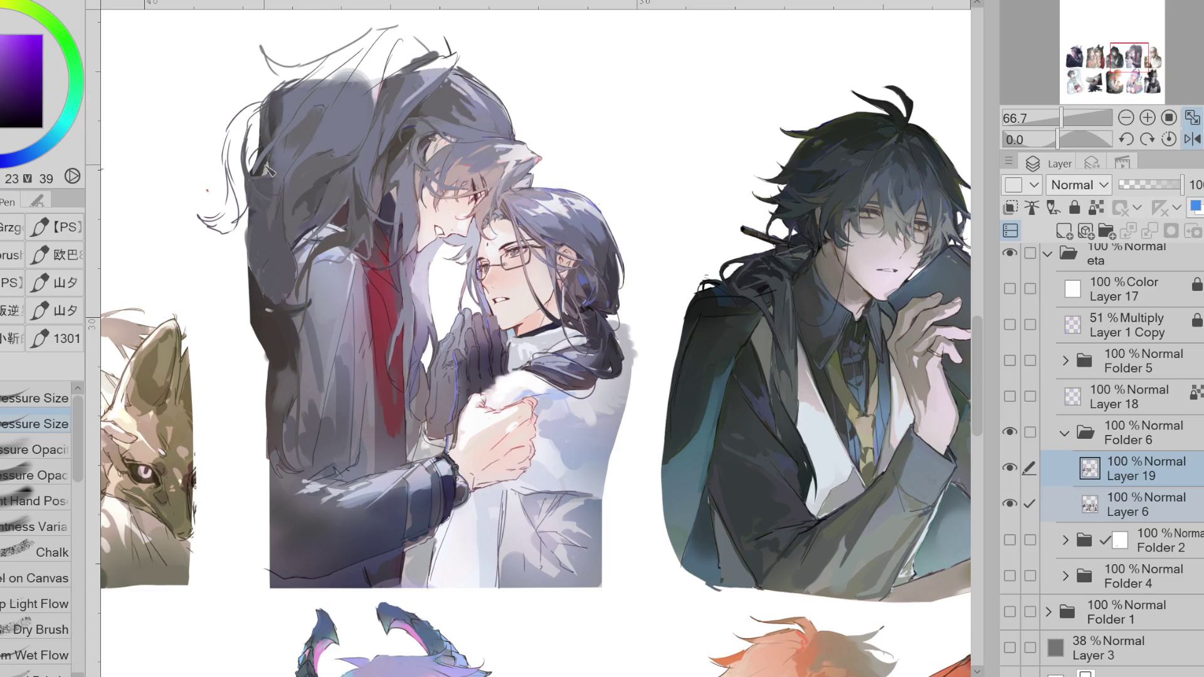
# - Lasso-fill greyish-blue shapes extending the upper hair into a fuller mass
pyautogui.press('g')
pyautogui.keyDown('alt'); pyautogui.click(276, 154); pyautogui.keyUp('alt')
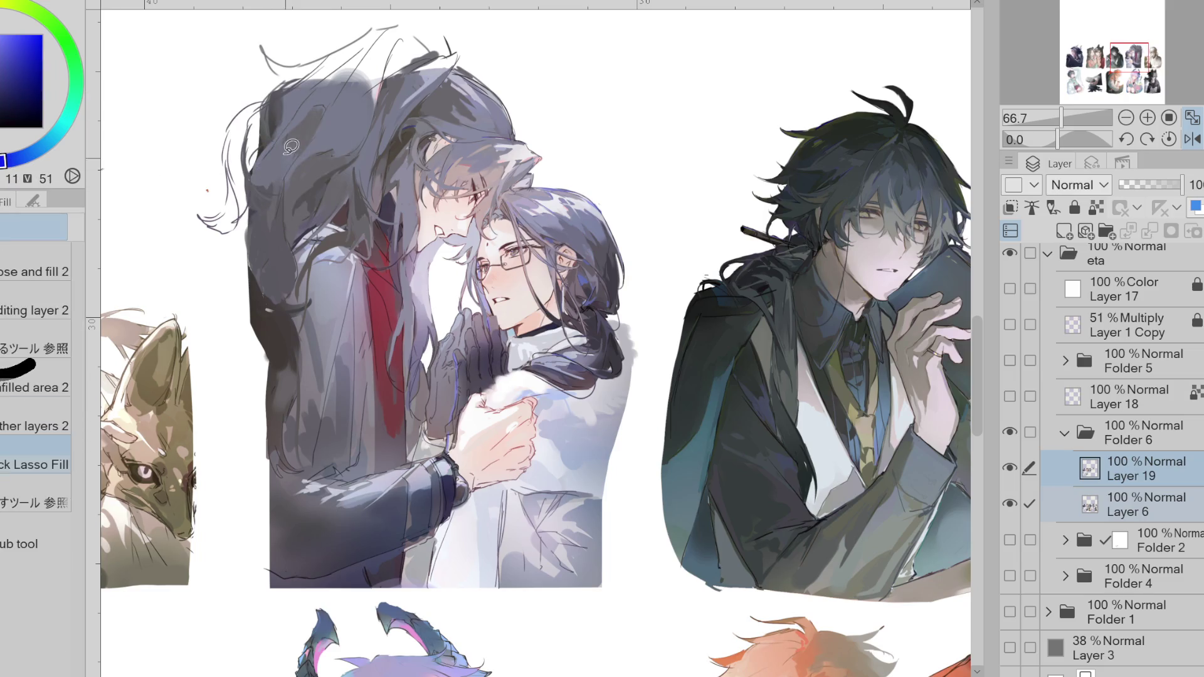
pyautogui.moveTo(267, 186)
pyautogui.mouseDown()
pyautogui.moveTo(257, 125)
pyautogui.moveTo(276, 100)
pyautogui.moveTo(235, 128)
pyautogui.moveTo(258, 183)
pyautogui.mouseUp()
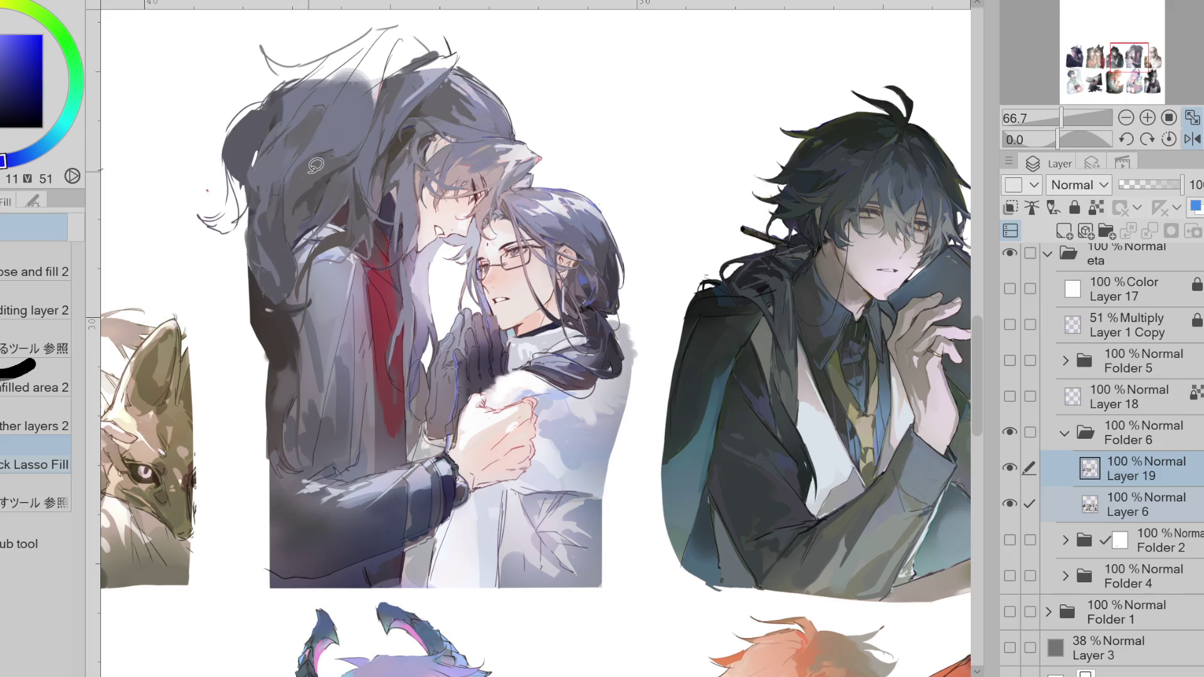
pyautogui.keyDown('alt'); pyautogui.click(295, 224); pyautogui.keyUp('alt')
pyautogui.keyDown('alt'); pyautogui.click(300, 262); pyautogui.keyUp('alt')
pyautogui.keyDown('alt'); pyautogui.click(309, 171); pyautogui.keyUp('alt')
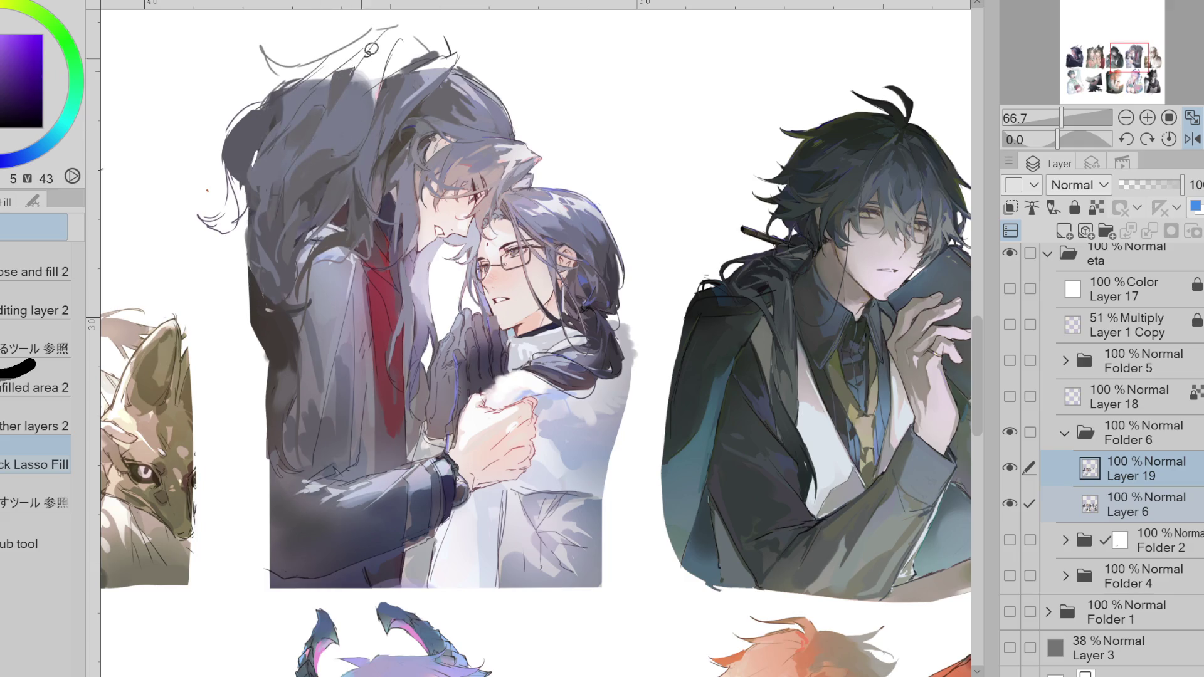
pyautogui.keyDown('alt'); pyautogui.click(323, 129); pyautogui.keyUp('alt')
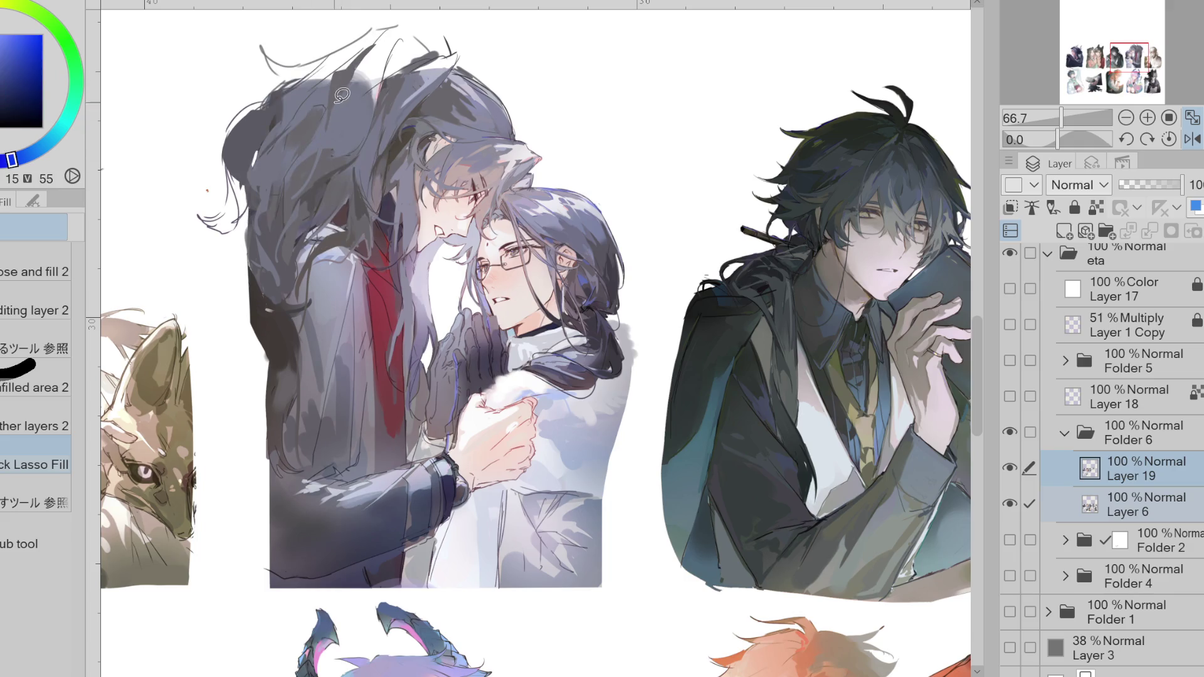
# - Refine the filled hair with the pen in dark purple, dark blue and grey-blue tones
pyautogui.press('p')
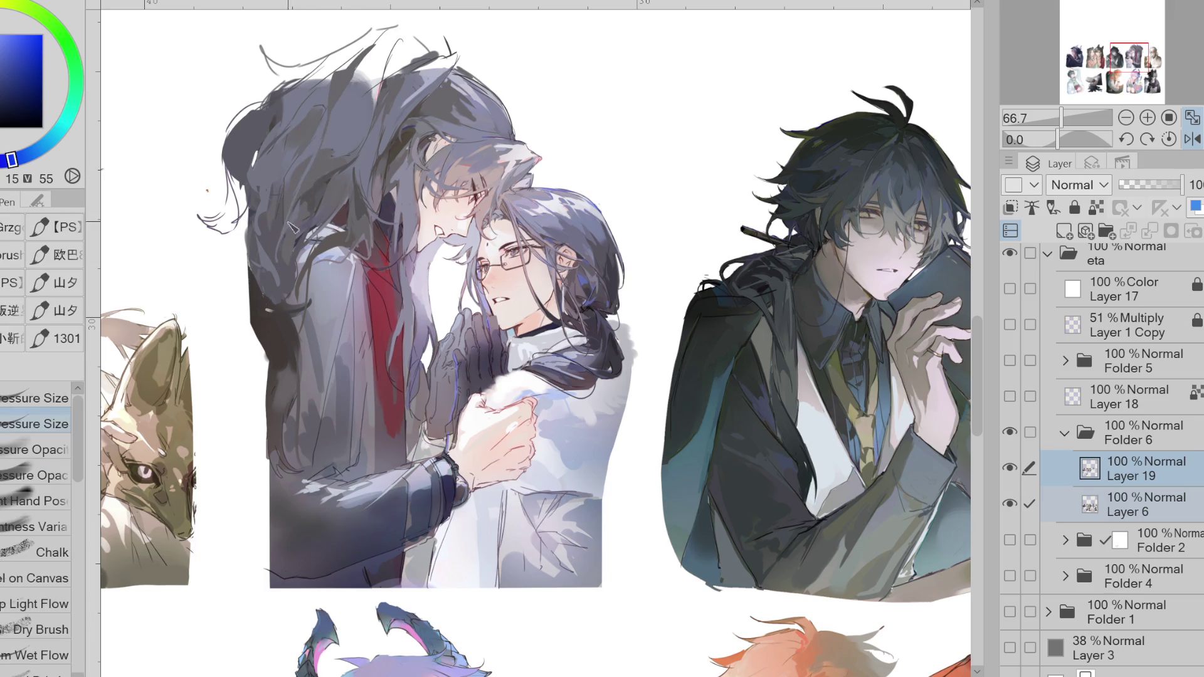
pyautogui.keyDown('alt'); pyautogui.click(371, 164); pyautogui.keyUp('alt')
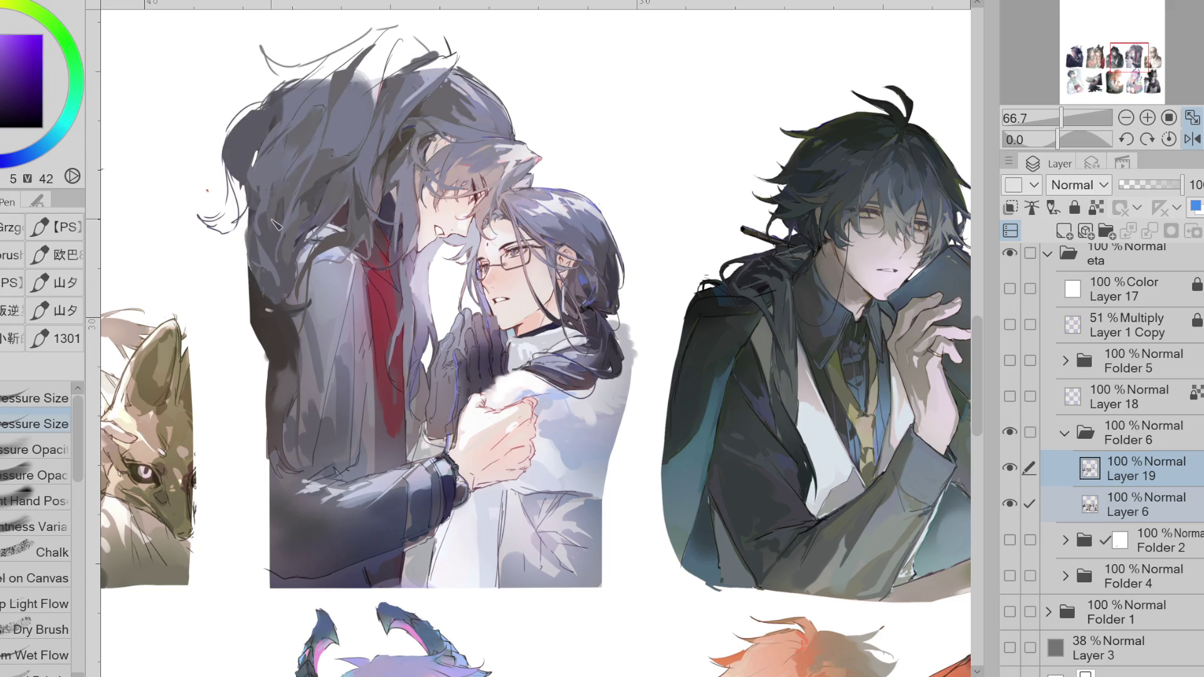
pyautogui.keyDown('alt'); pyautogui.click(283, 132); pyautogui.keyUp('alt')
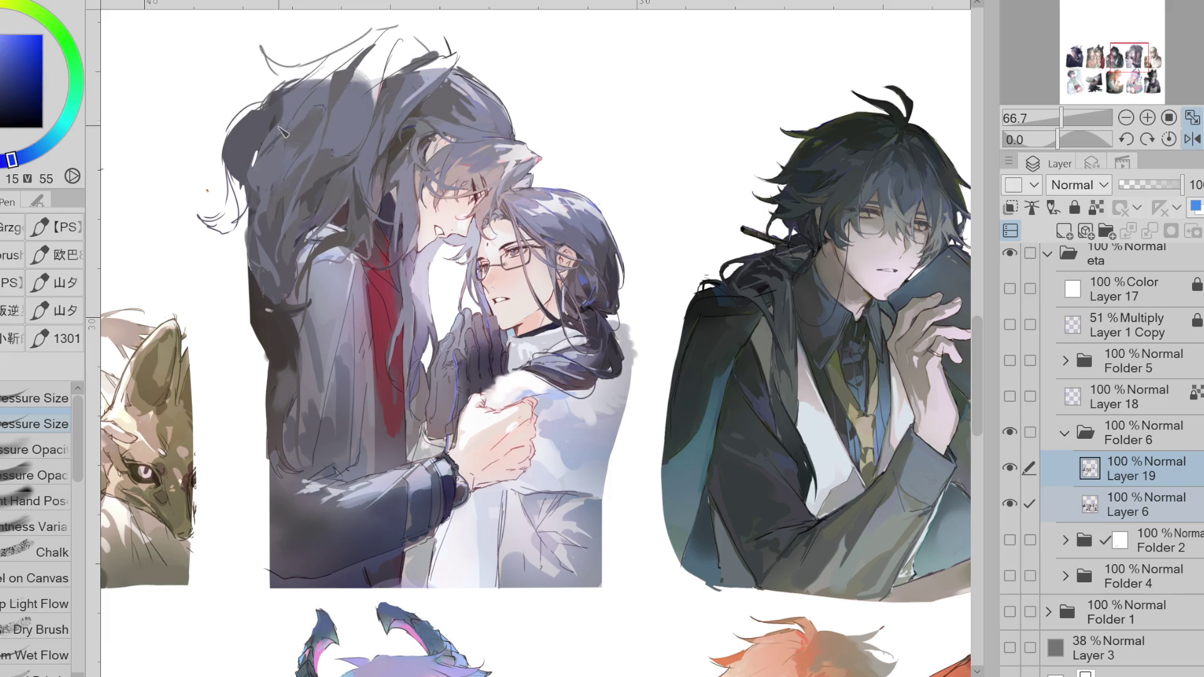
pyautogui.keyDown('alt'); pyautogui.click(326, 105); pyautogui.keyUp('alt')
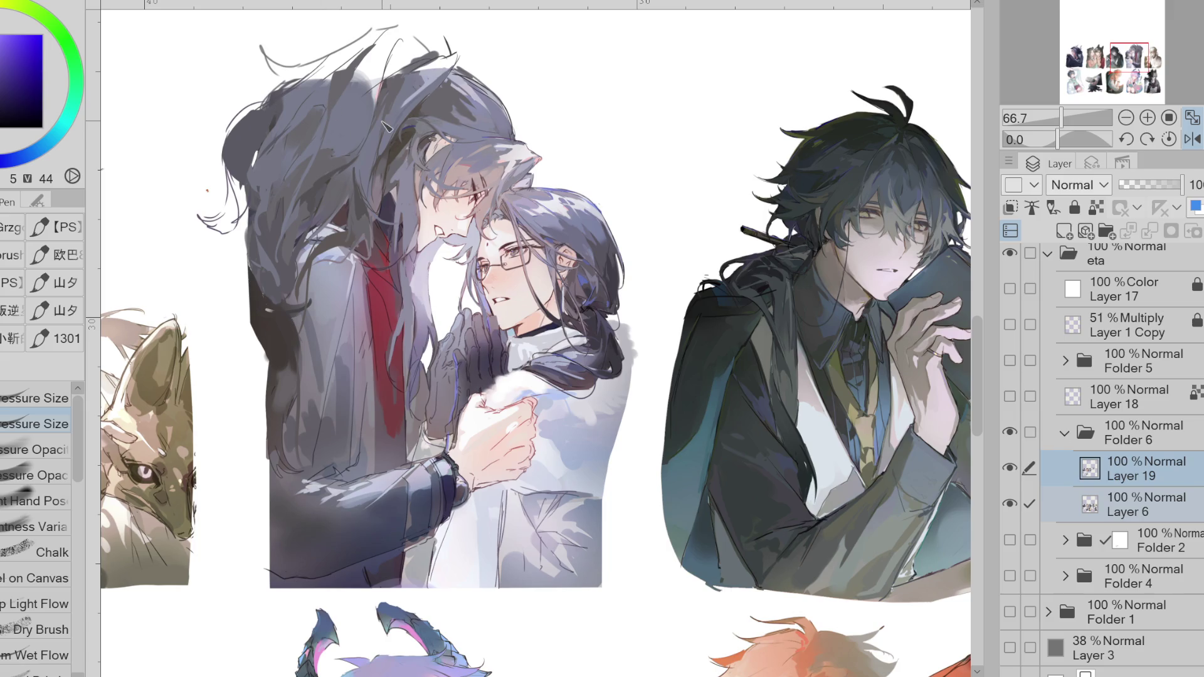
pyautogui.keyDown('alt'); pyautogui.click(266, 280); pyautogui.keyUp('alt')
pyautogui.keyDown('alt'); pyautogui.click(281, 264); pyautogui.keyUp('alt')
pyautogui.keyDown('alt'); pyautogui.click(276, 265); pyautogui.keyUp('alt')
pyautogui.keyDown('alt'); pyautogui.click(269, 231); pyautogui.keyUp('alt')
pyautogui.click(1192, 139)
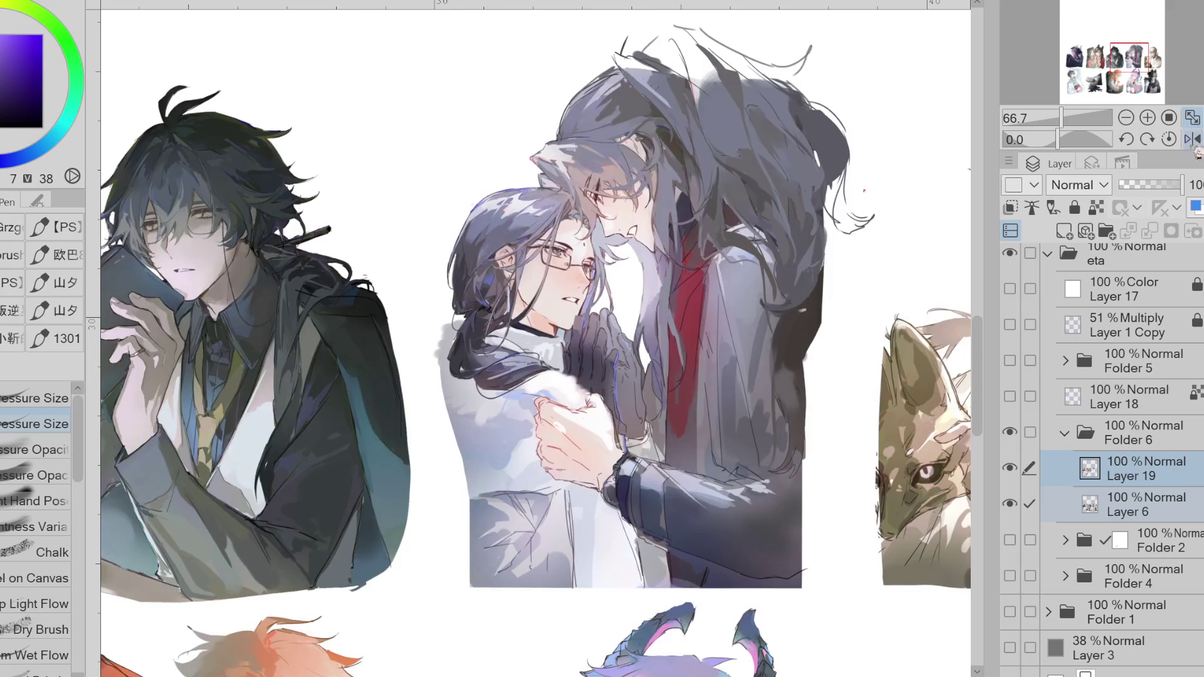
# - Touch up the right of the hair with magenta, grey-blue and darker purple, erasing excess
pyautogui.keyDown('alt'); pyautogui.click(708, 137); pyautogui.keyUp('alt')
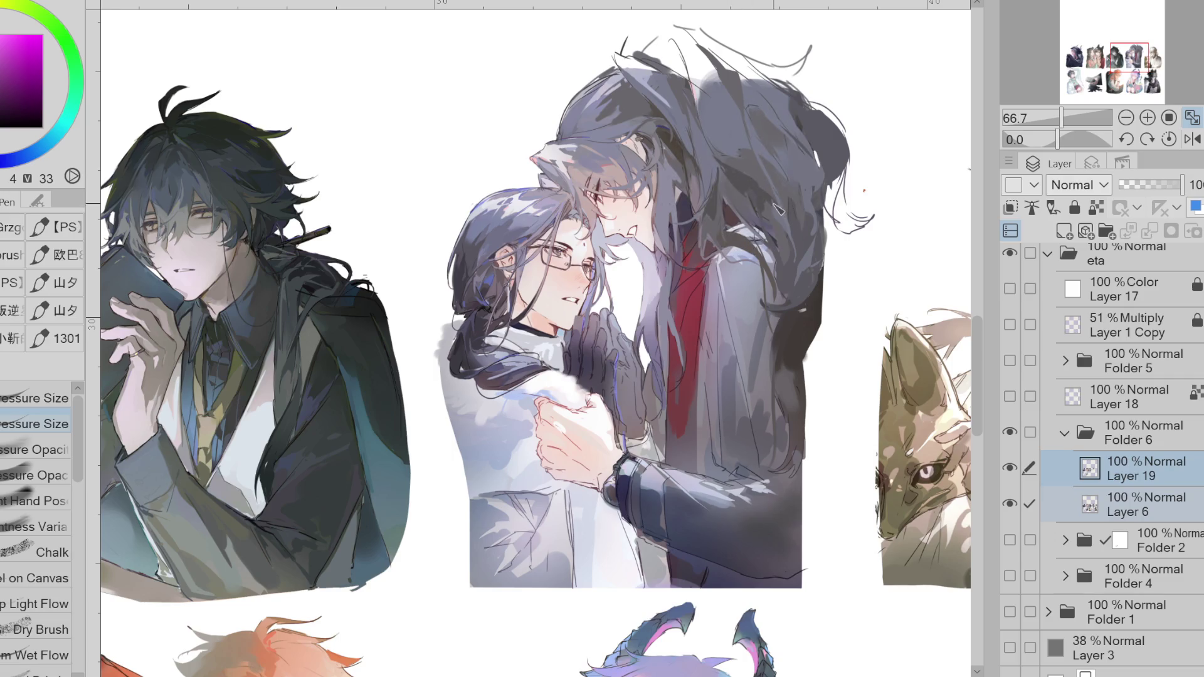
pyautogui.press('e')
pyautogui.keyDown('alt'); pyautogui.click(711, 222); pyautogui.keyUp('alt')
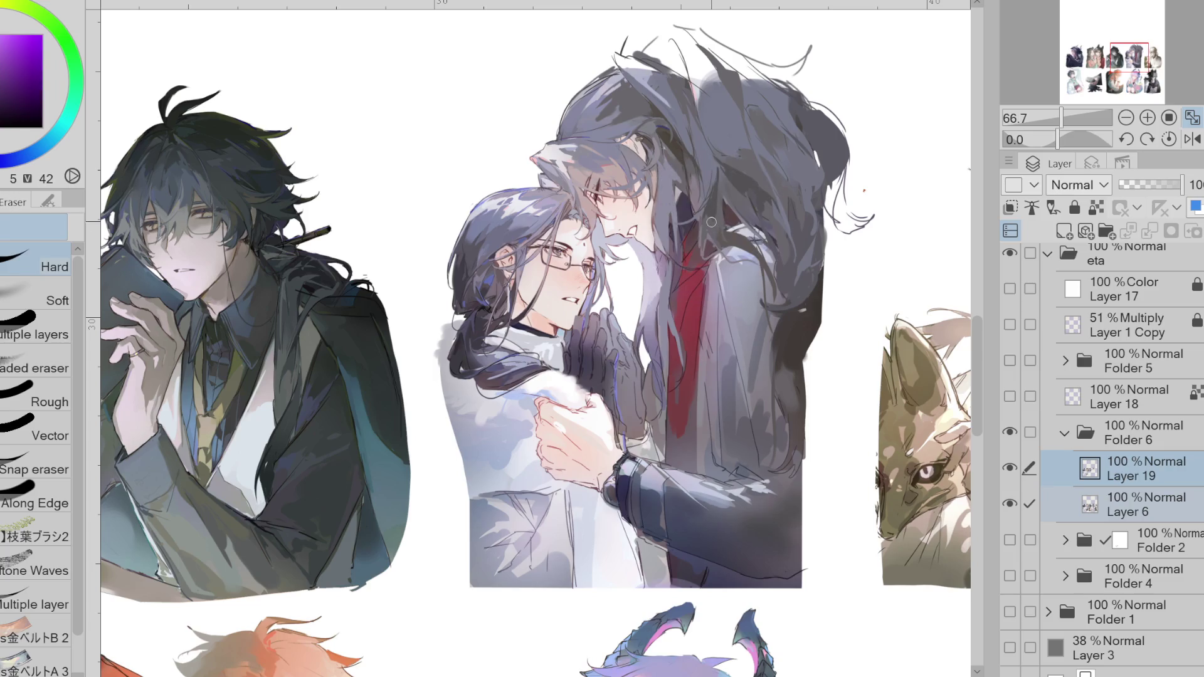
pyautogui.press('p')
pyautogui.keyDown('alt'); pyautogui.click(711, 200); pyautogui.keyUp('alt')
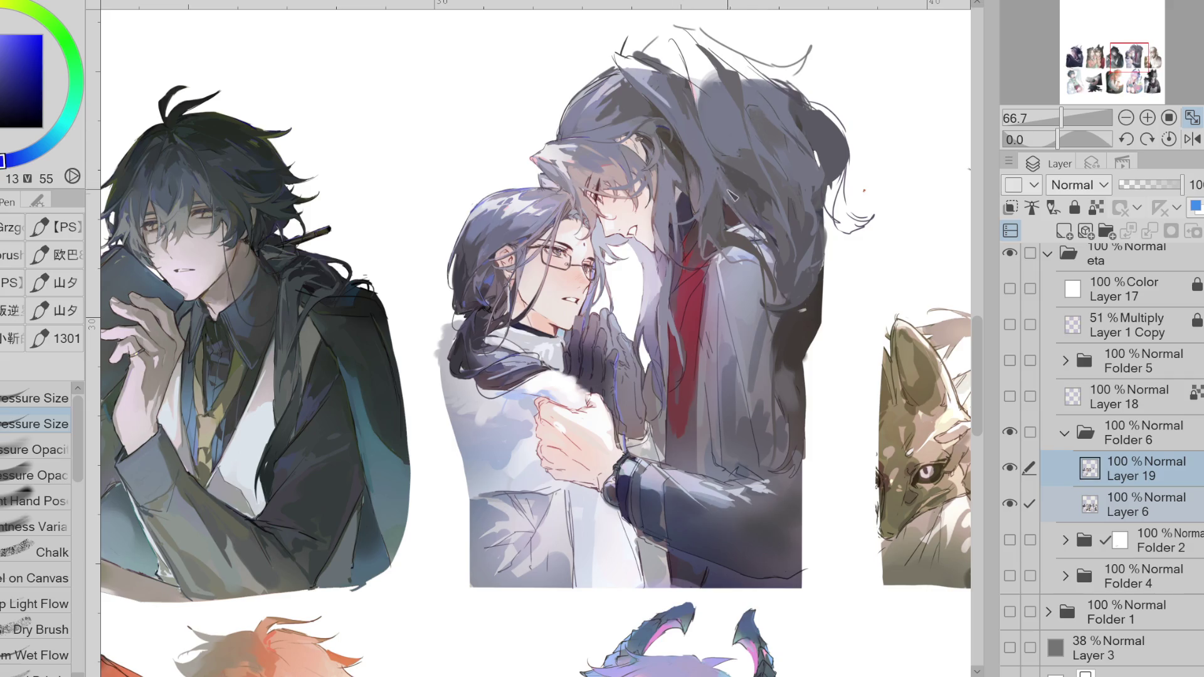
pyautogui.keyDown('alt'); pyautogui.click(741, 205); pyautogui.keyUp('alt')
pyautogui.keyDown('alt'); pyautogui.click(792, 271); pyautogui.keyUp('alt')
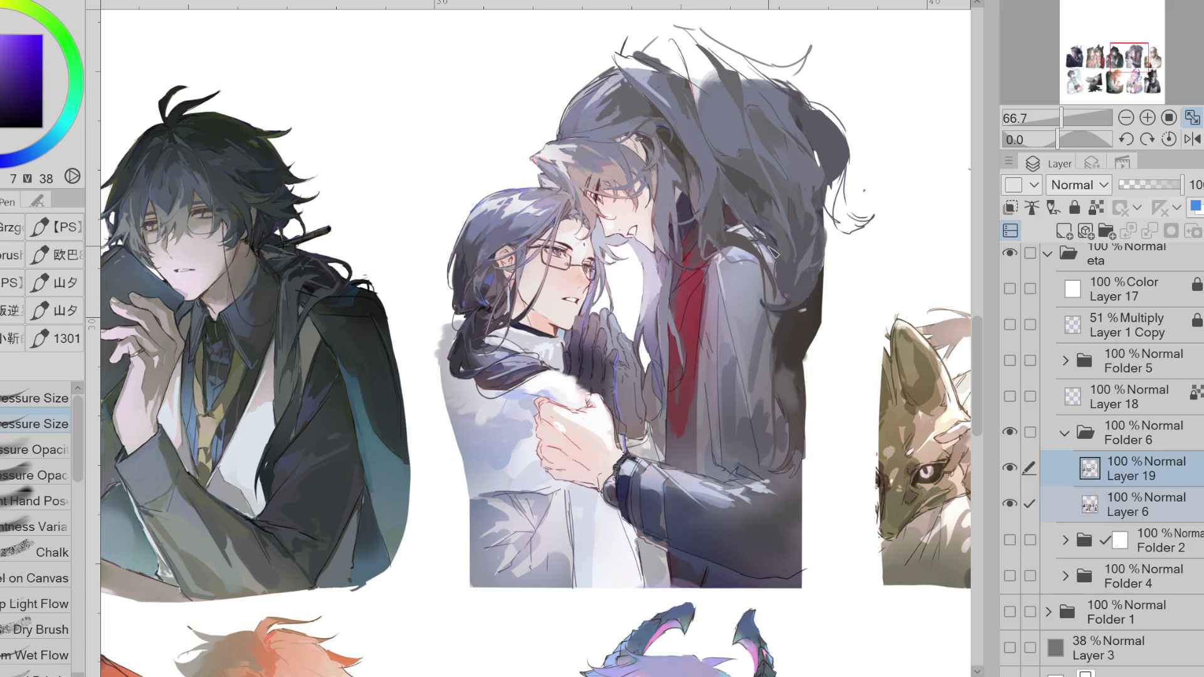
# - Paint dark strands down the hair's right side, undoing the last stroke
pyautogui.press('e')
pyautogui.press('p')
pyautogui.keyDown('alt'); pyautogui.click(784, 357); pyautogui.keyUp('alt')
pyautogui.keyDown('alt'); pyautogui.click(806, 342); pyautogui.keyUp('alt')
pyautogui.moveTo(806, 341)
pyautogui.mouseDown()
pyautogui.moveTo(812, 376)
pyautogui.moveTo(821, 351)
pyautogui.moveTo(828, 392)
pyautogui.mouseUp()
pyautogui.keyDown('alt'); pyautogui.click(825, 276); pyautogui.keyUp('alt')
pyautogui.hotkey('ctrl', 'z')
# - Auto-select the dark hair, switch to a size-24 soft airbrush in orange-red, then deselect
pyautogui.press('w')
pyautogui.click(837, 152)
pyautogui.press('b')
pyautogui.press('b')
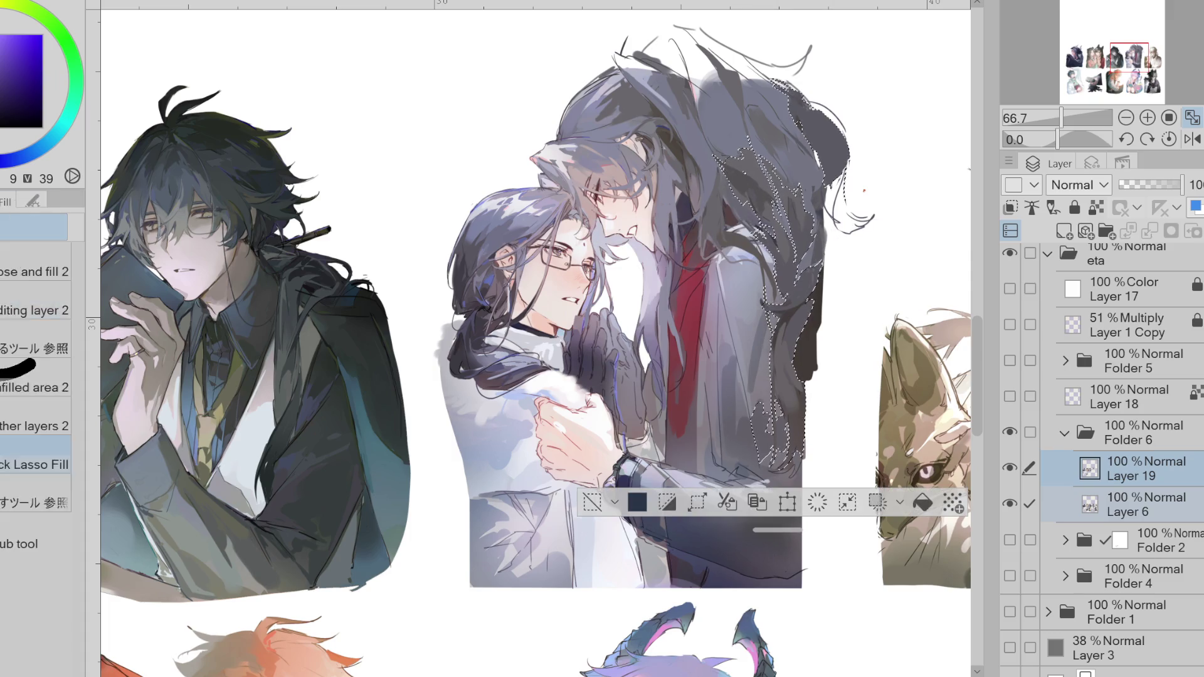
pyautogui.moveTo(807, 274); pyautogui.dragTo(791, 274)
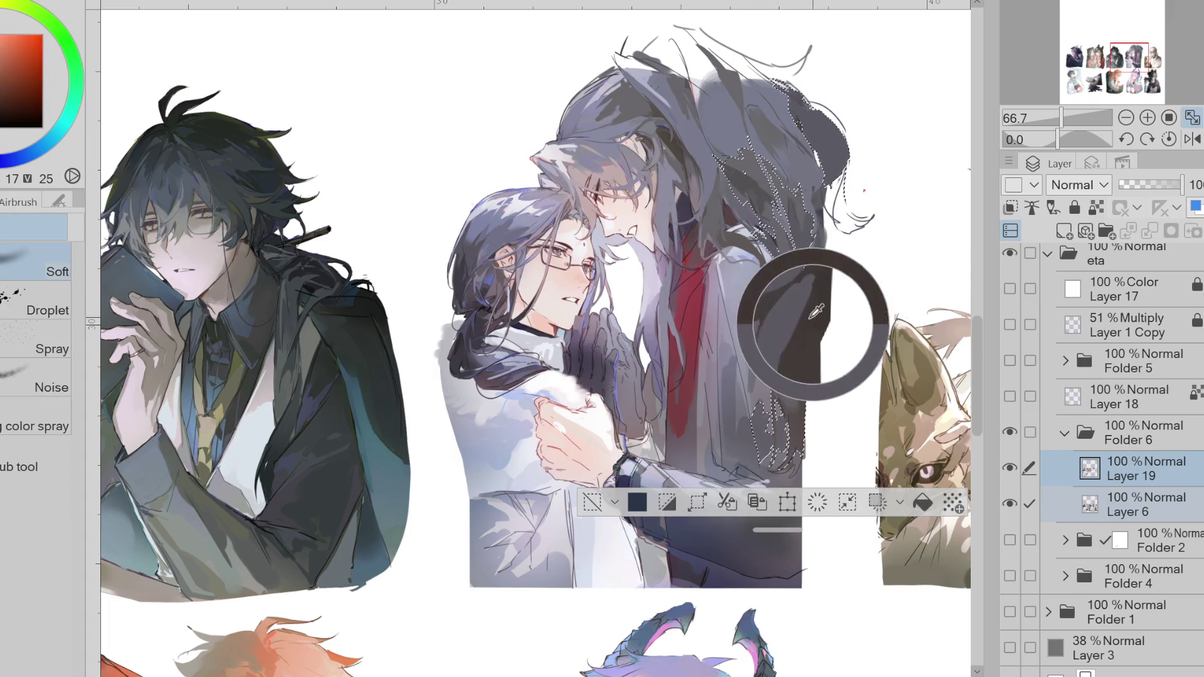
pyautogui.click(592, 502)
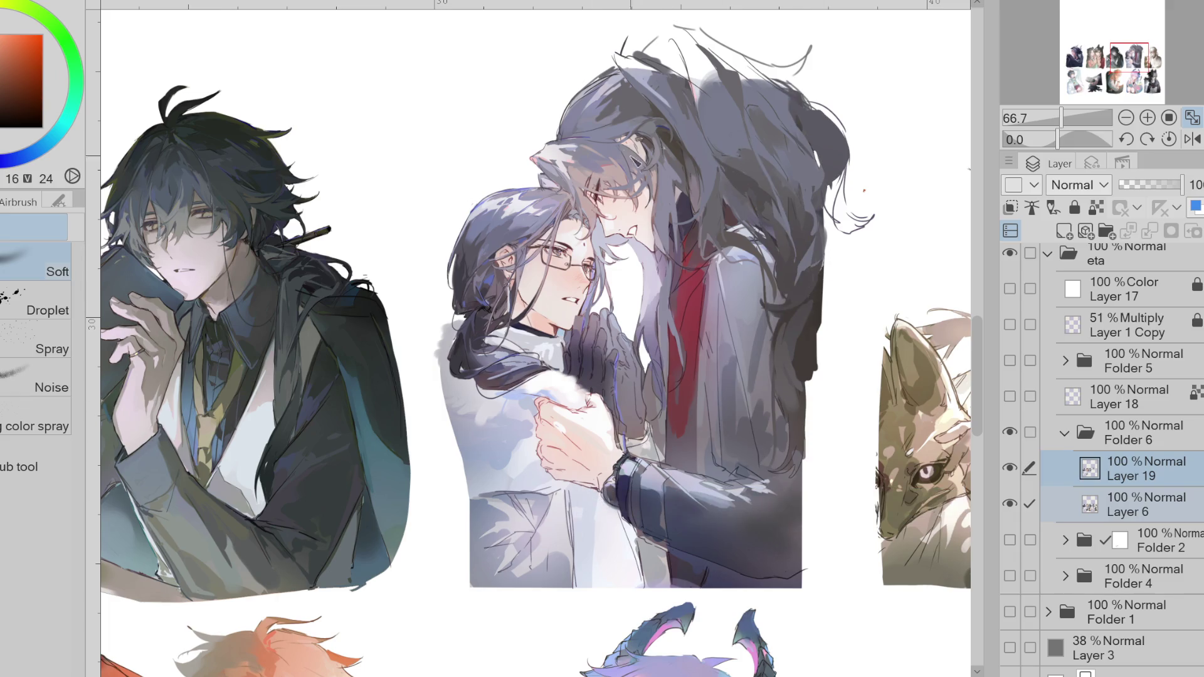
pyautogui.hscroll(3, 533, 338)
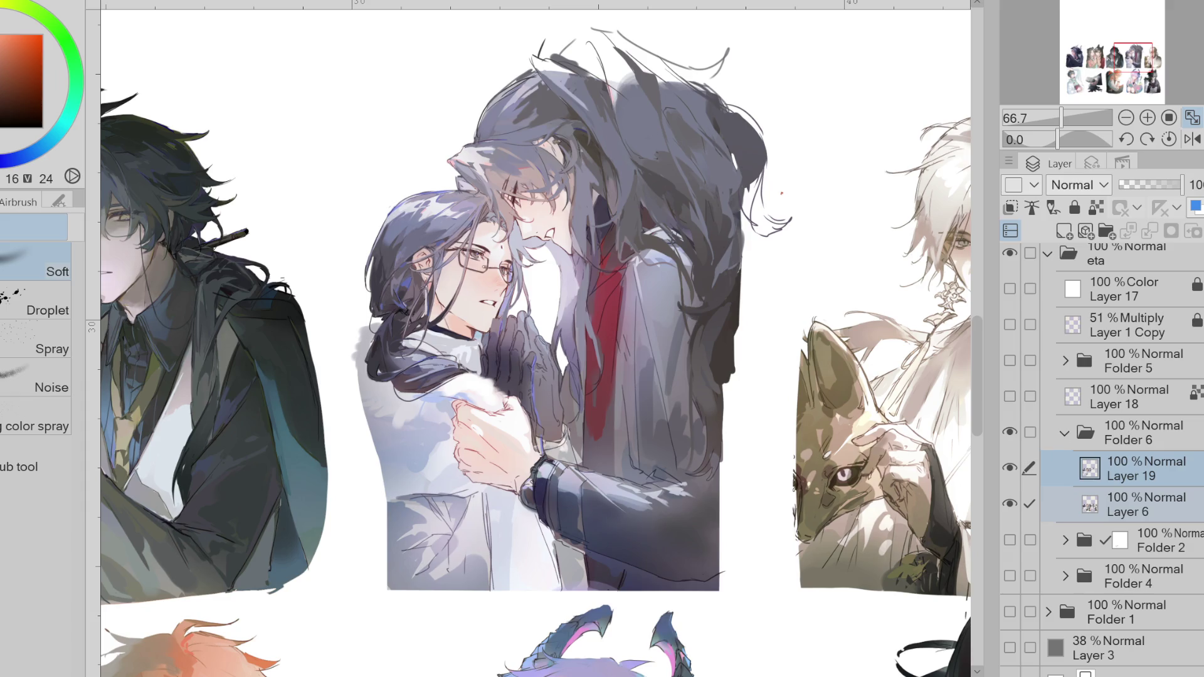
pyautogui.hscroll(2, 533, 338)
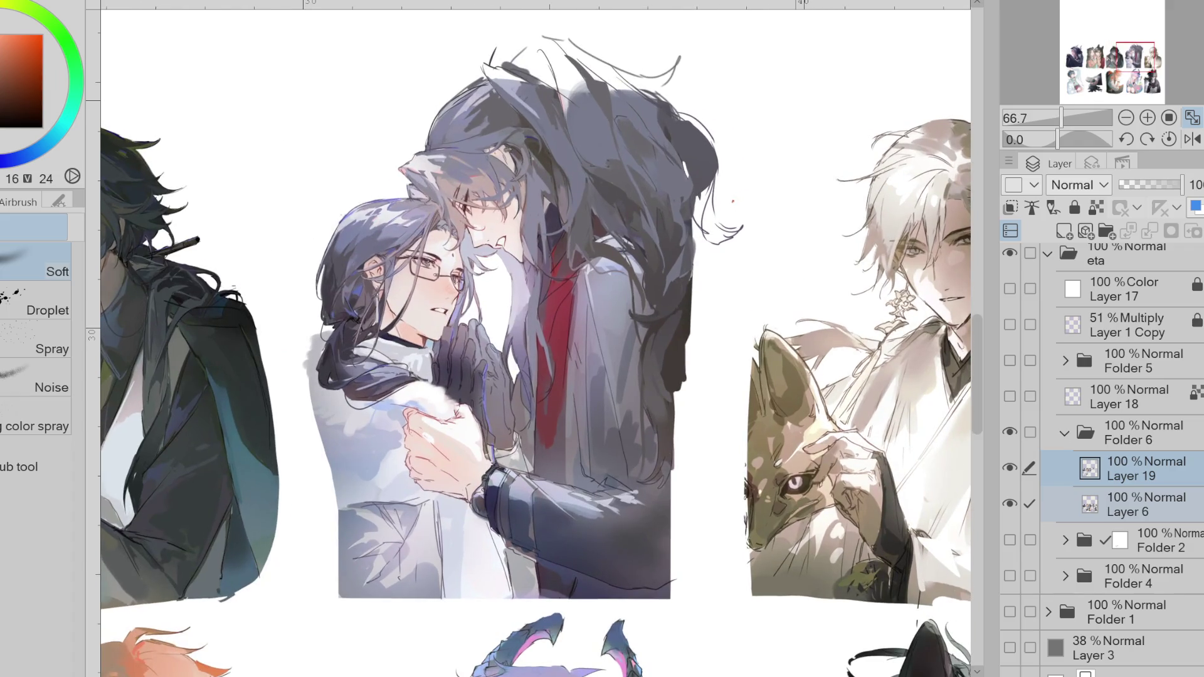
# - Mirror the canvas view, sample dark blue and purple, and erase faint stray strokes above the hair
pyautogui.click(1193, 140)
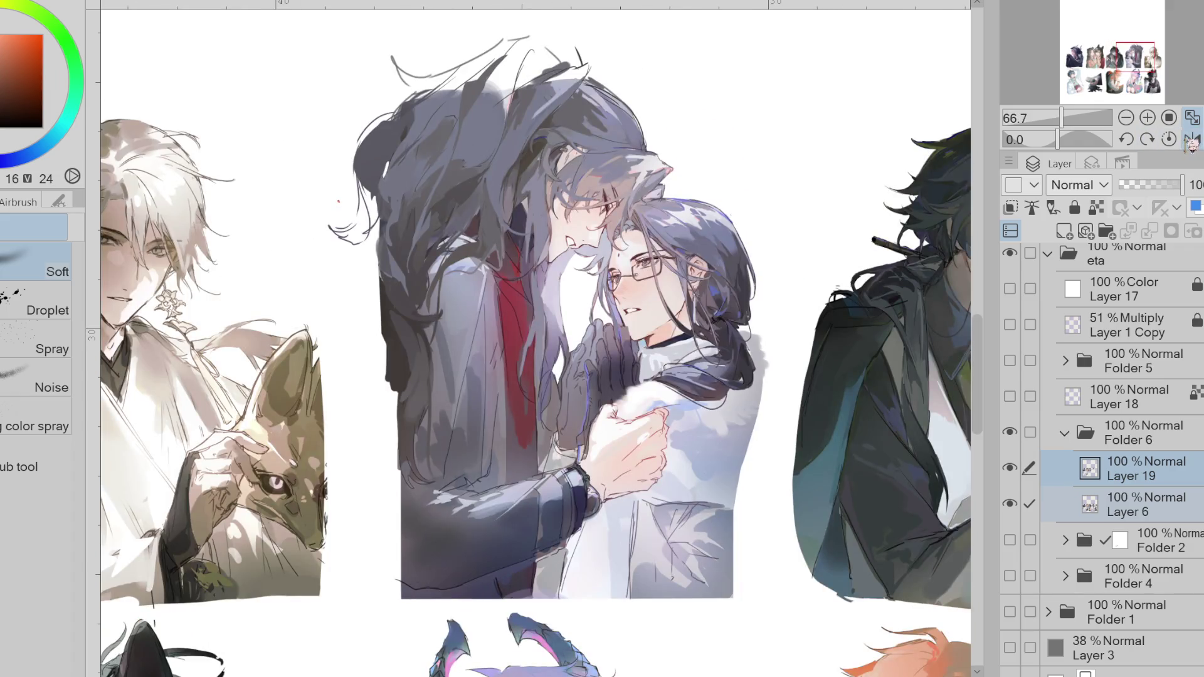
pyautogui.keyDown('alt'); pyautogui.click(411, 147); pyautogui.keyUp('alt')
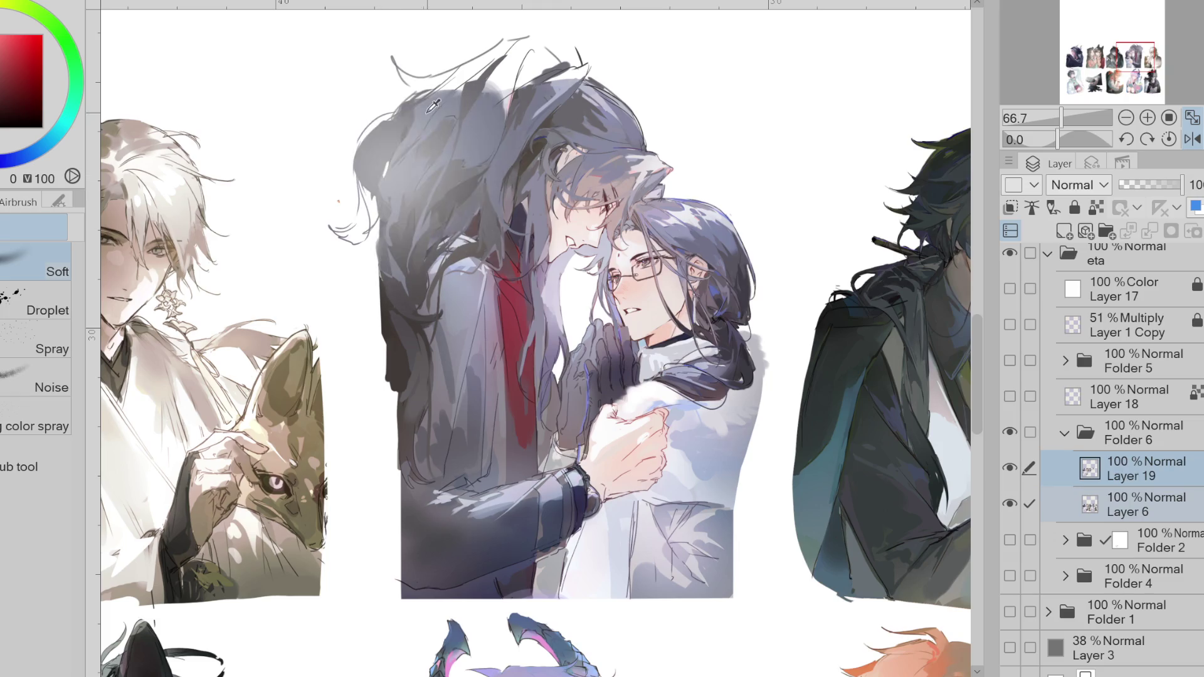
pyautogui.press('p')
pyautogui.keyDown('alt'); pyautogui.click(437, 141); pyautogui.keyUp('alt')
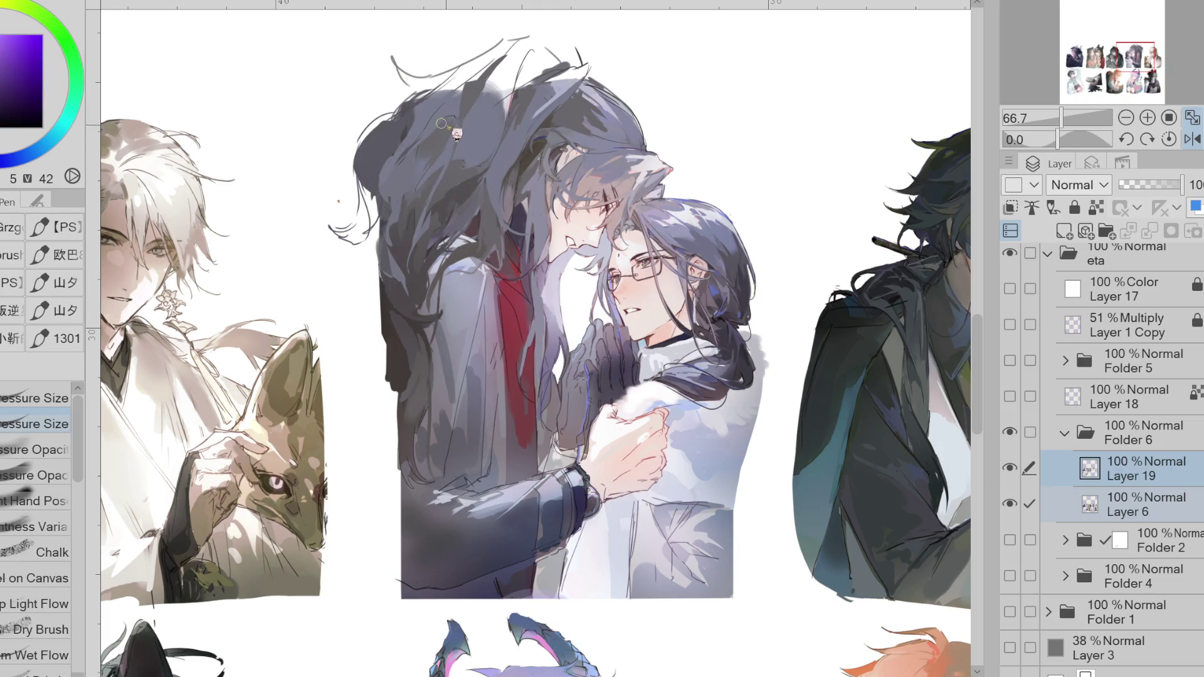
pyautogui.press('e')
pyautogui.moveTo(398, 69)
pyautogui.mouseDown()
pyautogui.moveTo(514, 56)
pyautogui.moveTo(505, 43)
pyautogui.mouseUp()
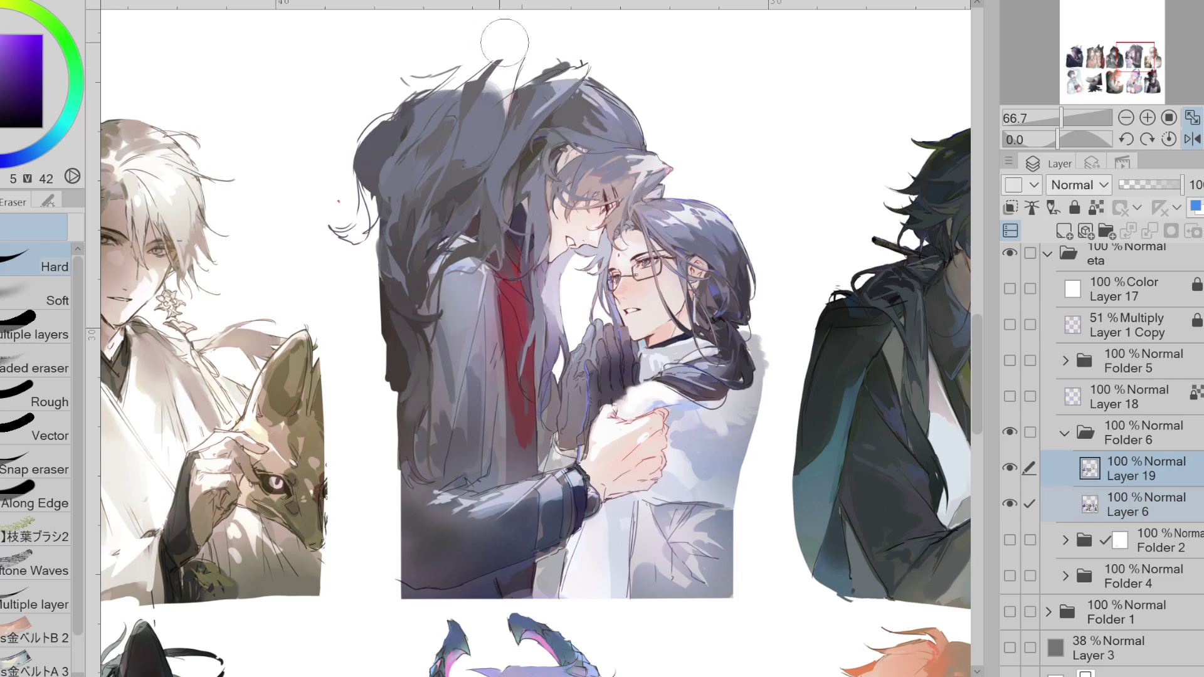
# - Toggle the Layer 1 Copy frame guides on and off to check the layout
pyautogui.click(1010, 324)
pyautogui.click(1010, 324)
pyautogui.click(1010, 324)
pyautogui.click(1011, 325)
# - Darken the light gap and light patches in the upper-left hair with a sampled blue
pyautogui.keyDown('alt'); pyautogui.click(511, 118); pyautogui.keyUp('alt')
pyautogui.press('p')
pyautogui.moveTo(509, 119)
pyautogui.mouseDown()
pyautogui.moveTo(511, 88)
pyautogui.moveTo(489, 75)
pyautogui.moveTo(395, 119)
pyautogui.moveTo(356, 160)
pyautogui.moveTo(376, 133)
pyautogui.moveTo(417, 116)
pyautogui.mouseUp()
pyautogui.keyDown('alt'); pyautogui.click(389, 134); pyautogui.keyUp('alt')
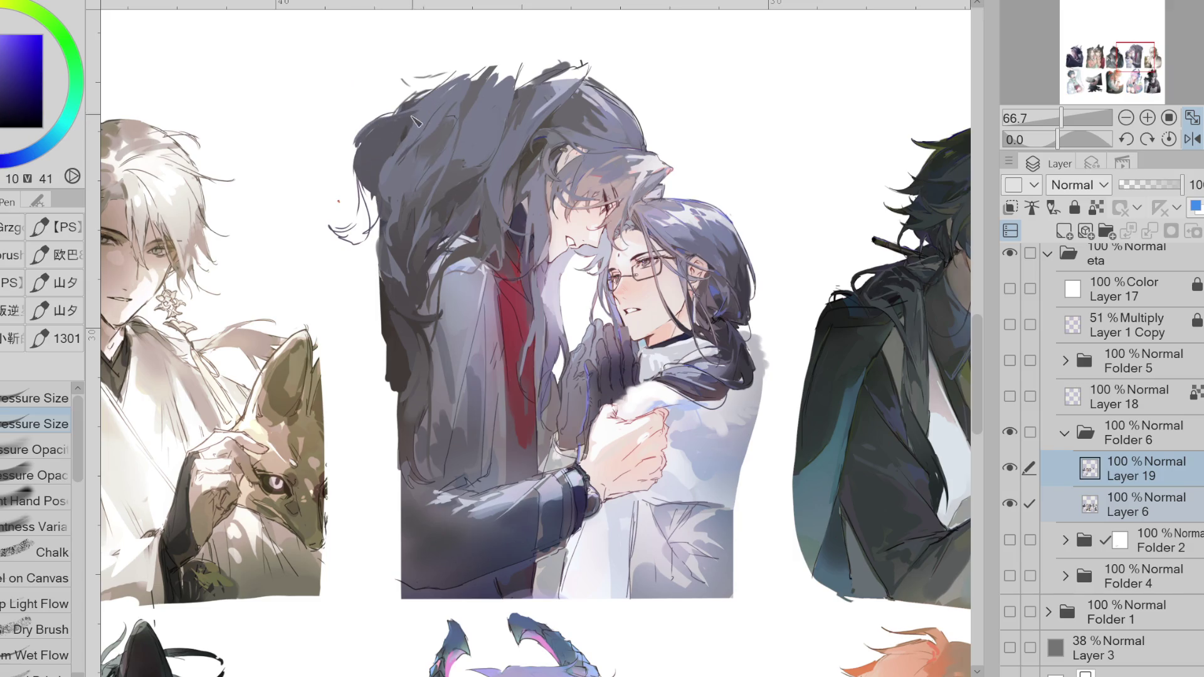
pyautogui.keyDown('alt'); pyautogui.click(414, 132); pyautogui.keyUp('alt')
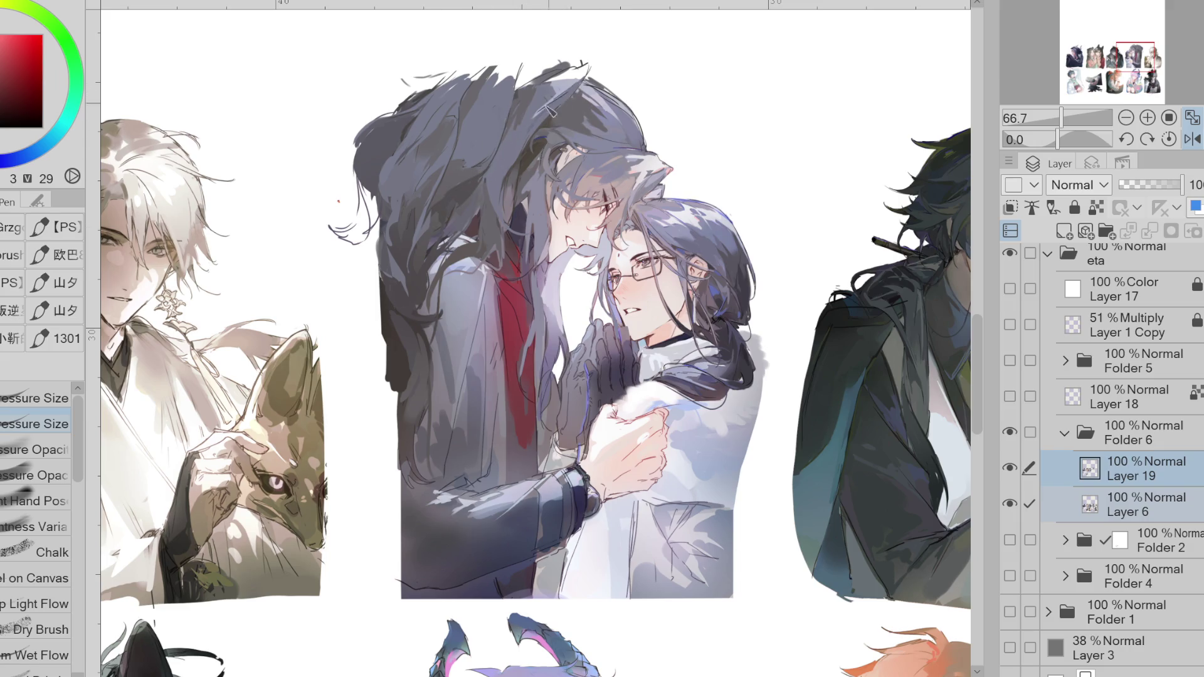
# - Work alternating sampled blue and magenta tones into the upper-right hair
pyautogui.keyDown('alt'); pyautogui.click(561, 85); pyautogui.keyUp('alt')
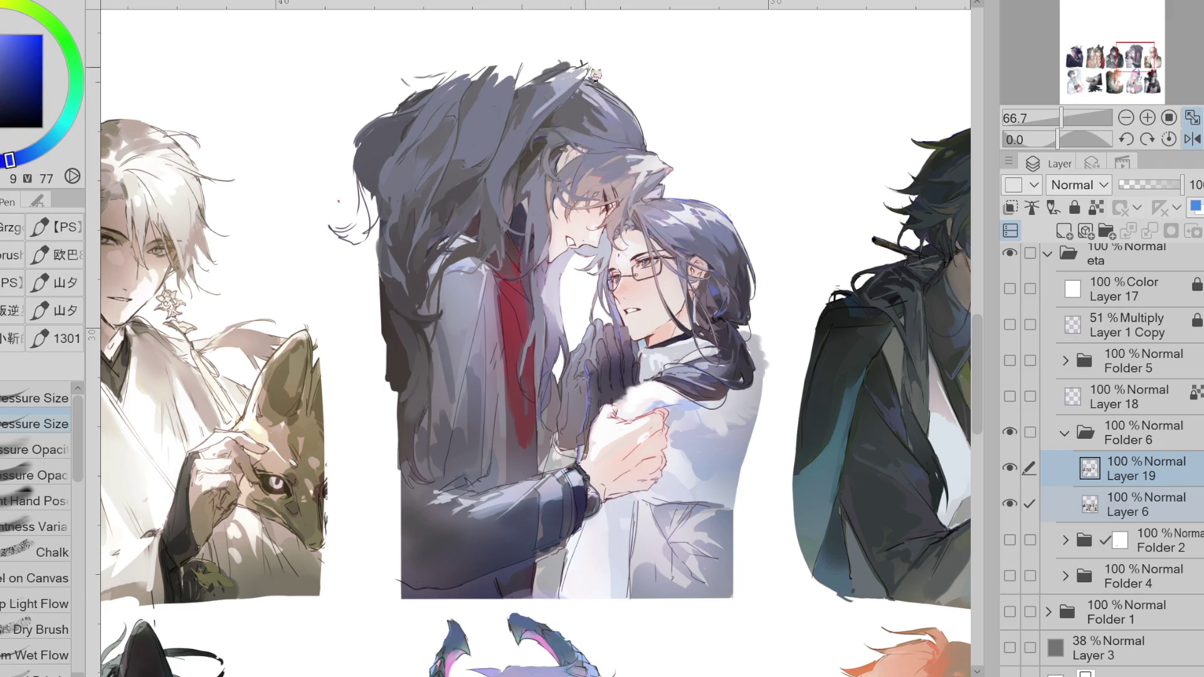
pyautogui.keyDown('alt'); pyautogui.click(571, 87); pyautogui.keyUp('alt')
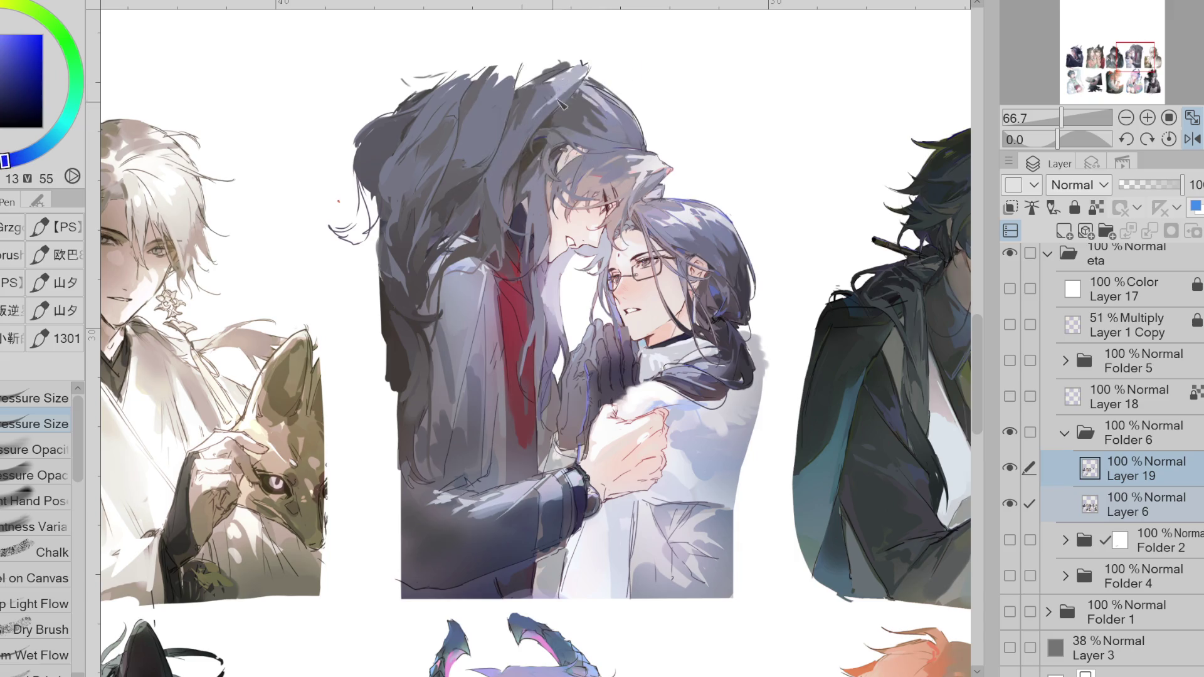
pyautogui.keyDown('alt'); pyautogui.click(582, 80); pyautogui.keyUp('alt')
pyautogui.keyDown('alt'); pyautogui.click(539, 78); pyautogui.keyUp('alt')
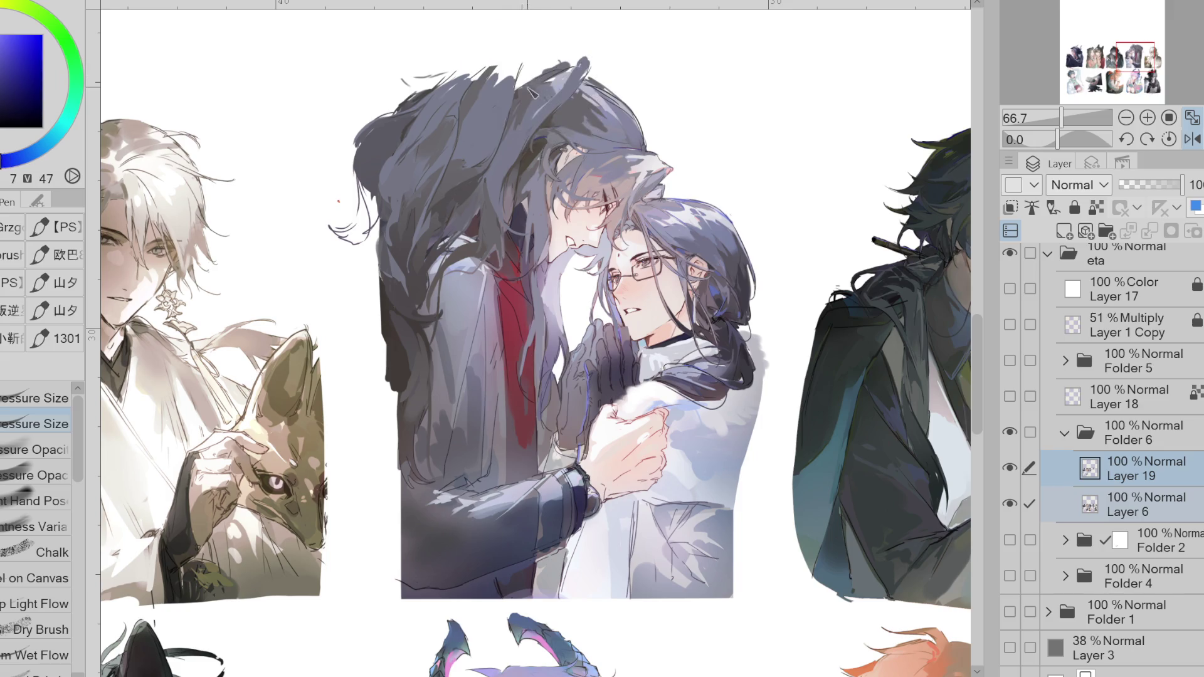
pyautogui.keyDown('alt'); pyautogui.click(530, 94); pyautogui.keyUp('alt')
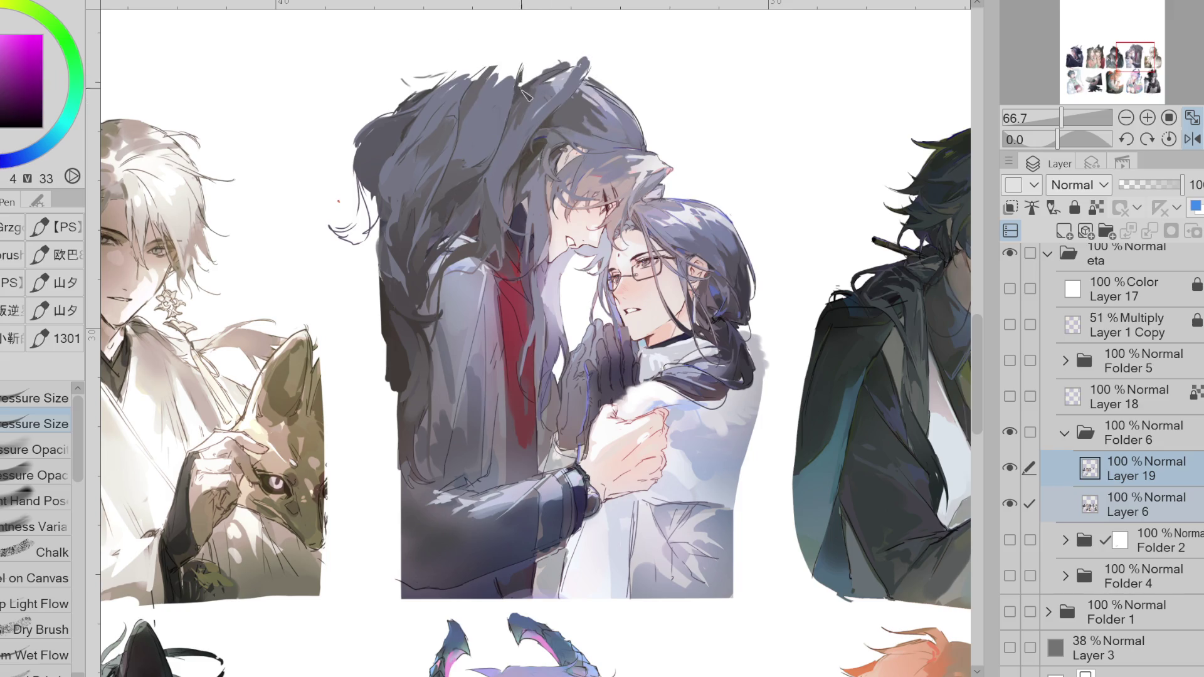
pyautogui.keyDown('alt'); pyautogui.click(542, 91); pyautogui.keyUp('alt')
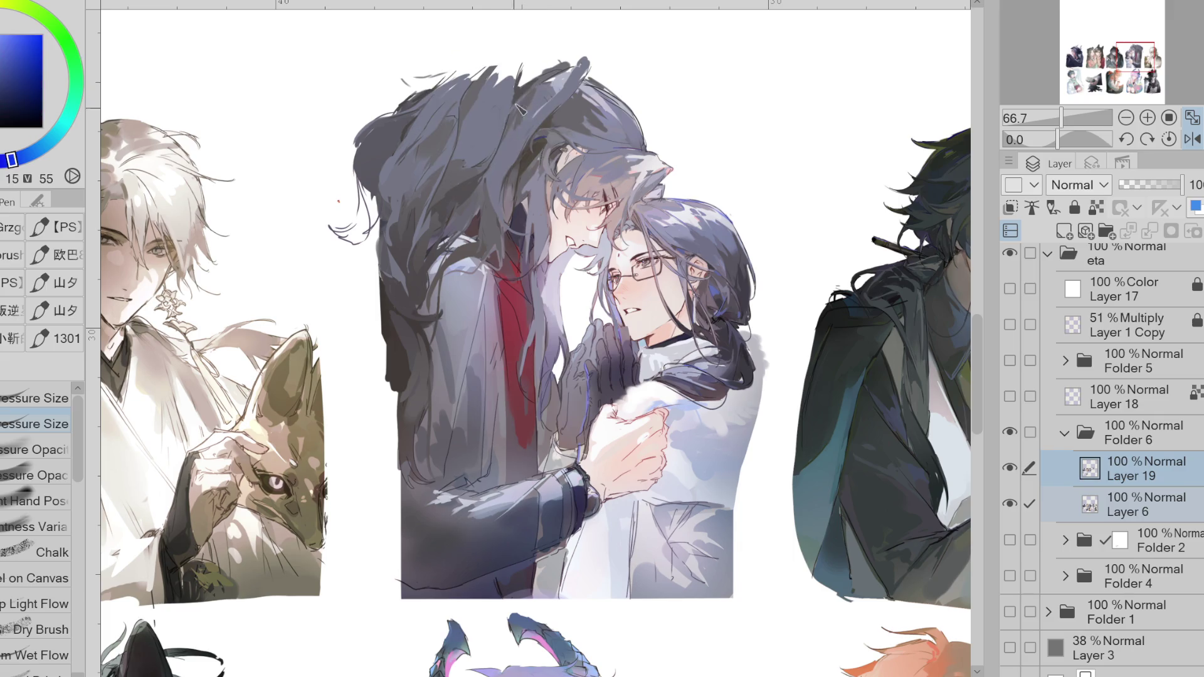
pyautogui.keyDown('alt'); pyautogui.click(518, 92); pyautogui.keyUp('alt')
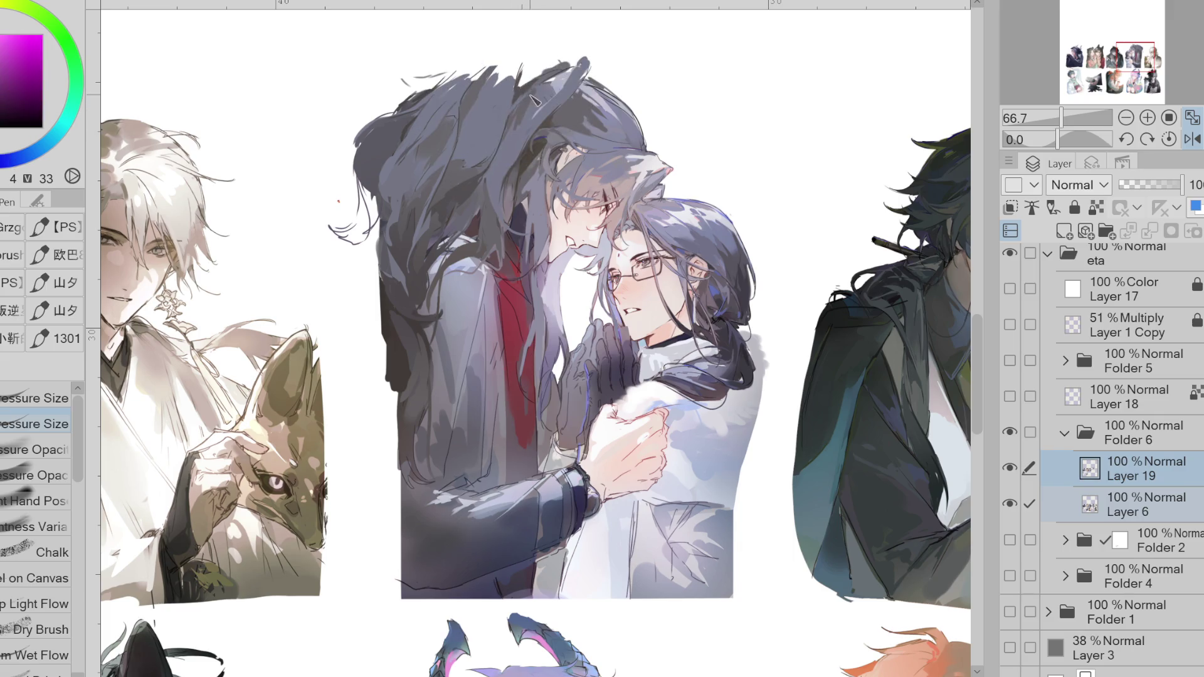
# - Shade the hair near the face with sampled dark blue, brighter blue and purple tones
pyautogui.keyDown('alt'); pyautogui.click(489, 171); pyautogui.keyUp('alt')
pyautogui.keyDown('alt'); pyautogui.click(462, 167); pyautogui.keyUp('alt')
pyautogui.keyDown('alt'); pyautogui.click(476, 164); pyautogui.keyUp('alt')
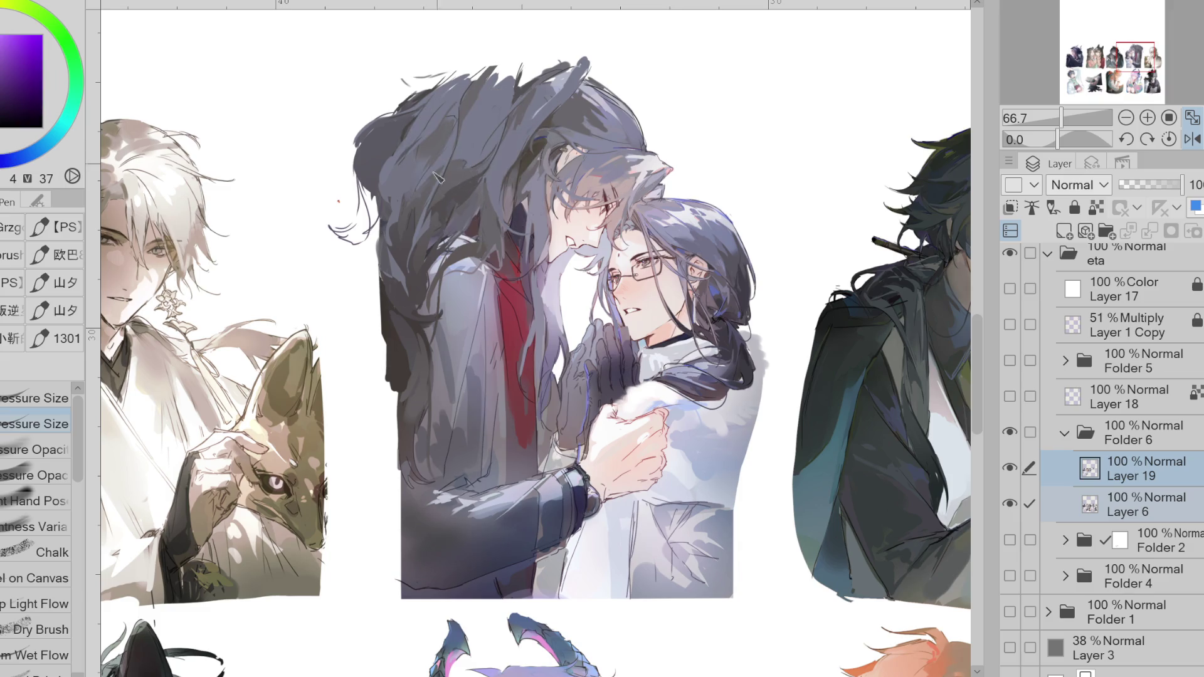
pyautogui.keyDown('alt'); pyautogui.click(442, 183); pyautogui.keyUp('alt')
pyautogui.keyDown('alt'); pyautogui.click(425, 232); pyautogui.keyUp('alt')
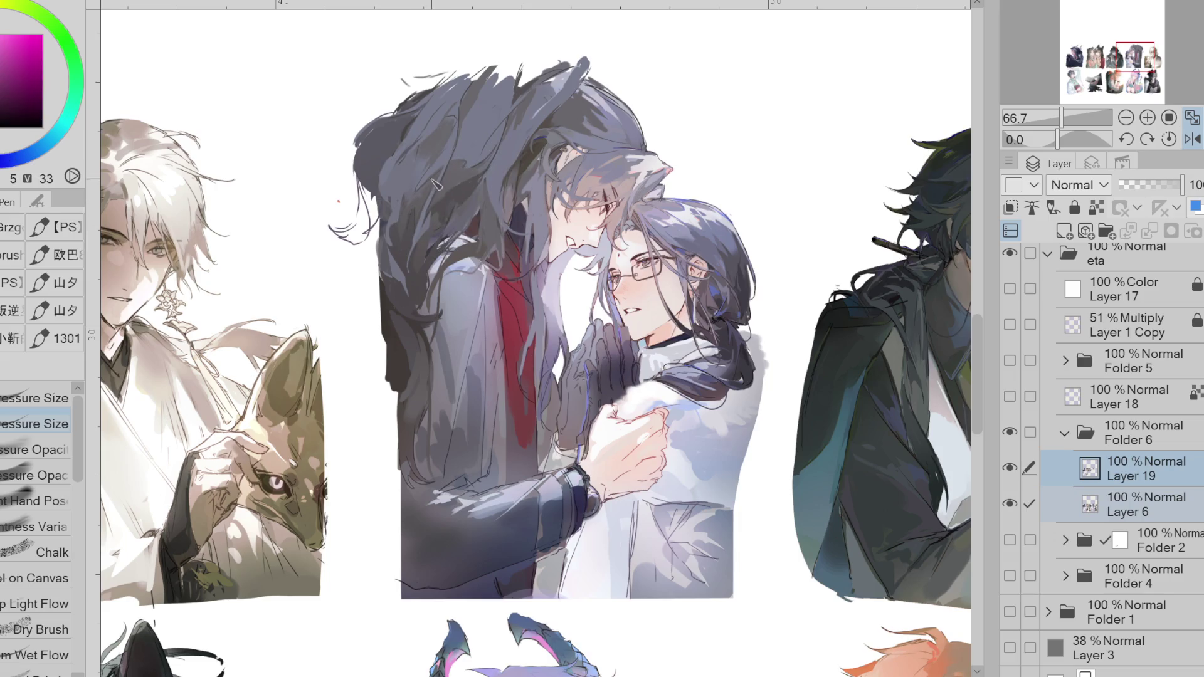
pyautogui.keyDown('alt'); pyautogui.click(426, 145); pyautogui.keyUp('alt')
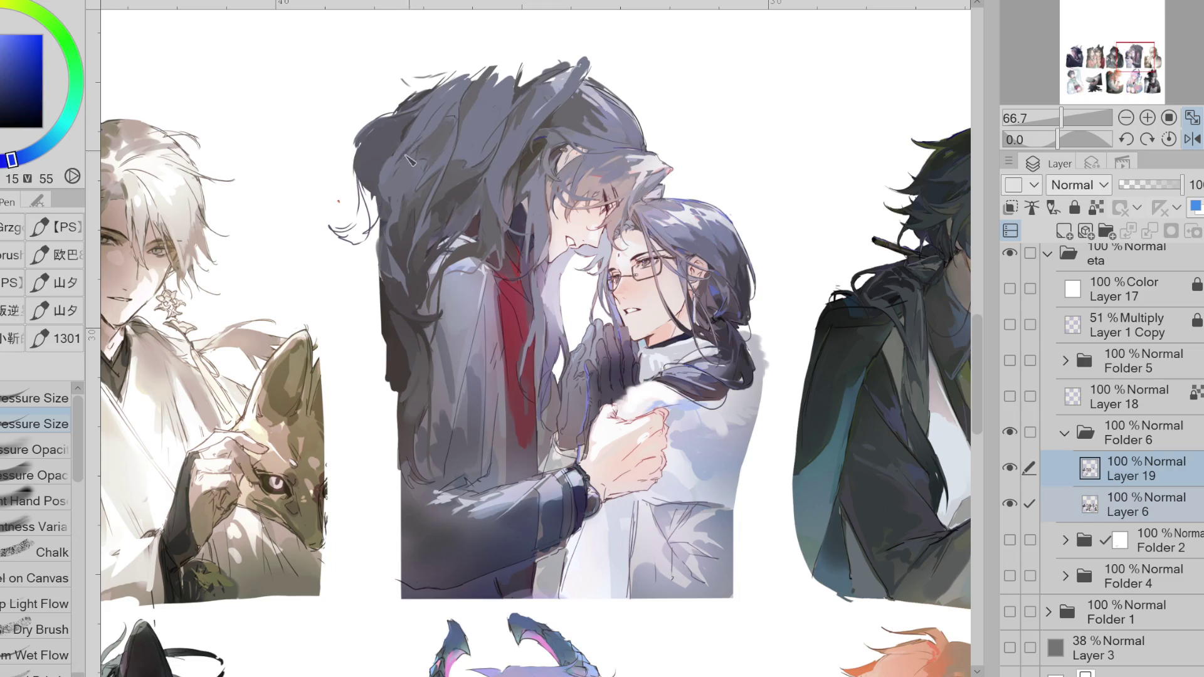
pyautogui.keyDown('alt'); pyautogui.click(415, 165); pyautogui.keyUp('alt')
pyautogui.keyDown('alt'); pyautogui.click(429, 139); pyautogui.keyUp('alt')
pyautogui.keyDown('alt'); pyautogui.click(420, 165); pyautogui.keyUp('alt')
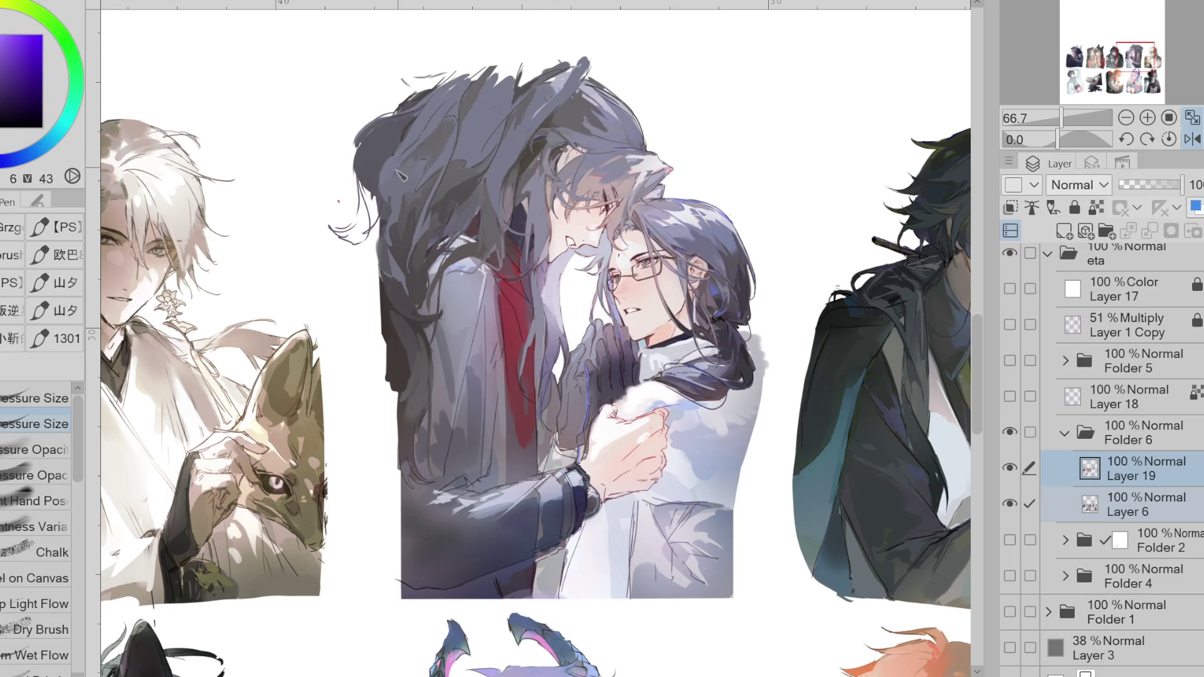
# - Shade the lower hair with sampled blue, muted purple, pinkish grey and dark purple
pyautogui.keyDown('alt'); pyautogui.click(402, 195); pyautogui.keyUp('alt')
pyautogui.keyDown('alt'); pyautogui.click(458, 210); pyautogui.keyUp('alt')
pyautogui.keyDown('alt'); pyautogui.click(456, 209); pyautogui.keyUp('alt')
pyautogui.moveTo(458, 209); pyautogui.dragTo(449, 230)
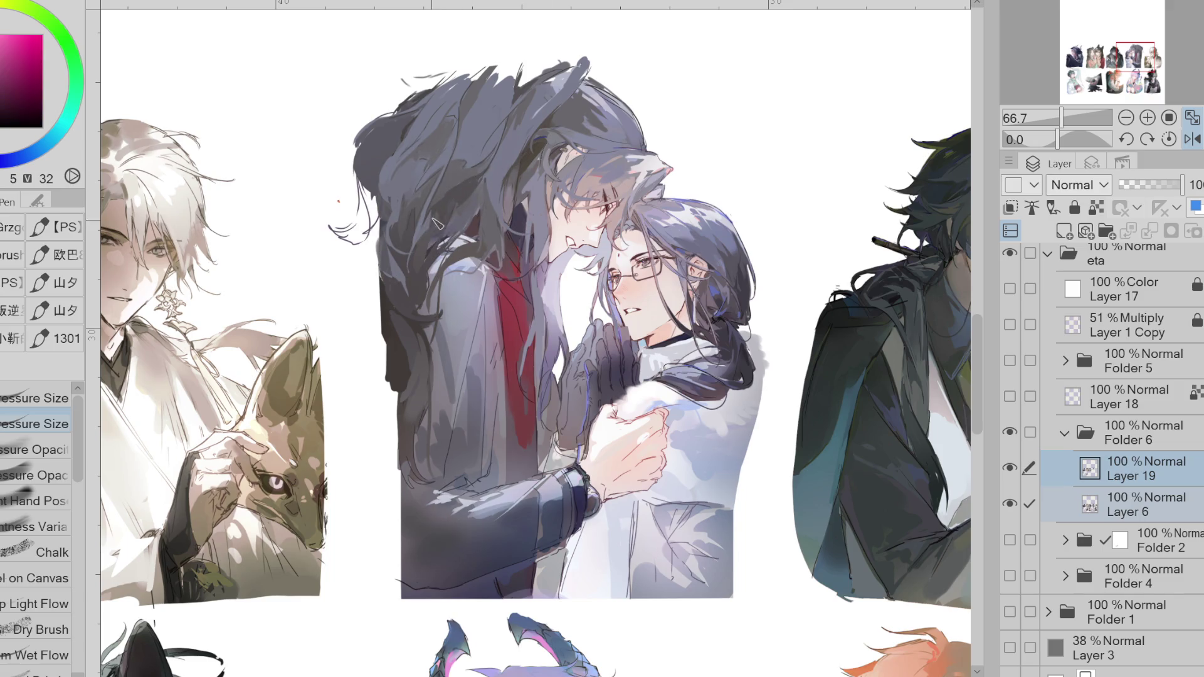
pyautogui.keyDown('alt'); pyautogui.click(435, 243); pyautogui.keyUp('alt')
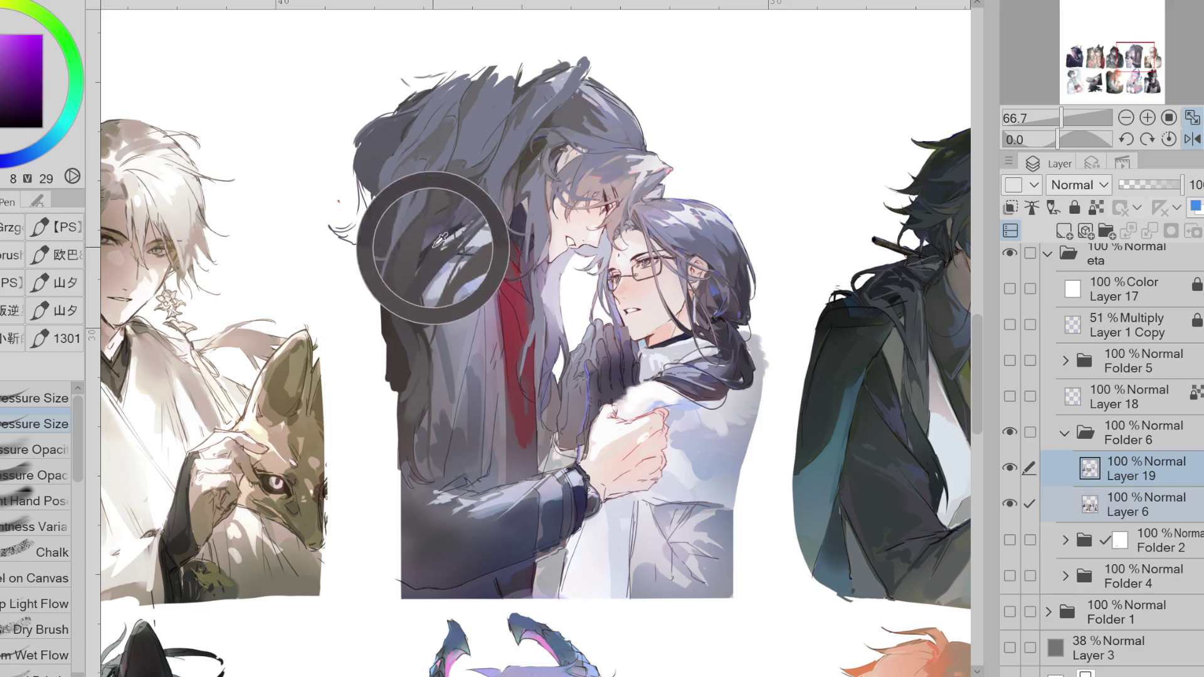
pyautogui.keyDown('alt'); pyautogui.click(433, 252); pyautogui.keyUp('alt')
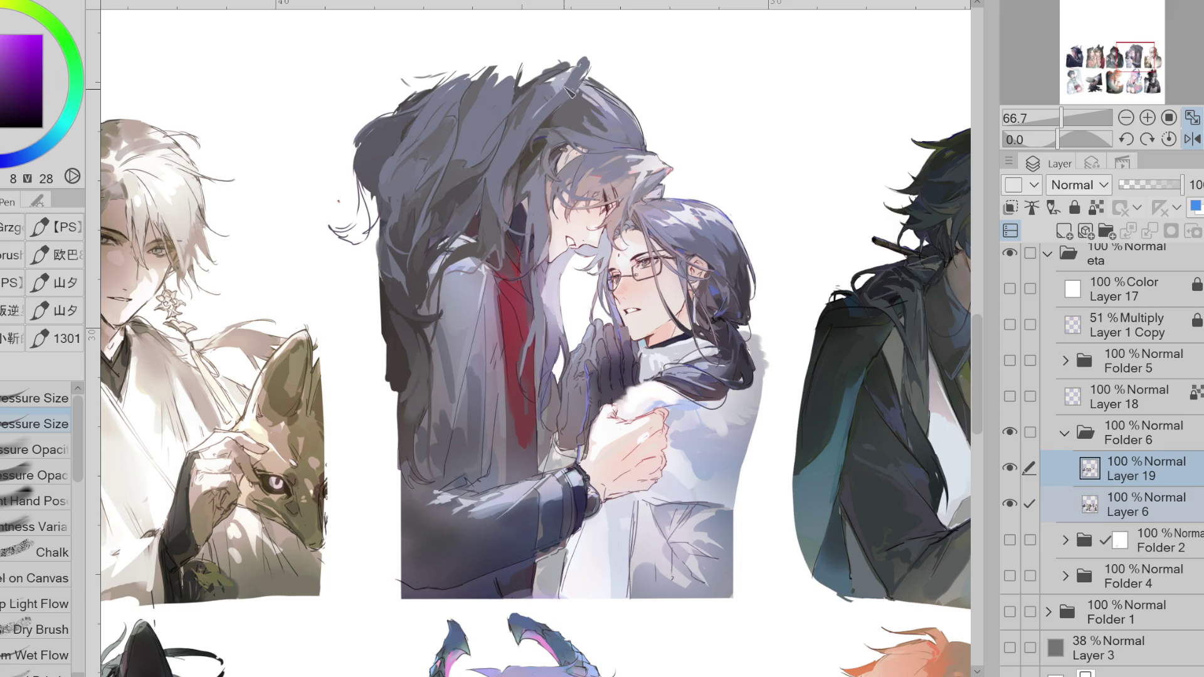
# - Sample dark blue, reddish dark and magenta hair tones, then orange-brown near the hair ends
pyautogui.keyDown('alt'); pyautogui.click(550, 113); pyautogui.keyUp('alt')
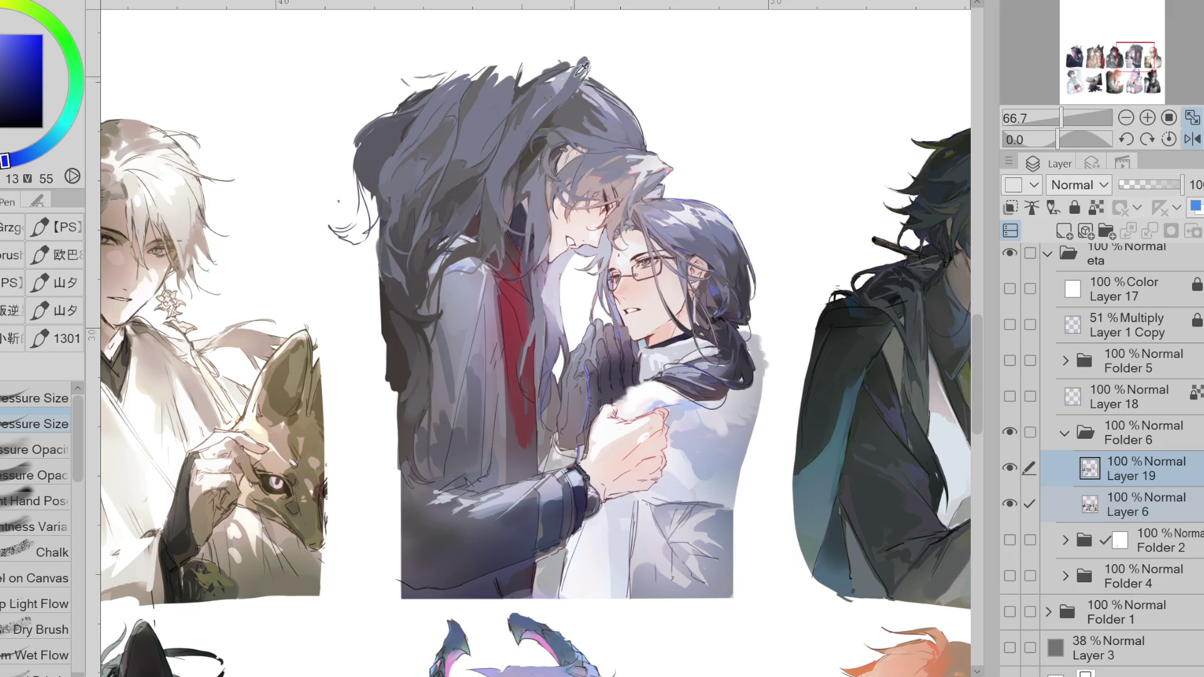
pyautogui.keyDown('alt'); pyautogui.click(518, 110); pyautogui.keyUp('alt')
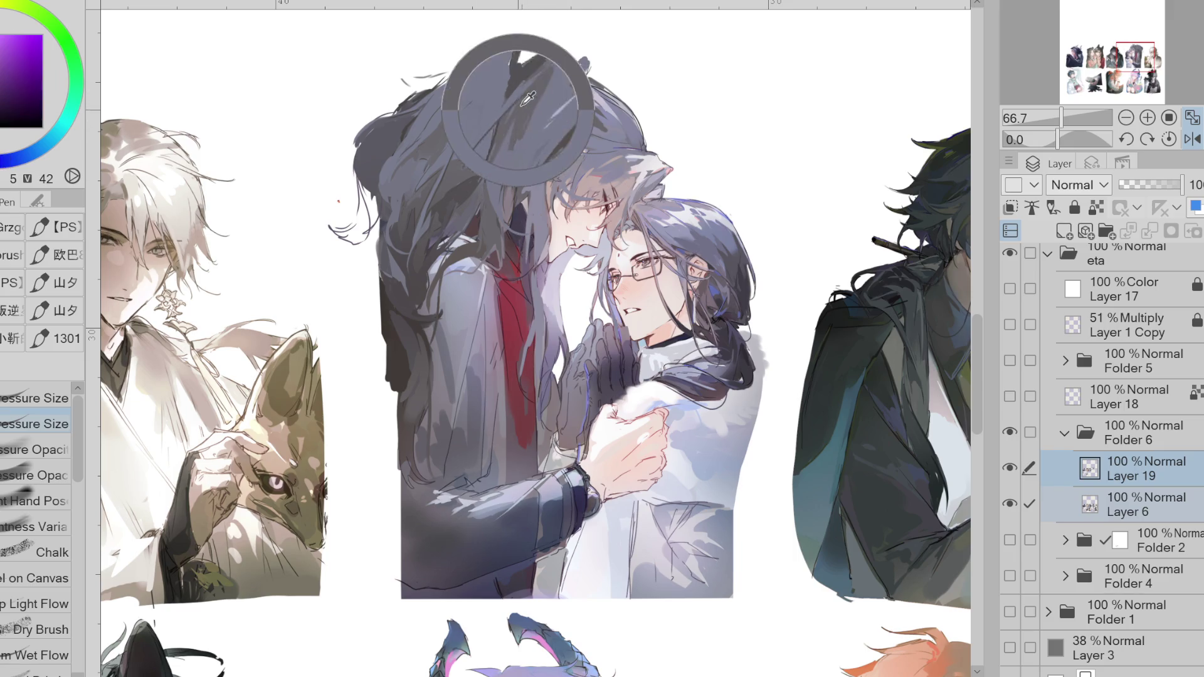
pyautogui.keyDown('alt'); pyautogui.click(555, 119); pyautogui.keyUp('alt')
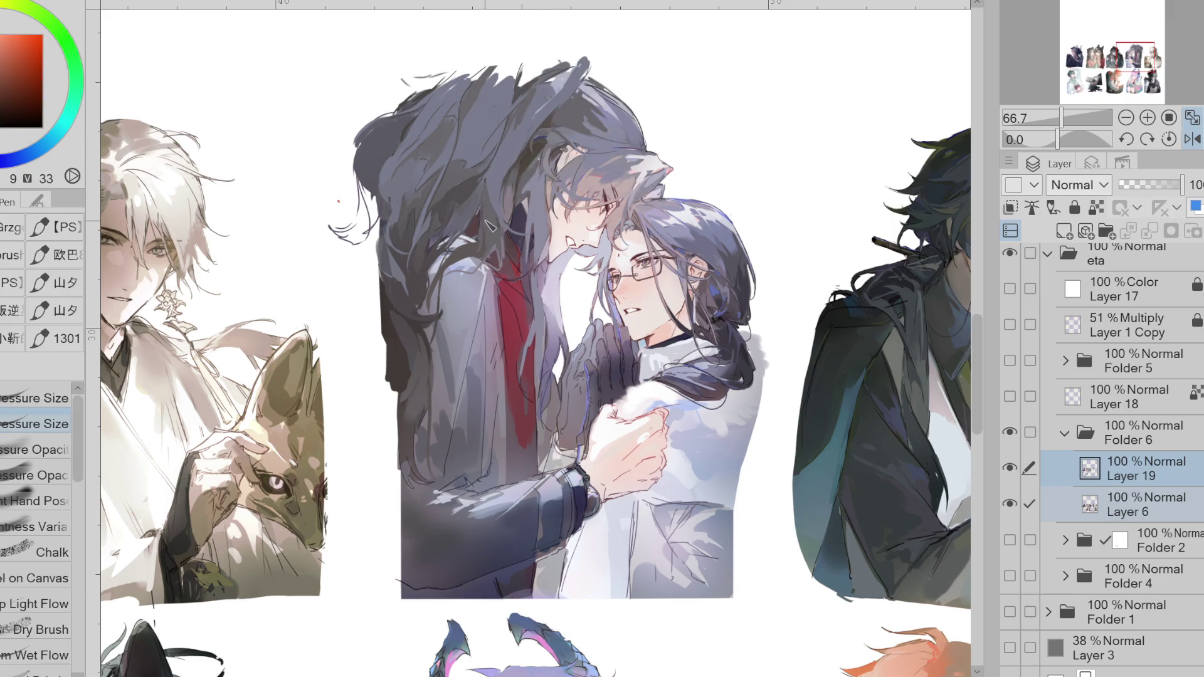
pyautogui.keyDown('alt'); pyautogui.click(422, 287); pyautogui.keyUp('alt')
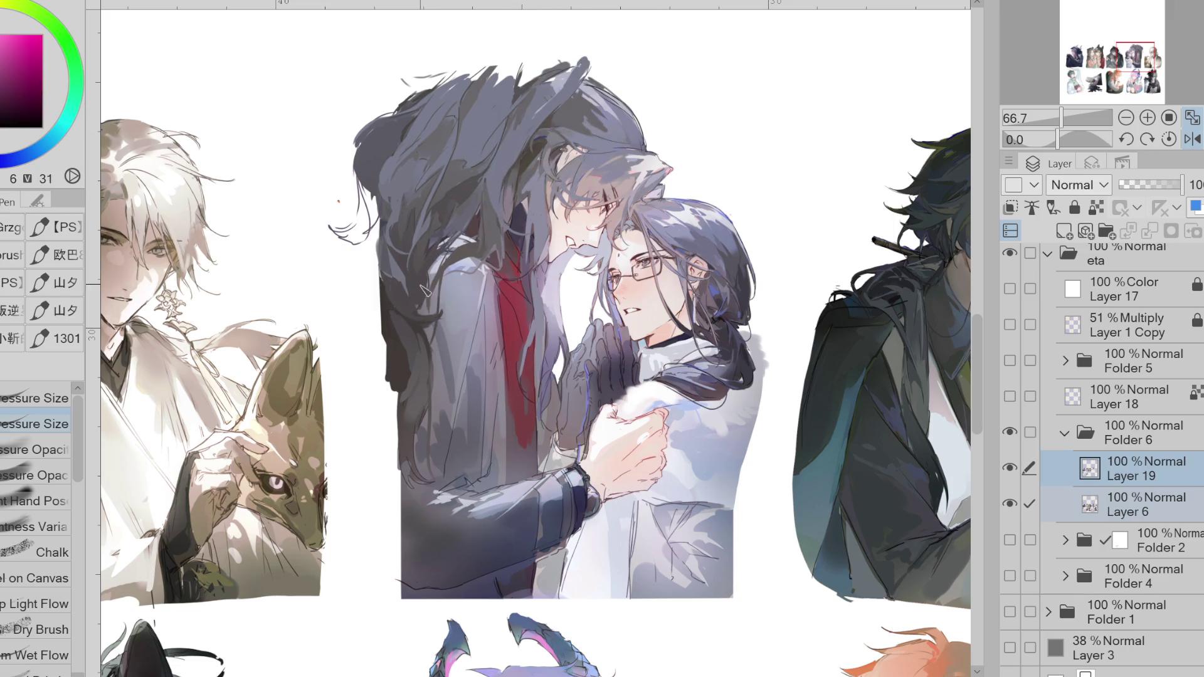
pyautogui.keyDown('alt'); pyautogui.click(398, 322); pyautogui.keyUp('alt')
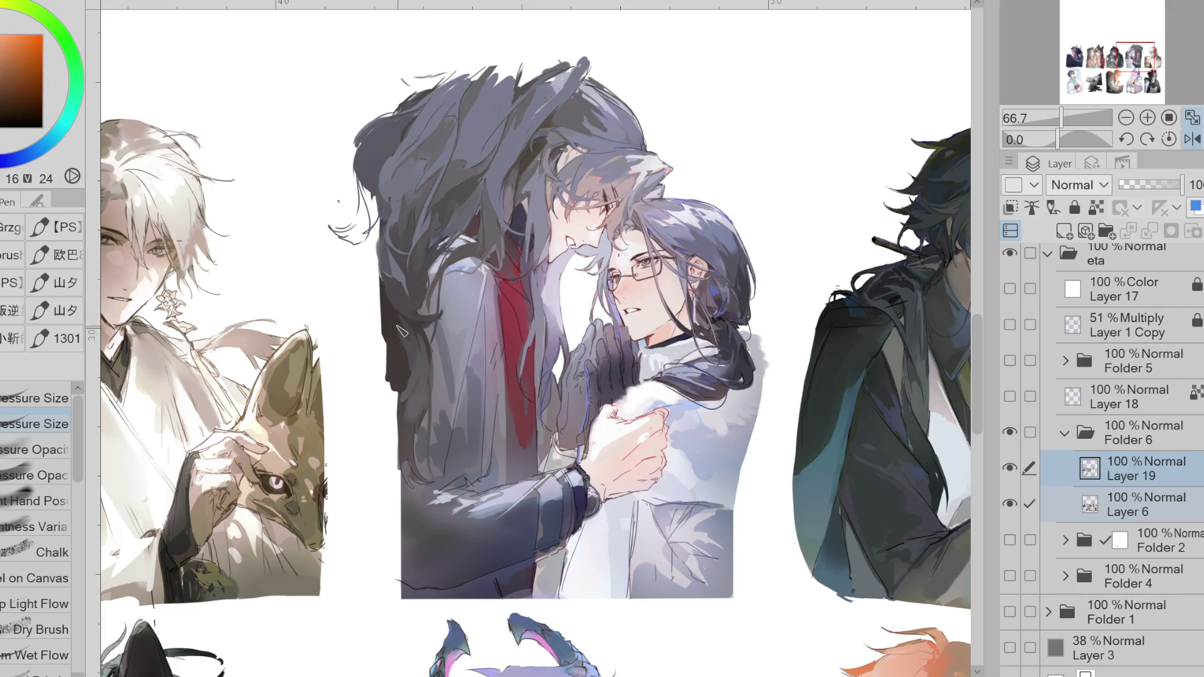
pyautogui.keyDown('alt'); pyautogui.click(419, 344); pyautogui.keyUp('alt')
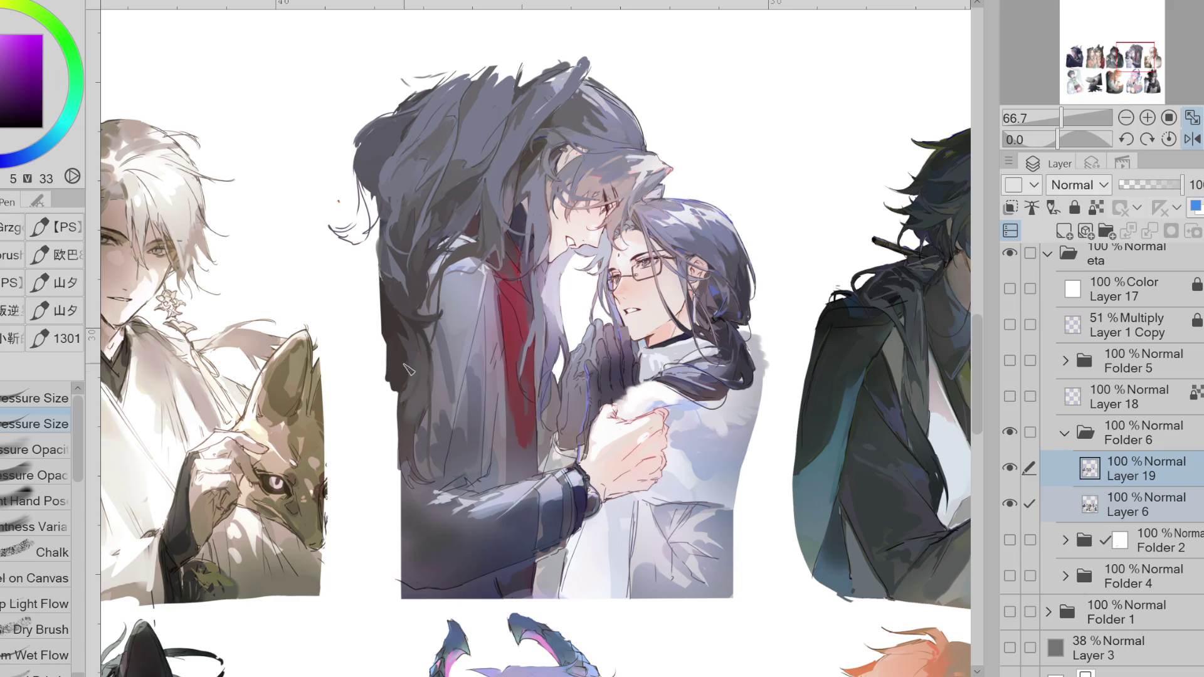
# - Pick a dark brown from the artwork, then resample the hair's dark blue
pyautogui.keyDown('alt'); pyautogui.click(397, 402); pyautogui.keyUp('alt')
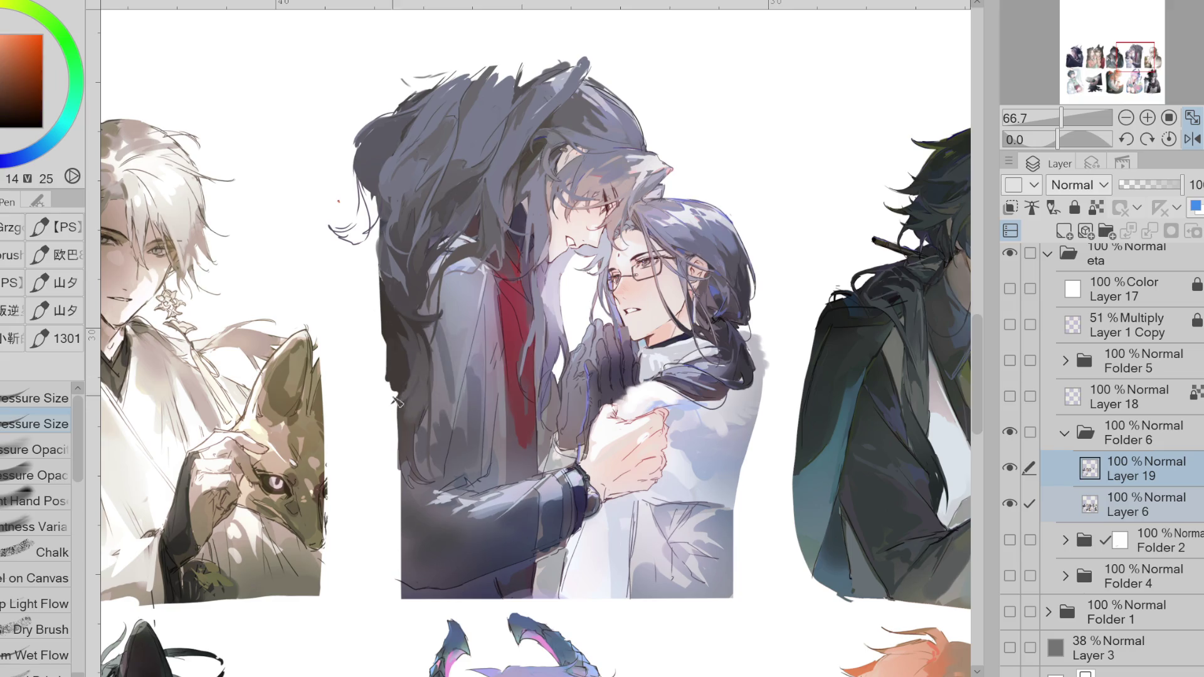
pyautogui.keyDown('alt'); pyautogui.click(421, 376); pyautogui.keyUp('alt')
pyautogui.keyDown('alt'); pyautogui.click(407, 389); pyautogui.keyUp('alt')
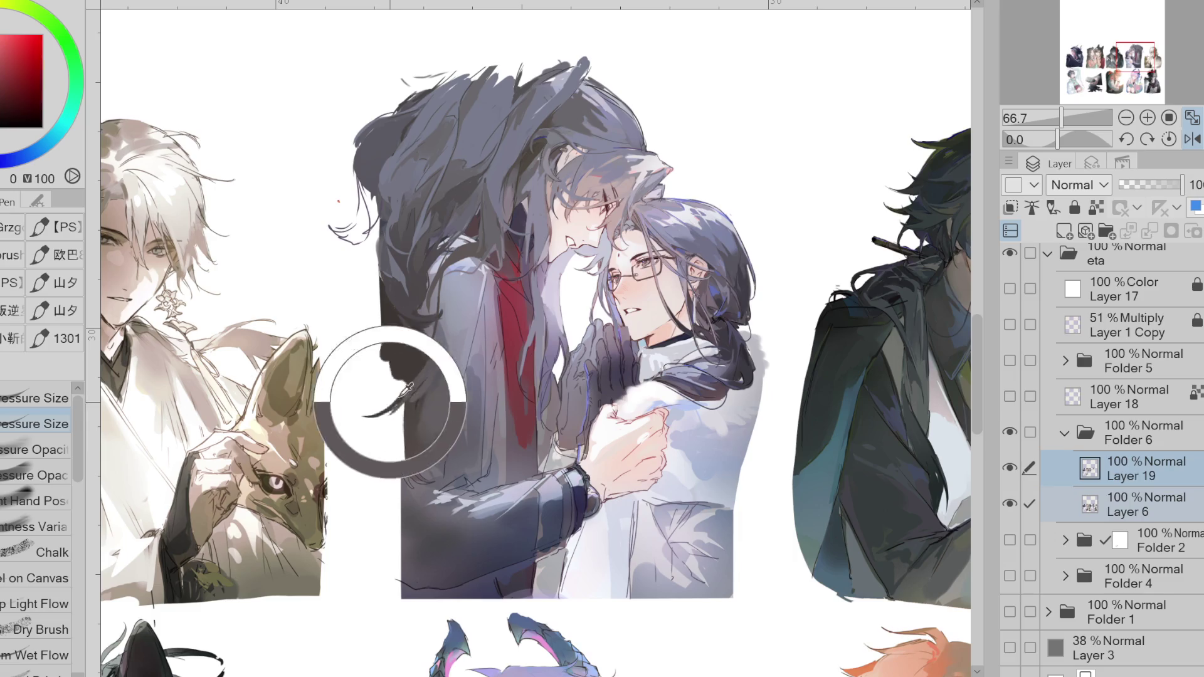
pyautogui.keyDown('alt'); pyautogui.click(419, 375); pyautogui.keyUp('alt')
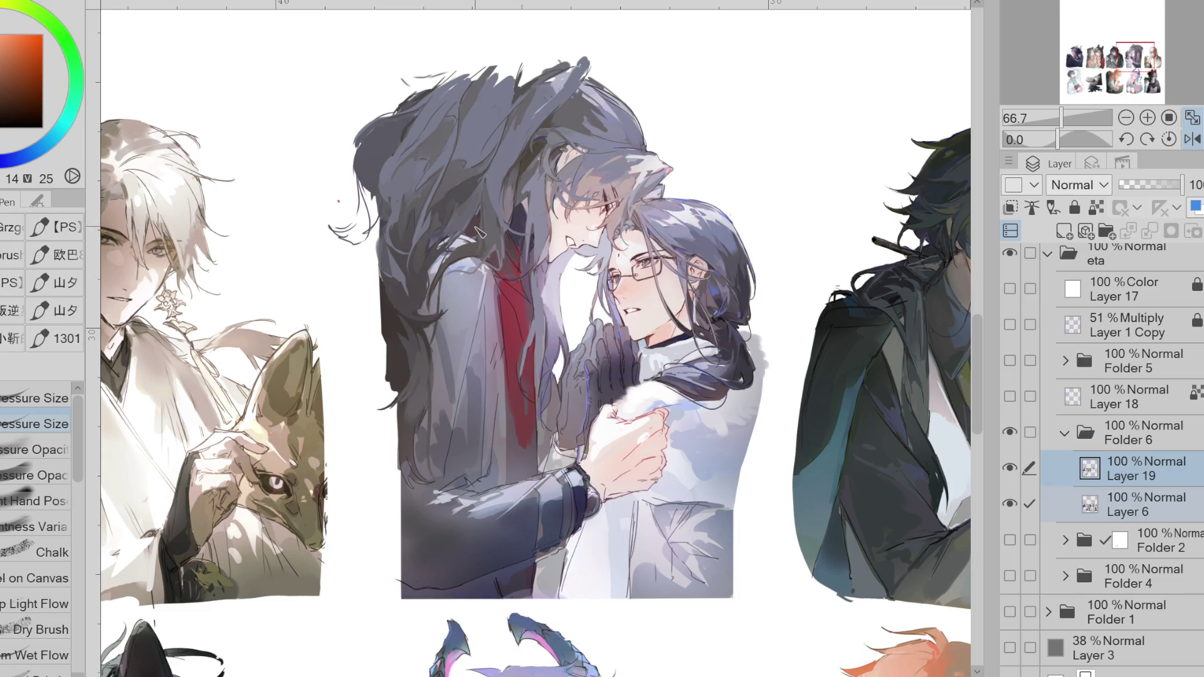
pyautogui.keyDown('alt'); pyautogui.click(461, 245); pyautogui.keyUp('alt')
pyautogui.moveTo(461, 245)
pyautogui.mouseDown()
pyautogui.moveTo(443, 236)
pyautogui.moveTo(476, 226)
pyautogui.moveTo(462, 235)
pyautogui.mouseUp()
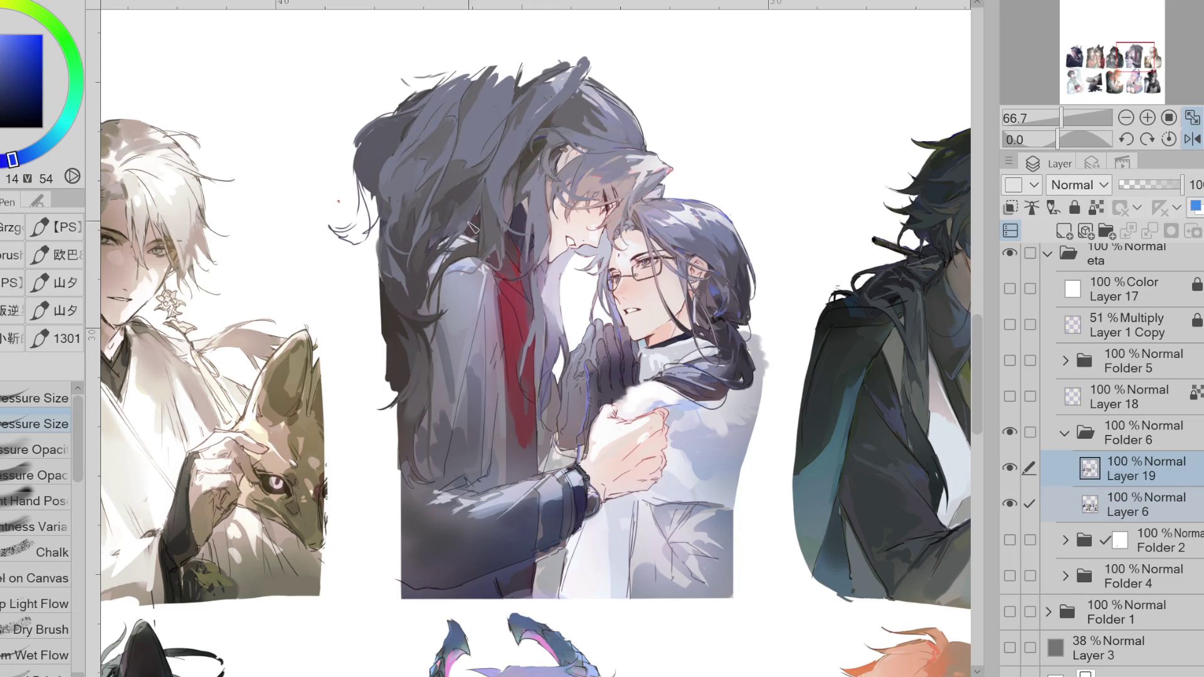
pyautogui.press('g')
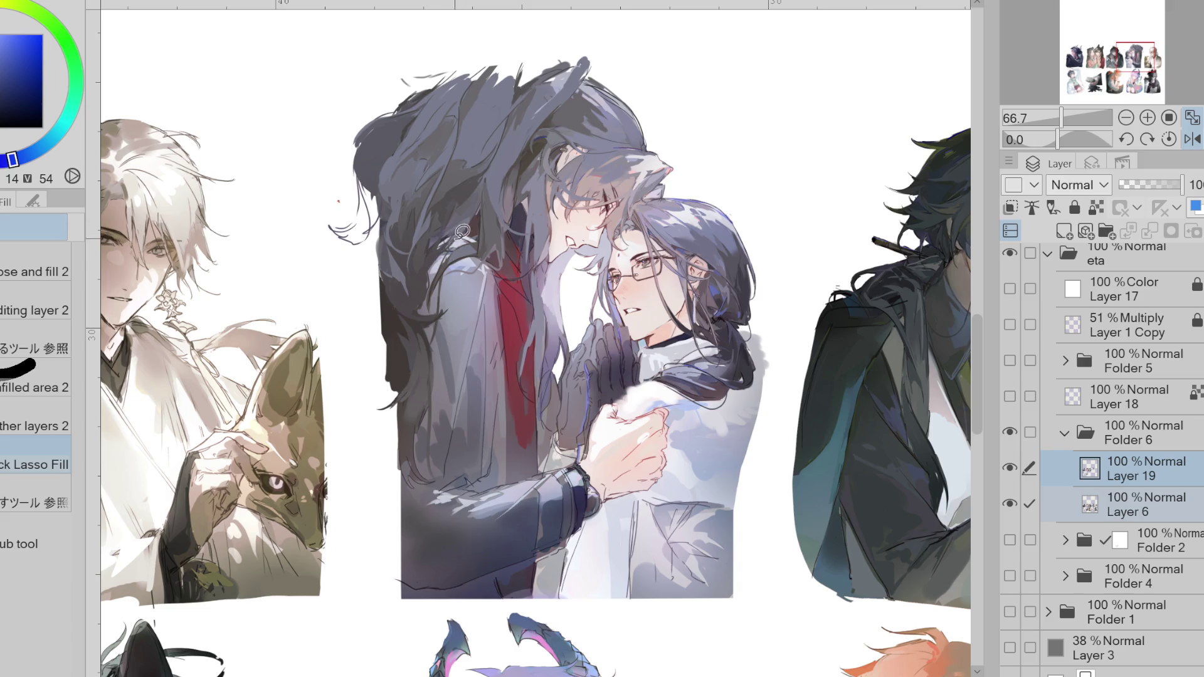
# - Lasso-fill a new hair shape and sample purple, blue and greyish magenta tones from the hair
pyautogui.moveTo(453, 242)
pyautogui.mouseDown()
pyautogui.moveTo(427, 270)
pyautogui.moveTo(493, 205)
pyautogui.mouseUp()
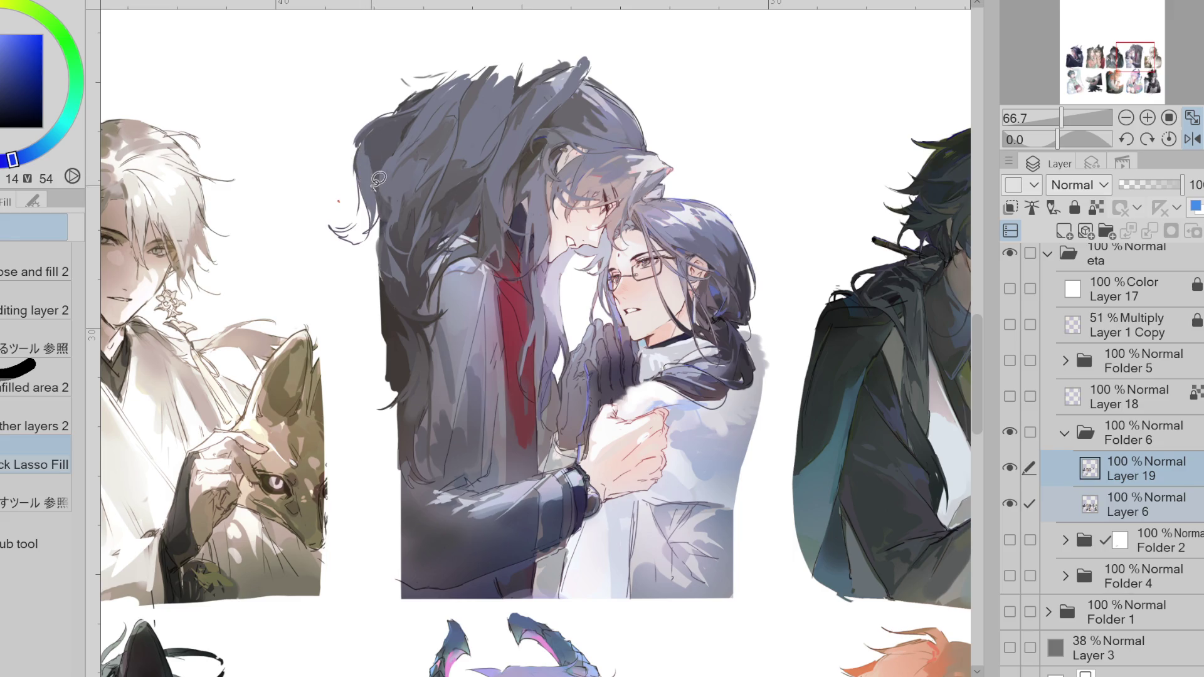
pyautogui.keyDown('alt'); pyautogui.click(444, 134); pyautogui.keyUp('alt')
pyautogui.keyDown('alt'); pyautogui.click(377, 145); pyautogui.keyUp('alt')
pyautogui.keyDown('alt'); pyautogui.click(385, 147); pyautogui.keyUp('alt')
pyautogui.keyDown('alt'); pyautogui.click(392, 191); pyautogui.keyUp('alt')
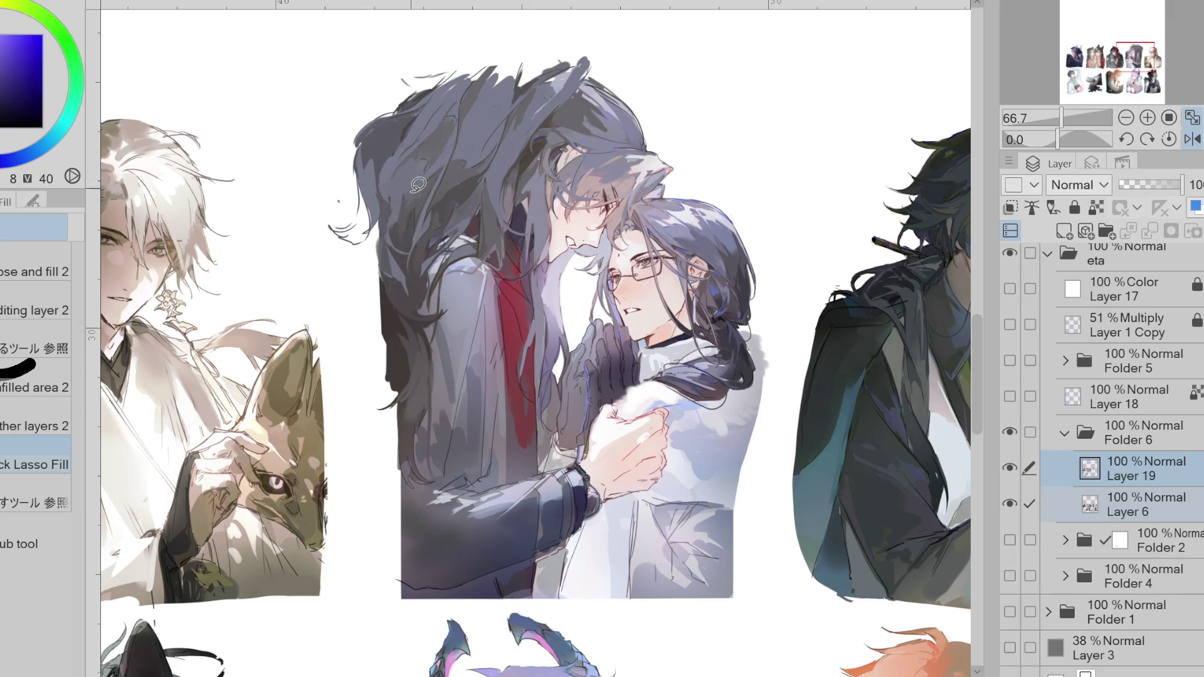
pyautogui.keyDown('alt'); pyautogui.click(405, 197); pyautogui.keyUp('alt')
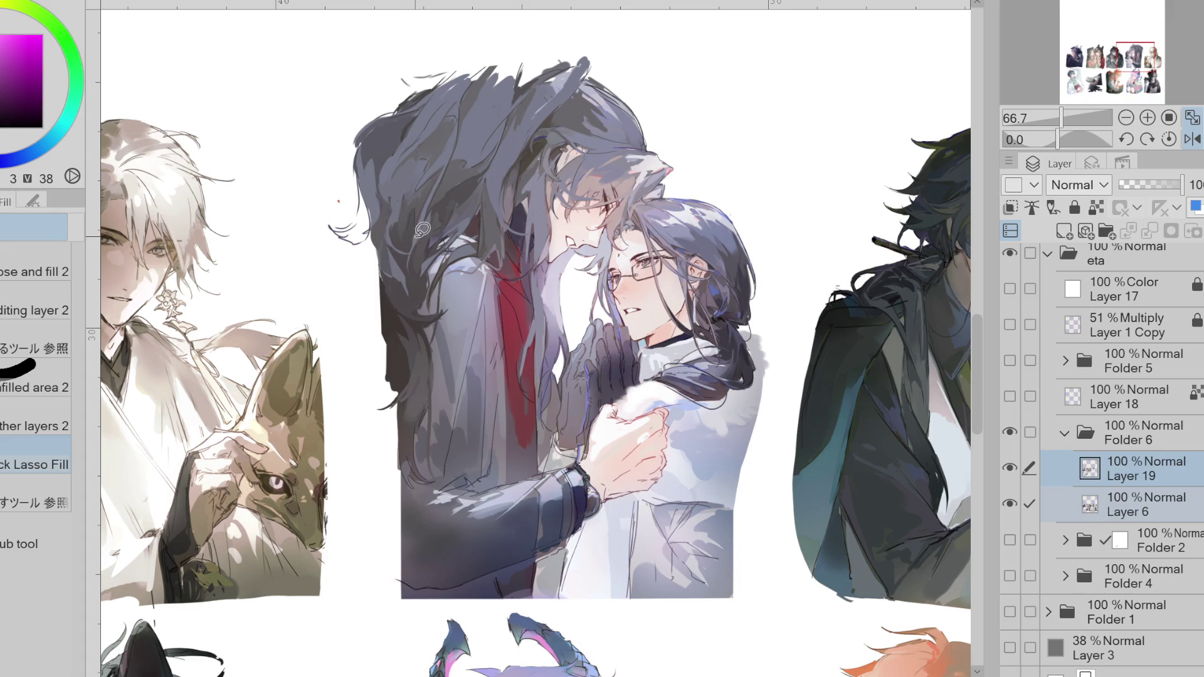
pyautogui.keyDown('alt'); pyautogui.click(397, 292); pyautogui.keyUp('alt')
# - Add dark strands along the coat's outer edge with tones sampled from the coat, then mirror the view
pyautogui.press('p')
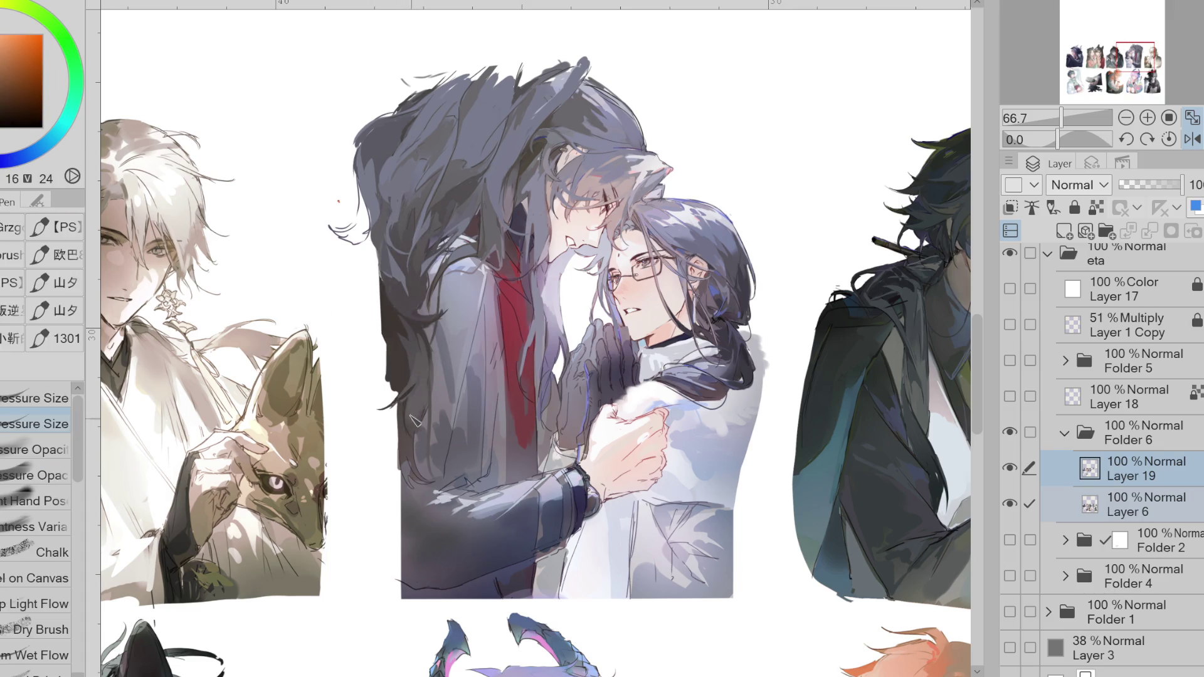
pyautogui.keyDown('alt'); pyautogui.click(417, 432); pyautogui.keyUp('alt')
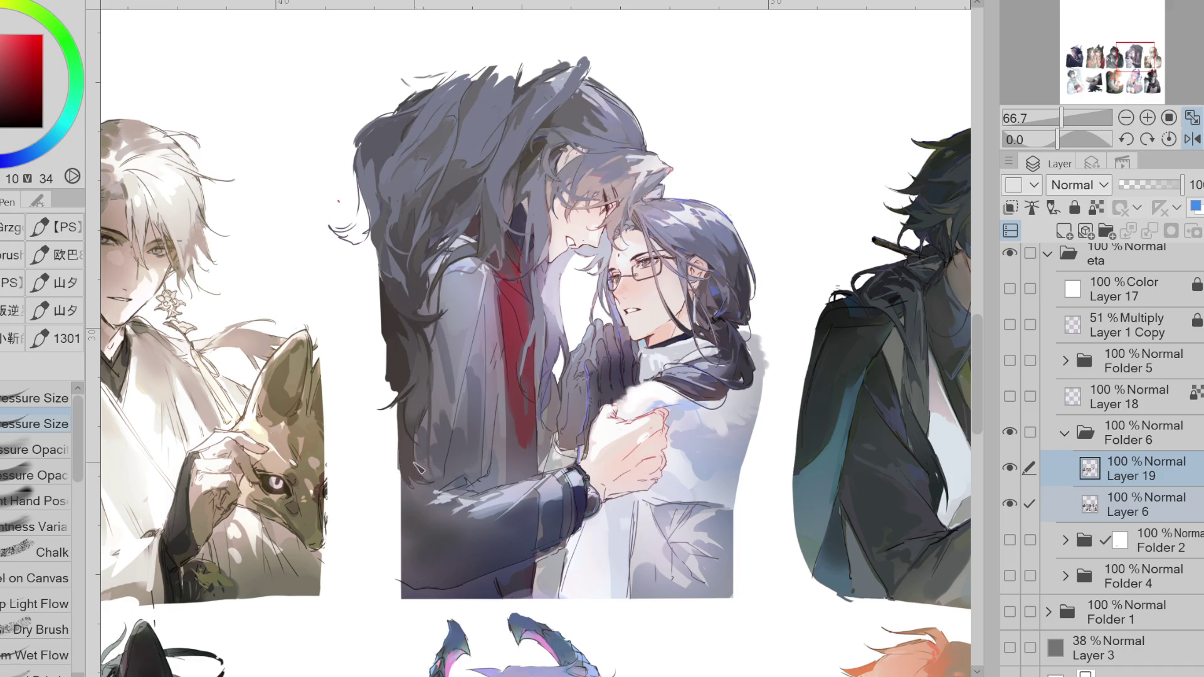
pyautogui.keyDown('alt'); pyautogui.click(418, 425); pyautogui.keyUp('alt')
pyautogui.keyDown('alt'); pyautogui.click(414, 422); pyautogui.keyUp('alt')
pyautogui.keyDown('alt'); pyautogui.click(428, 354); pyautogui.keyUp('alt')
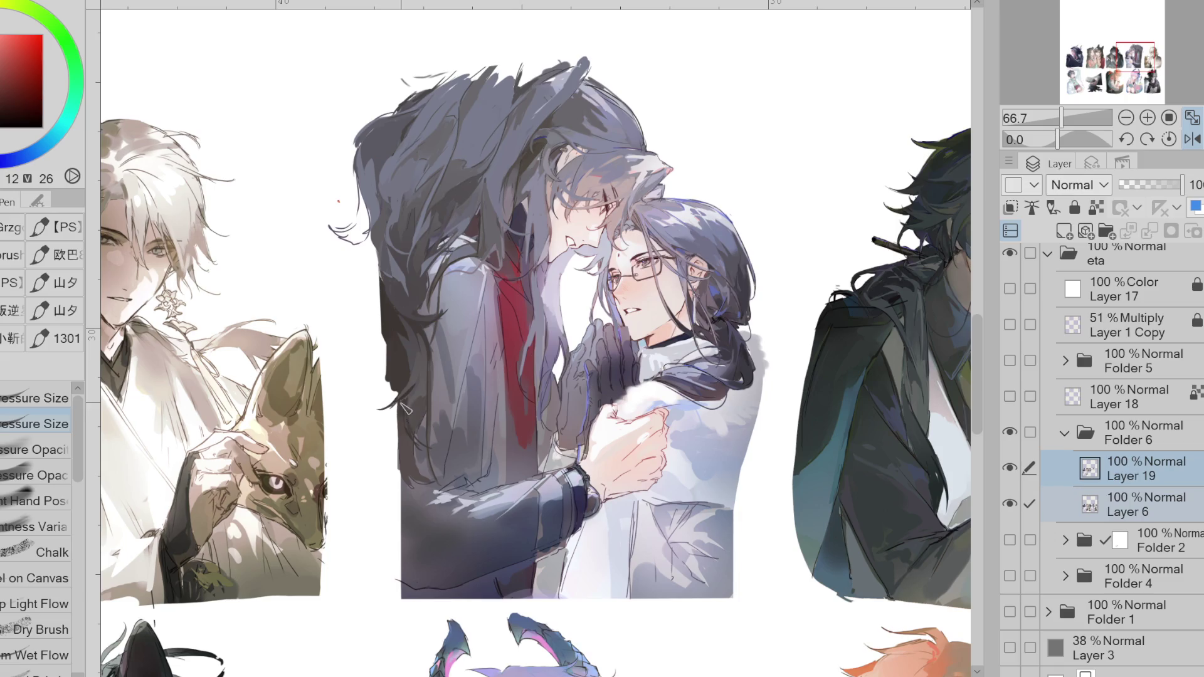
pyautogui.press('h')
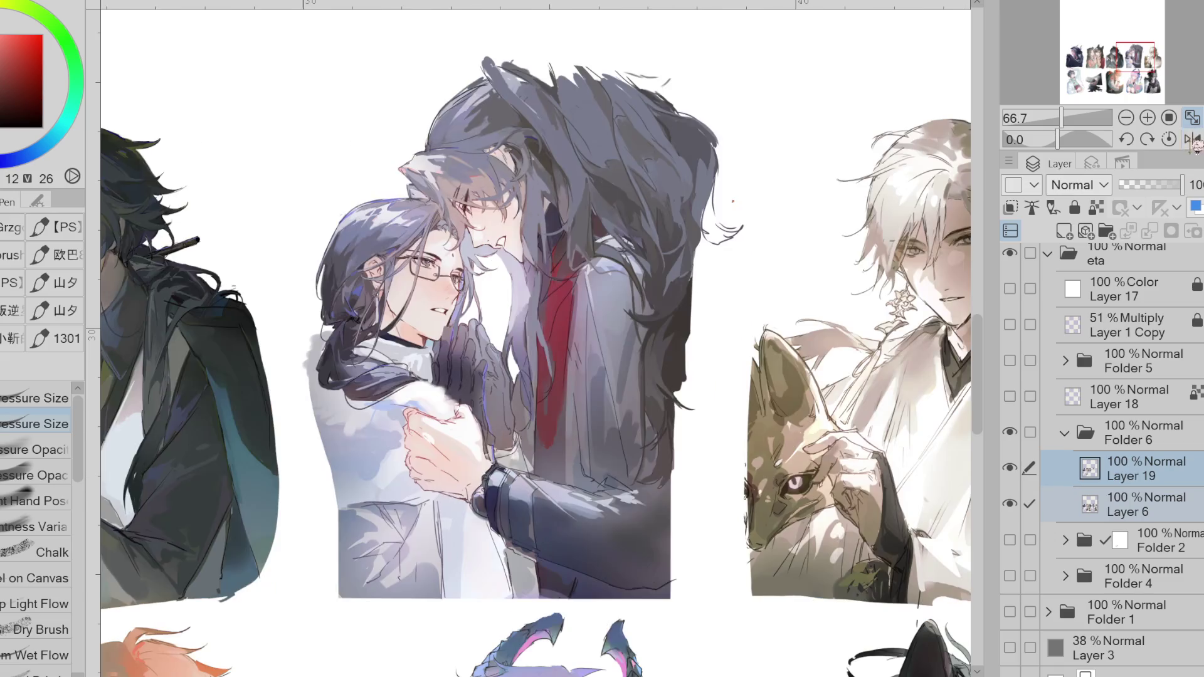
# - Show the grey Layer 3 background and briefly toggle the coloured Folder 4 panels
pyautogui.moveTo(1019, 326)
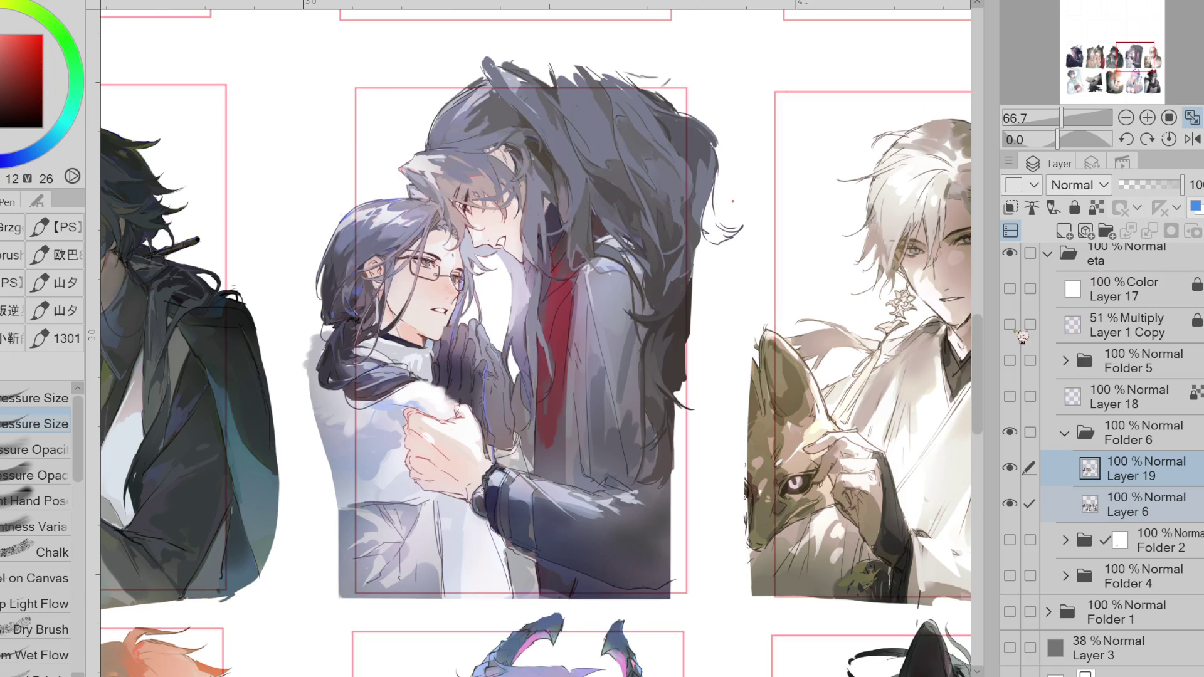
pyautogui.click(1011, 649)
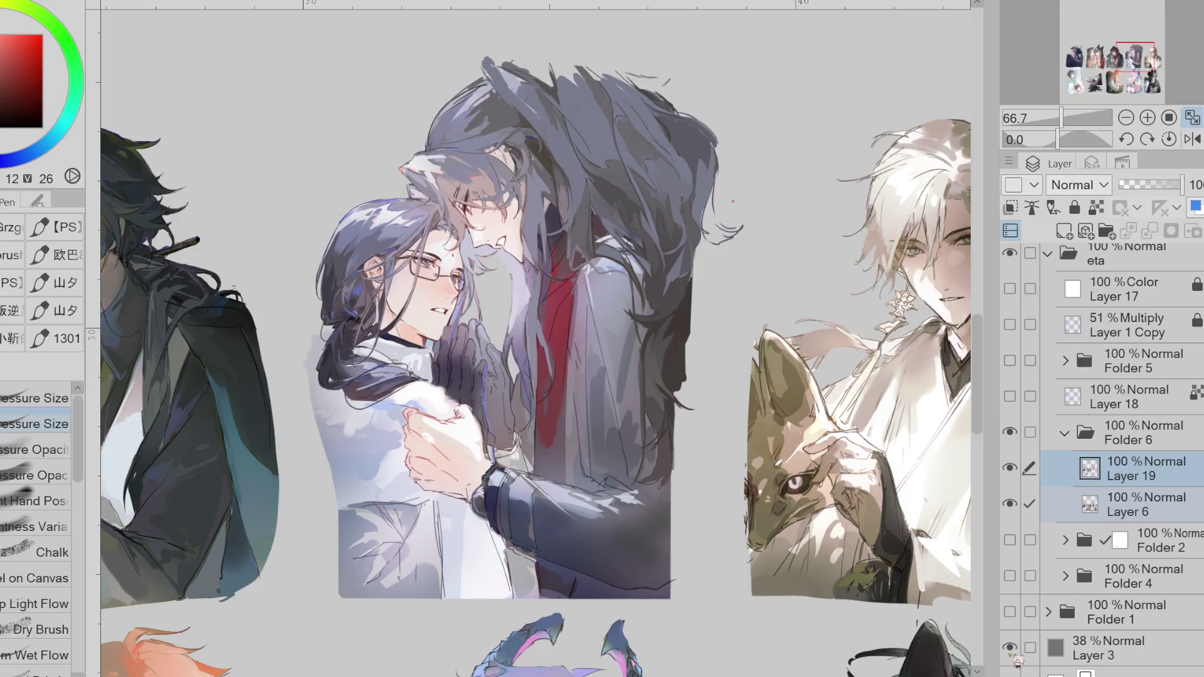
pyautogui.click(1011, 577)
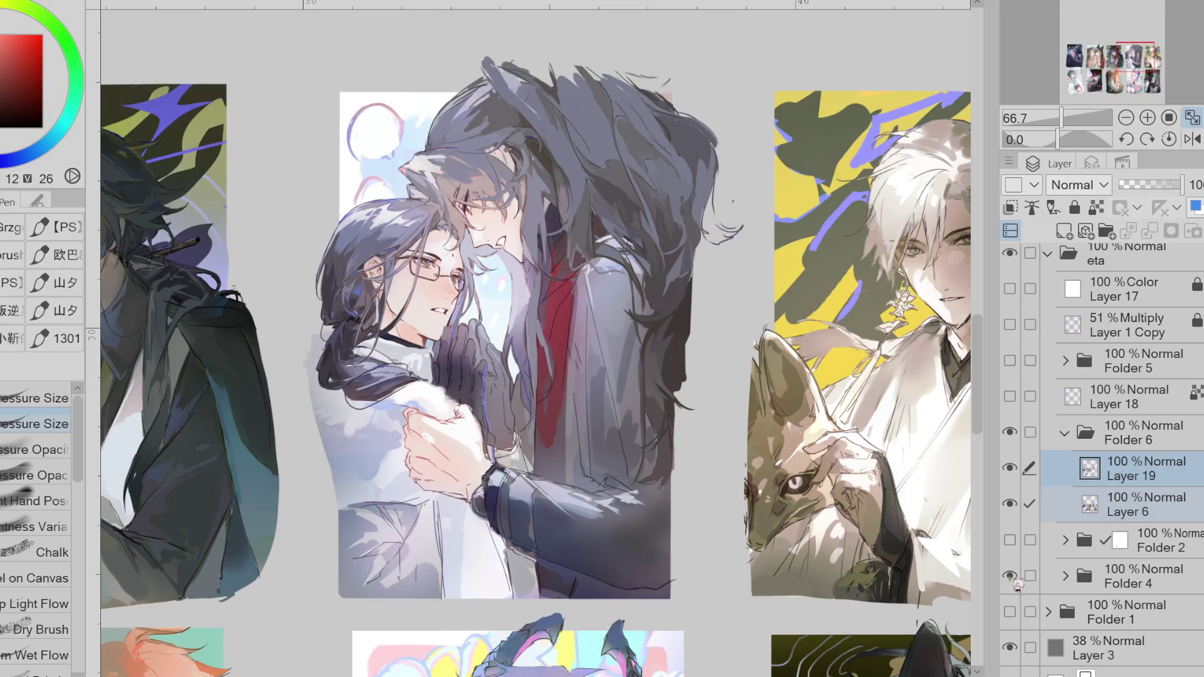
pyautogui.click(1015, 581)
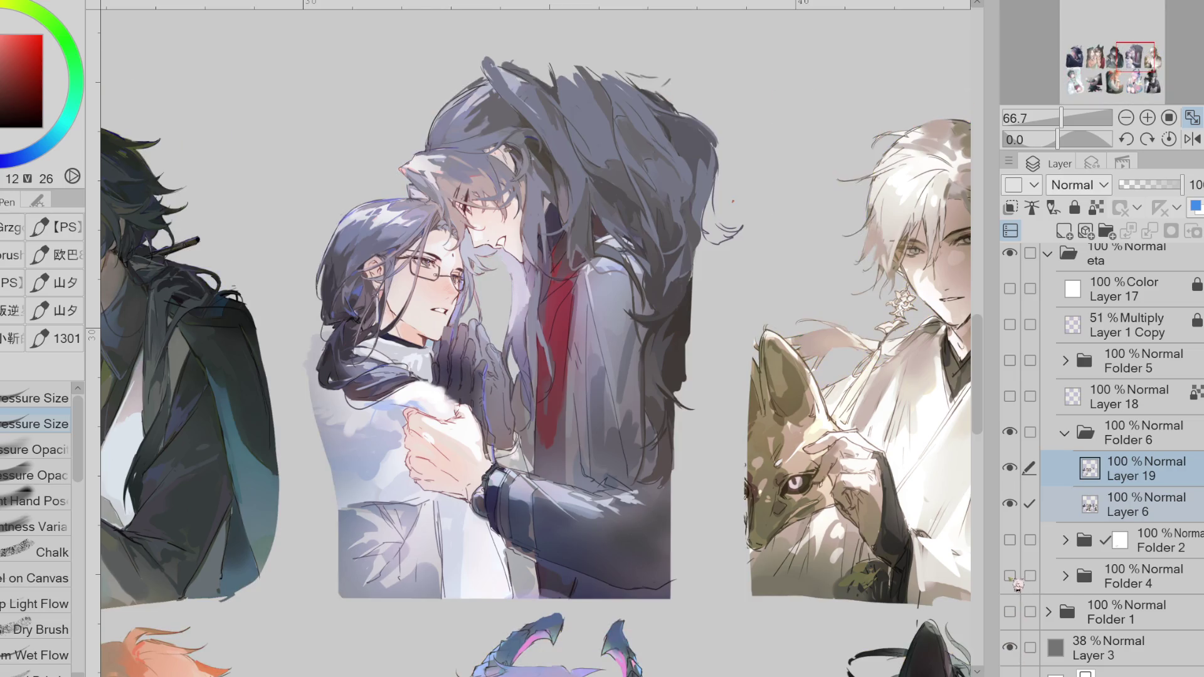
# - Paint dark blue strands extending the hair outward, then flip the canvas back to normal
pyautogui.keyDown('alt'); pyautogui.click(712, 185); pyautogui.keyUp('alt')
pyautogui.moveTo(712, 186)
pyautogui.mouseDown()
pyautogui.moveTo(710, 229)
pyautogui.moveTo(743, 232)
pyautogui.moveTo(728, 248)
pyautogui.mouseUp()
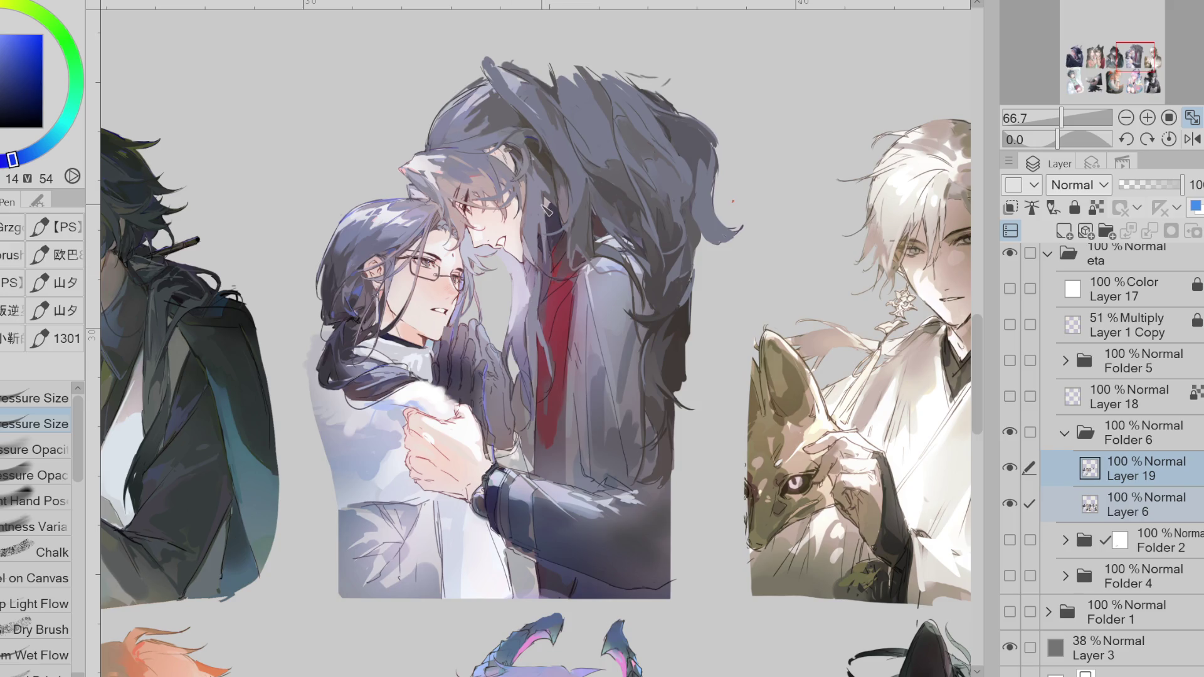
pyautogui.click(1192, 139)
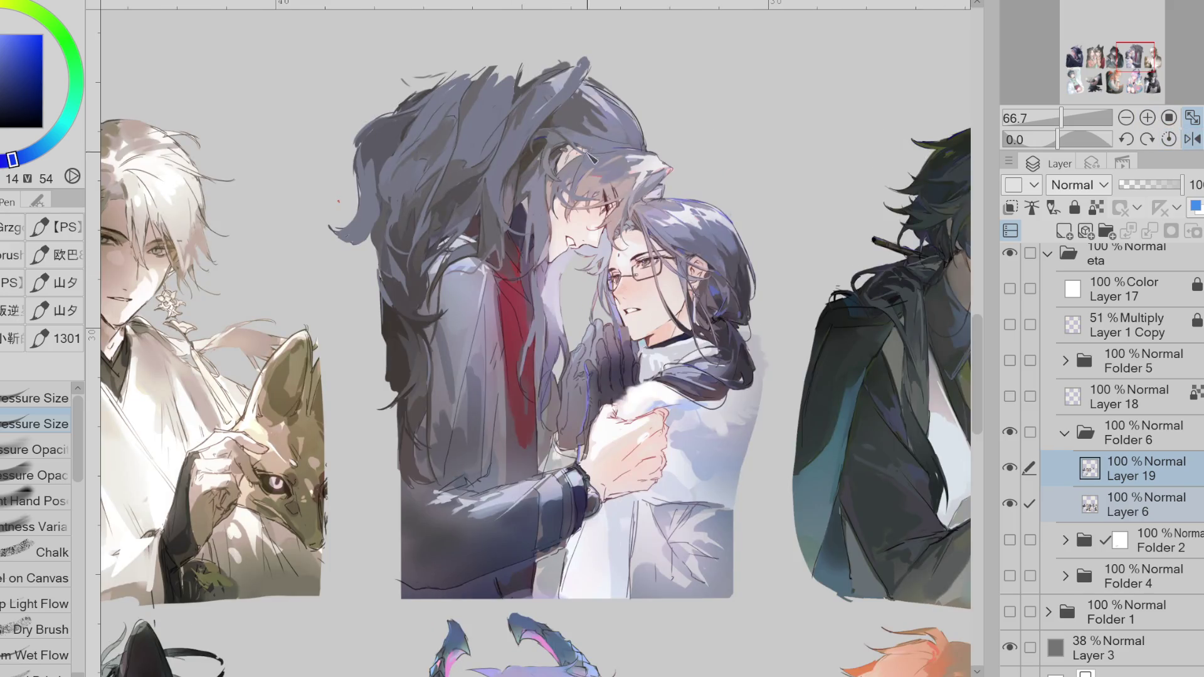
pyautogui.scroll(3, 593, 160)
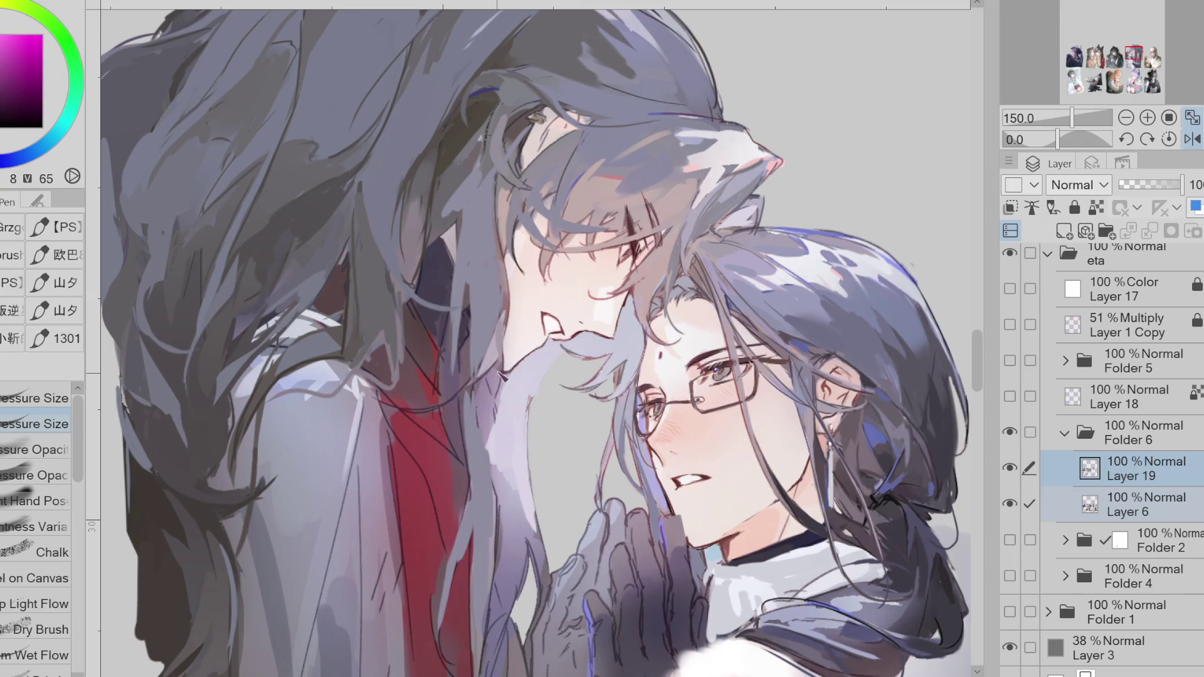
pyautogui.keyDown('alt'); pyautogui.click(424, 198); pyautogui.keyUp('alt')
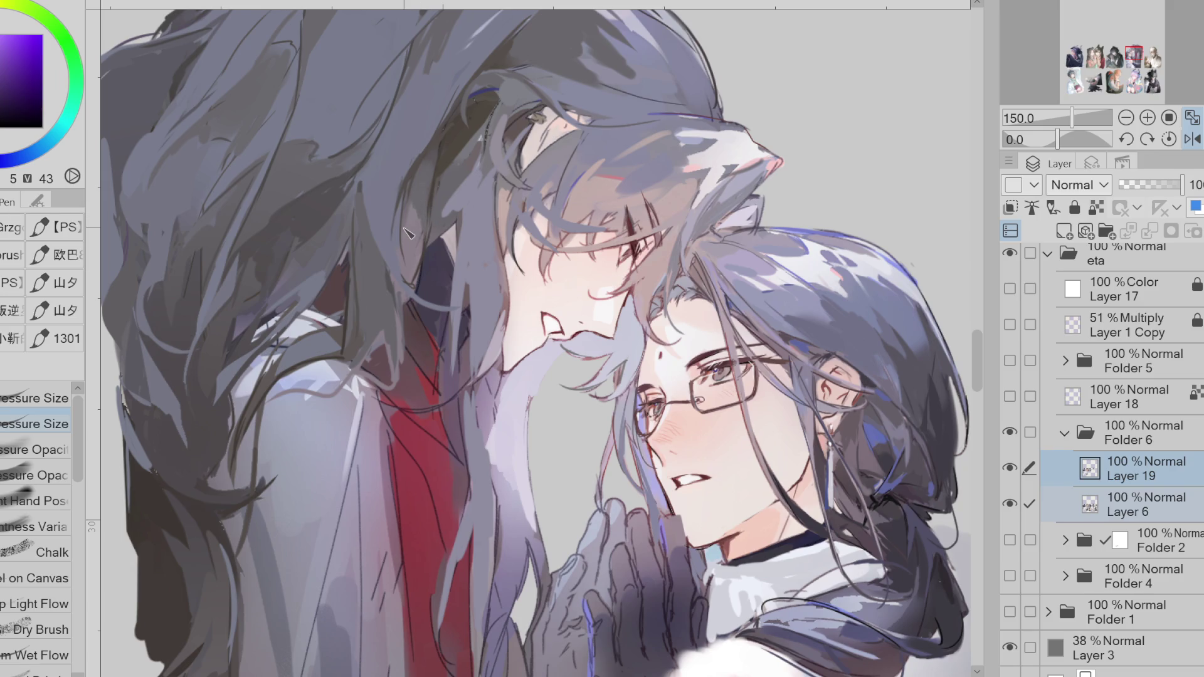
pyautogui.keyDown('alt'); pyautogui.click(497, 83); pyautogui.keyUp('alt')
pyautogui.keyDown('alt'); pyautogui.click(496, 86); pyautogui.keyUp('alt')
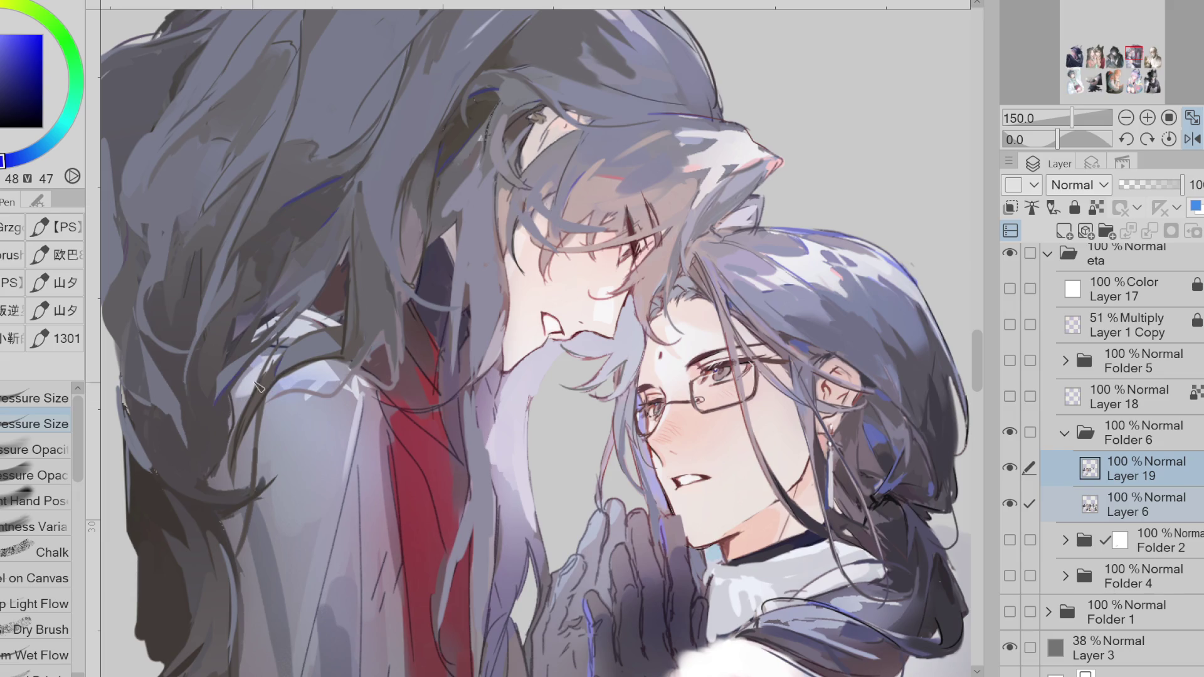
pyautogui.scroll(-1, 275, 338)
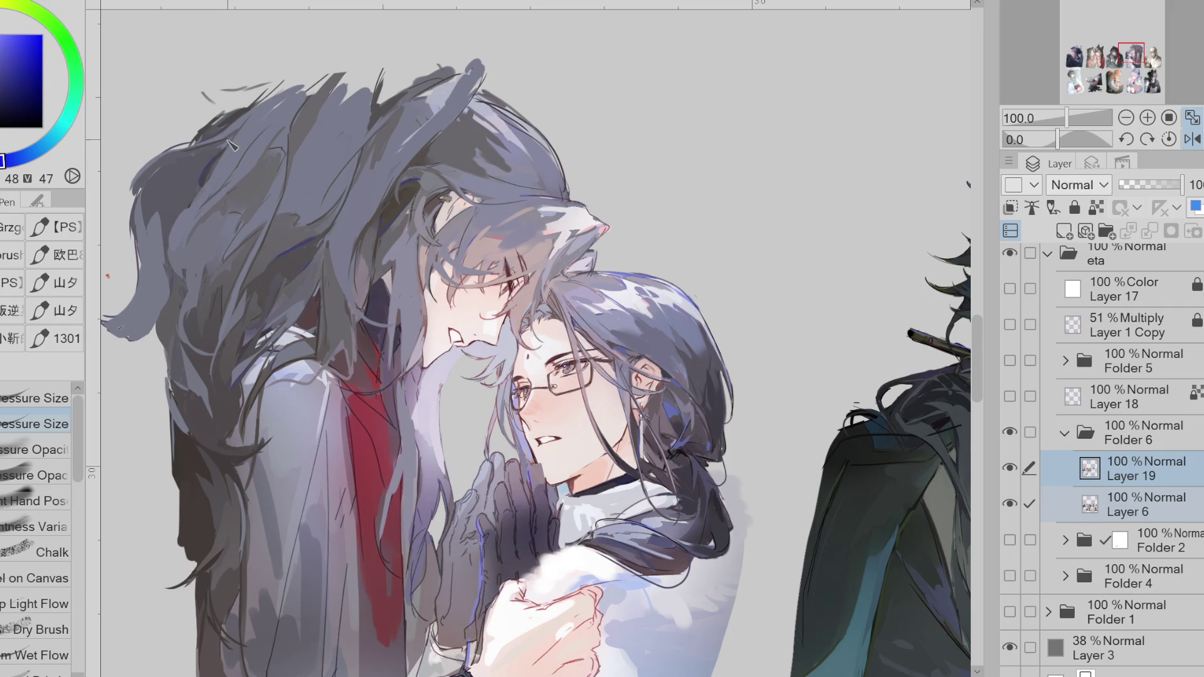
# - Sample purple and blue-violet tones along the long hair to refine the working colour
pyautogui.keyDown('alt'); pyautogui.click(289, 244); pyautogui.keyUp('alt')
pyautogui.moveTo(262, 295); pyautogui.dragTo(228, 291)
pyautogui.keyDown('alt'); pyautogui.click(229, 262); pyautogui.keyUp('alt')
pyautogui.keyDown('alt'); pyautogui.click(238, 231); pyautogui.keyUp('alt')
pyautogui.keyDown('alt'); pyautogui.click(254, 193); pyautogui.keyUp('alt')
pyautogui.keyDown('alt'); pyautogui.click(241, 200); pyautogui.keyUp('alt')
pyautogui.keyDown('alt'); pyautogui.click(242, 214); pyautogui.keyUp('alt')
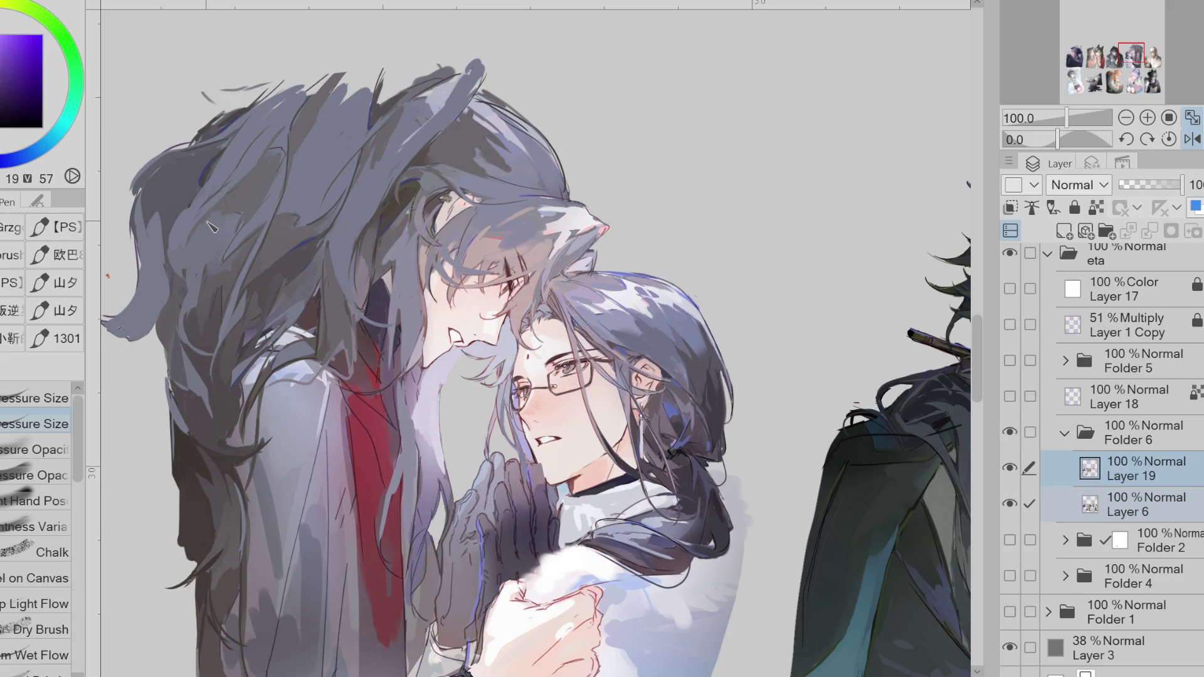
# - Shift the working colour toward blue, adjust its brightness and saturation, and pick new hair shades
pyautogui.click(4, 161)
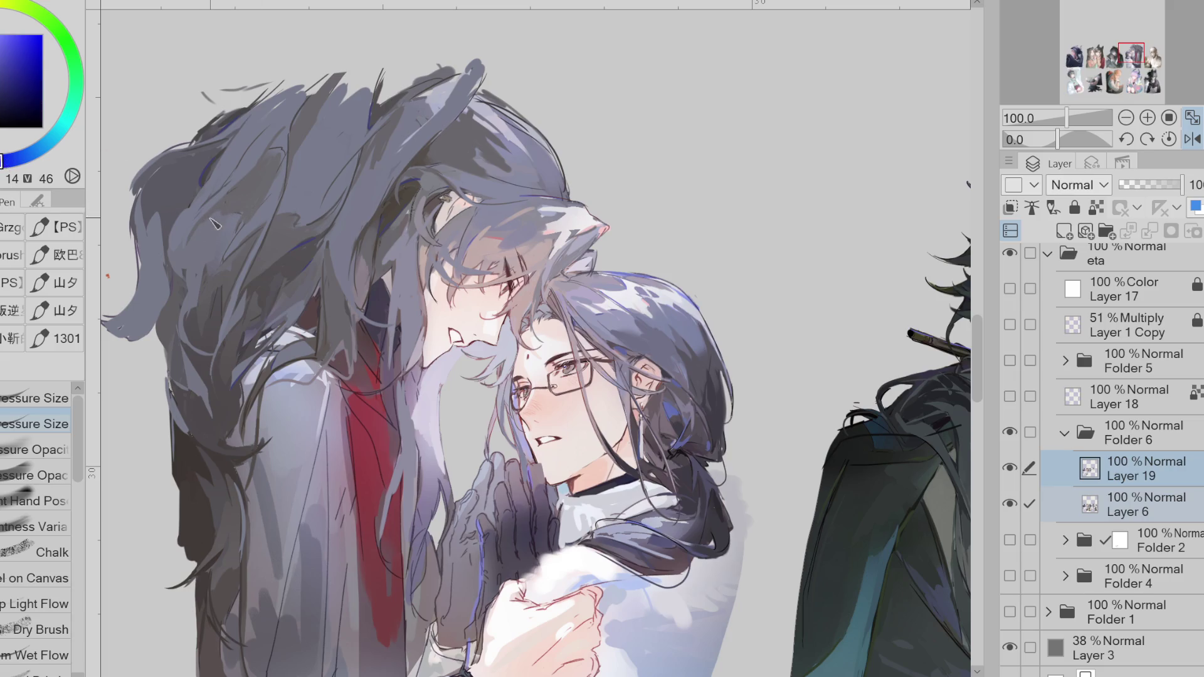
pyautogui.click(3, 78)
pyautogui.keyDown('alt'); pyautogui.click(267, 232); pyautogui.keyUp('alt')
pyautogui.keyDown('alt'); pyautogui.click(339, 170); pyautogui.keyUp('alt')
# - Sample dark red and magenta from the coat plus darker purples and blues from the hair
pyautogui.keyDown('alt'); pyautogui.click(349, 336); pyautogui.keyUp('alt')
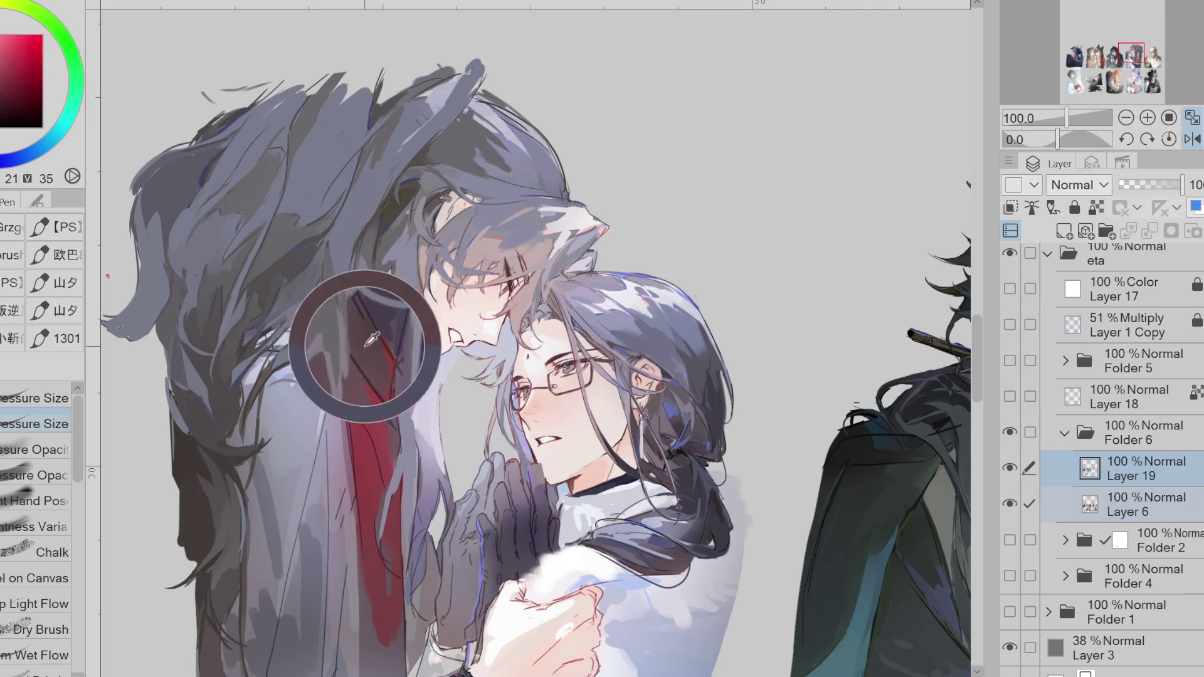
pyautogui.keyDown('alt'); pyautogui.click(346, 304); pyautogui.keyUp('alt')
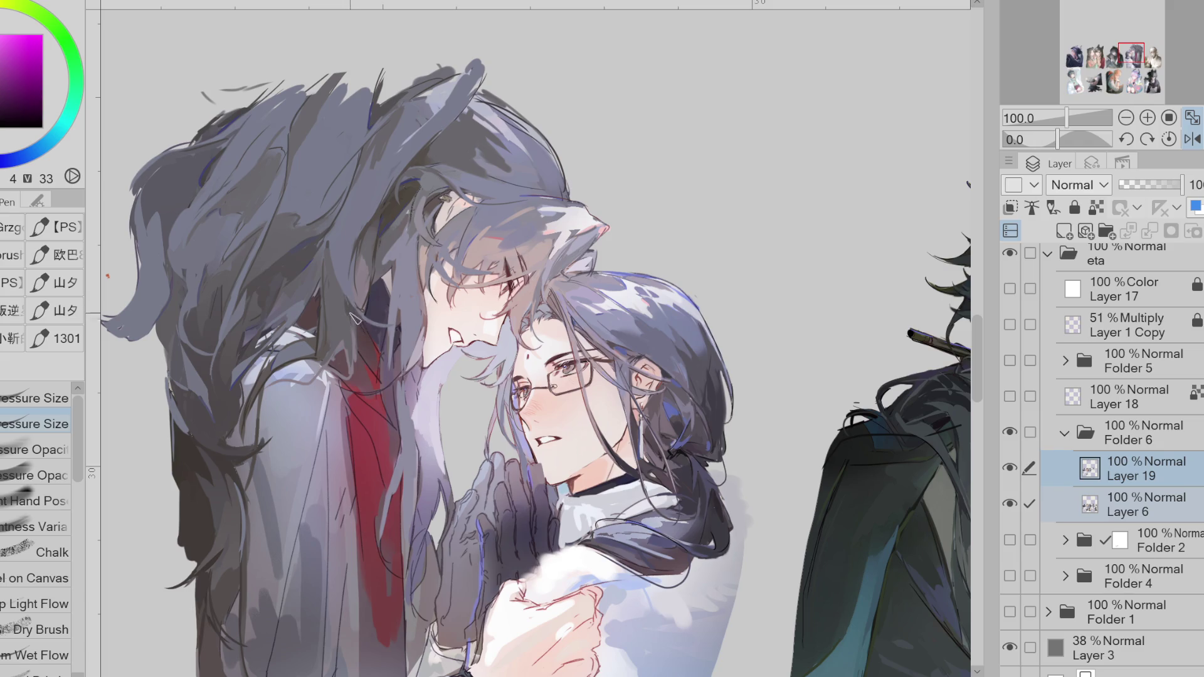
pyautogui.keyDown('alt'); pyautogui.click(339, 255); pyautogui.keyUp('alt')
pyautogui.keyDown('alt'); pyautogui.click(348, 185); pyautogui.keyUp('alt')
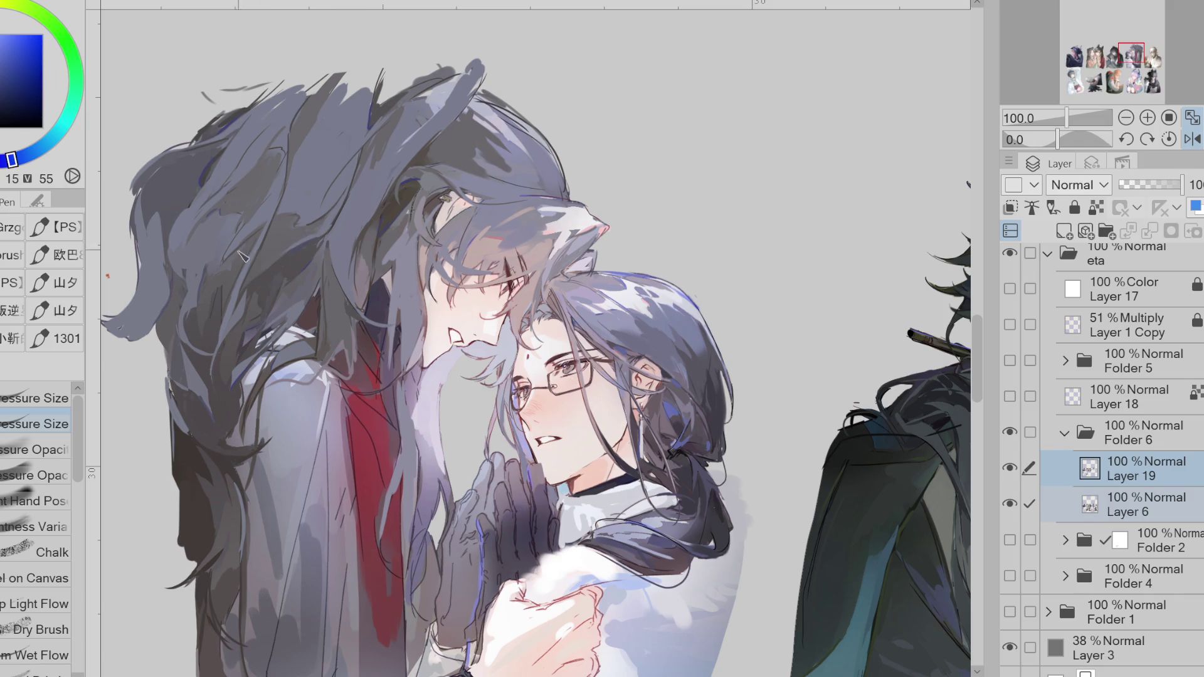
pyautogui.keyDown('alt'); pyautogui.click(221, 267); pyautogui.keyUp('alt')
pyautogui.keyDown('alt'); pyautogui.click(203, 276); pyautogui.keyUp('alt')
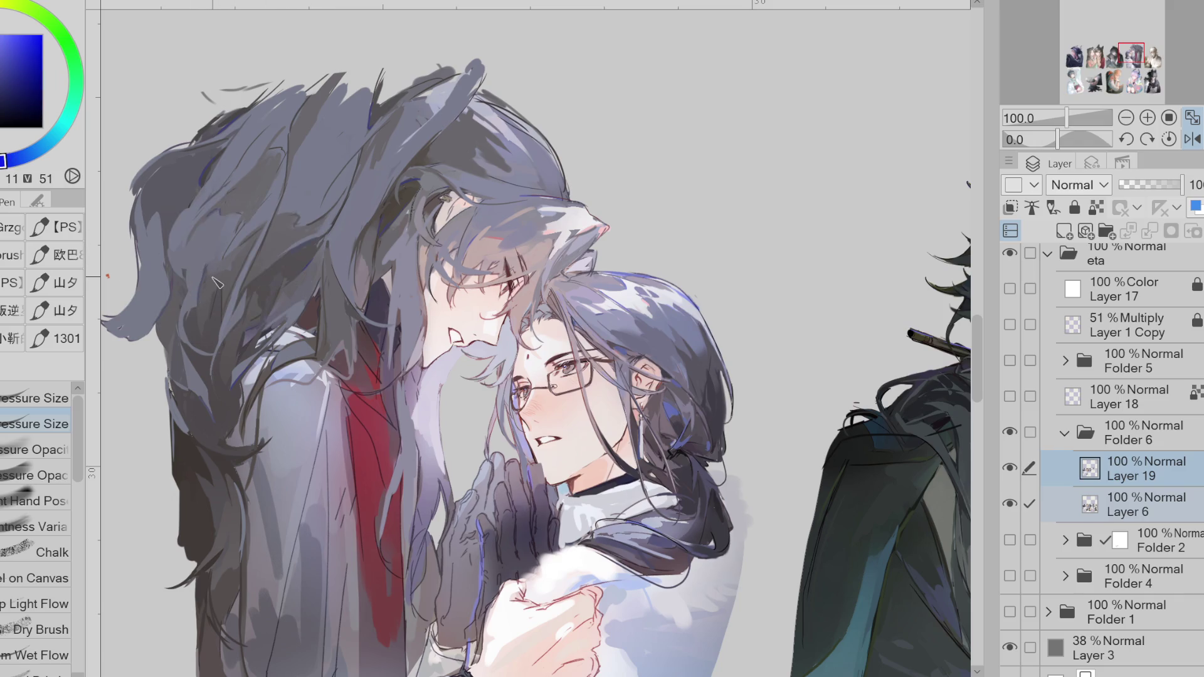
# - Layer lighter blue and darker purple tones around the crown of the hair
pyautogui.keyDown('alt'); pyautogui.click(264, 156); pyautogui.keyUp('alt')
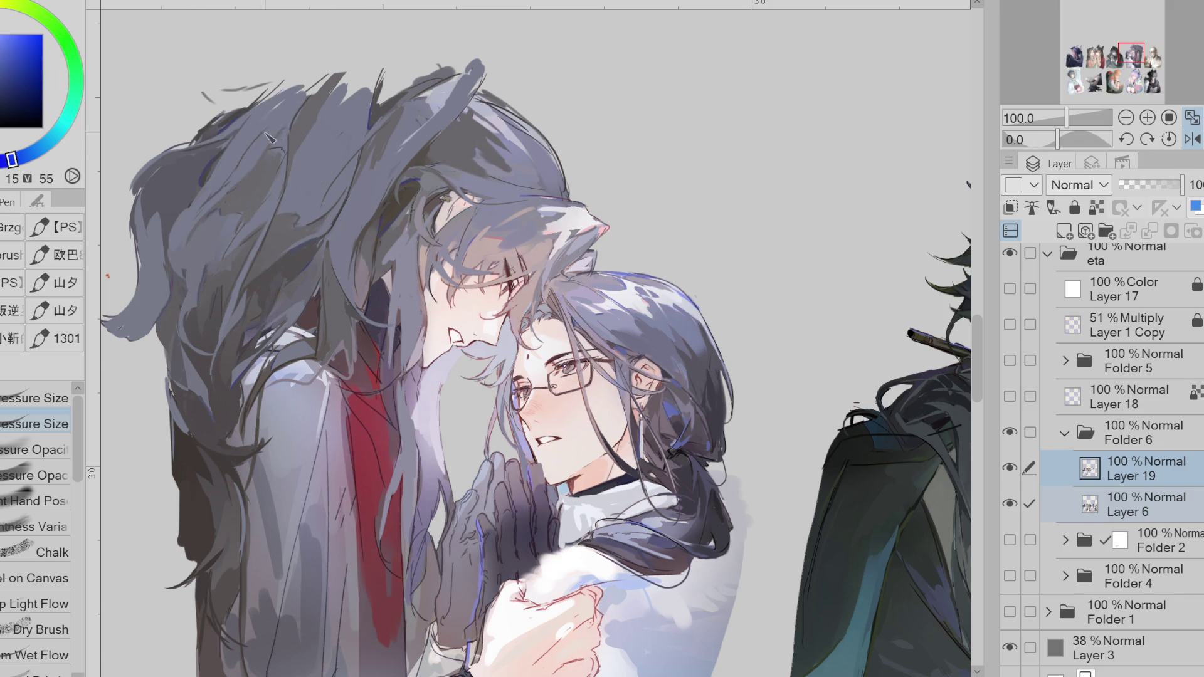
pyautogui.keyDown('alt'); pyautogui.click(231, 191); pyautogui.keyUp('alt')
pyautogui.keyDown('alt'); pyautogui.click(264, 153); pyautogui.keyUp('alt')
pyautogui.keyDown('alt'); pyautogui.click(277, 134); pyautogui.keyUp('alt')
pyautogui.keyDown('alt'); pyautogui.click(280, 113); pyautogui.keyUp('alt')
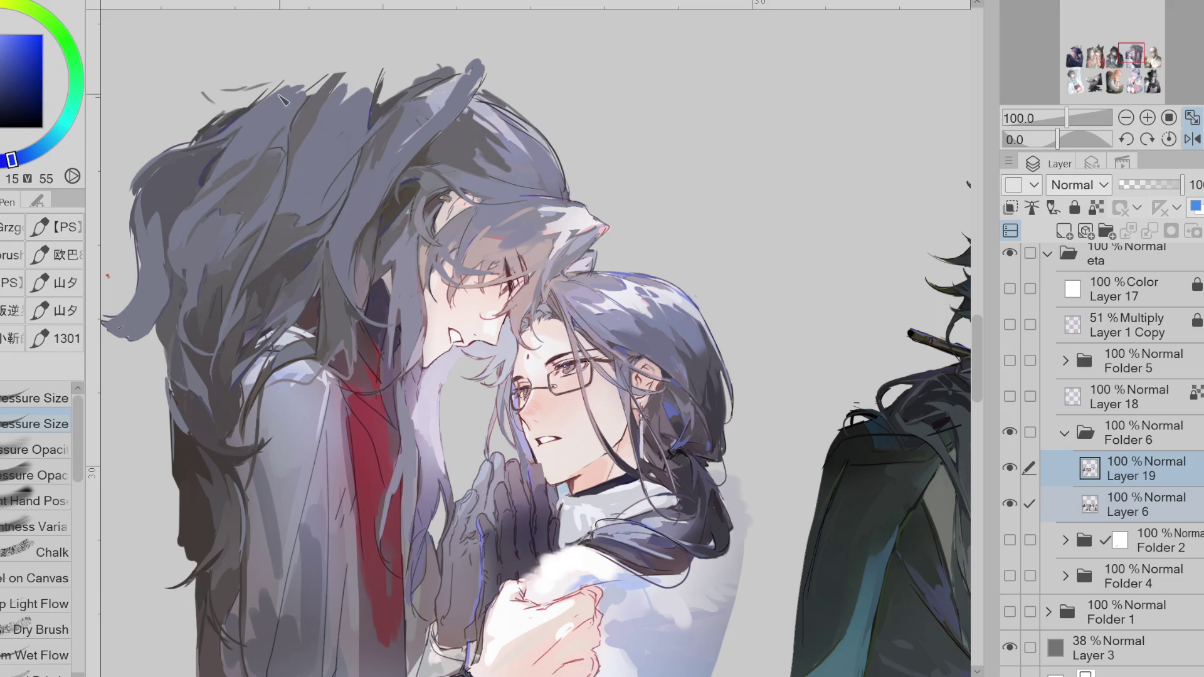
pyautogui.keyDown('alt'); pyautogui.click(218, 122); pyautogui.keyUp('alt')
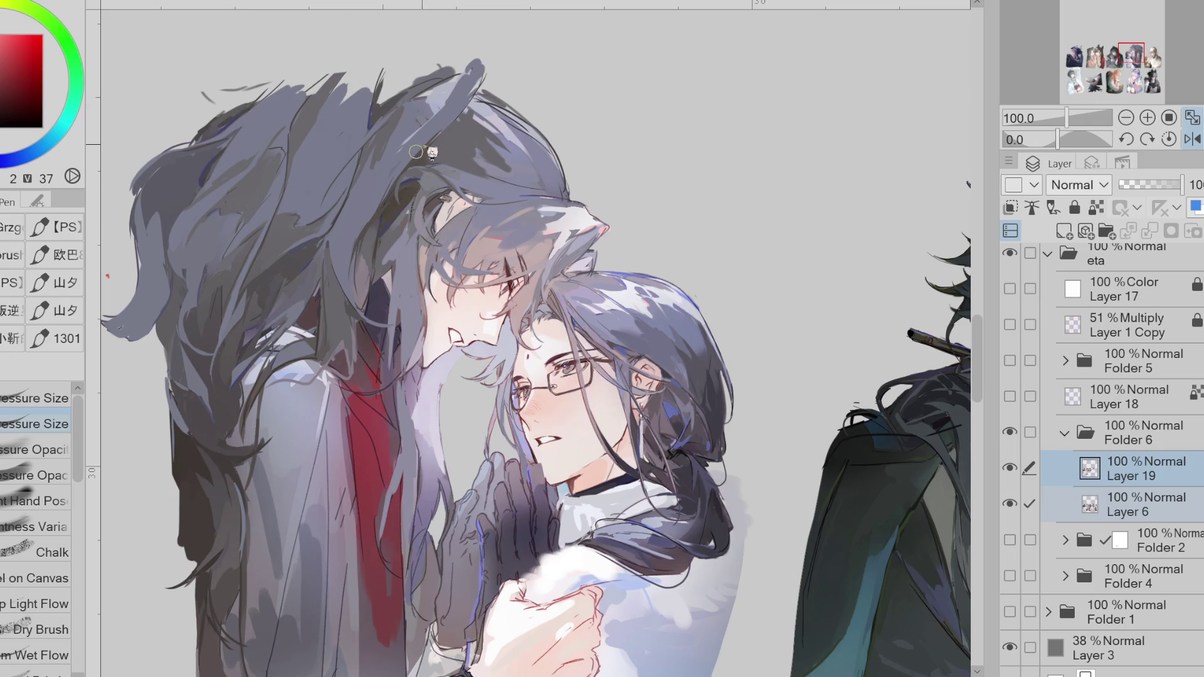
# - Add darker purple-grey, reddish grey and magenta strands down over the shoulder
pyautogui.keyDown('alt'); pyautogui.click(376, 150); pyautogui.keyUp('alt')
pyautogui.keyDown('alt'); pyautogui.click(309, 207); pyautogui.keyUp('alt')
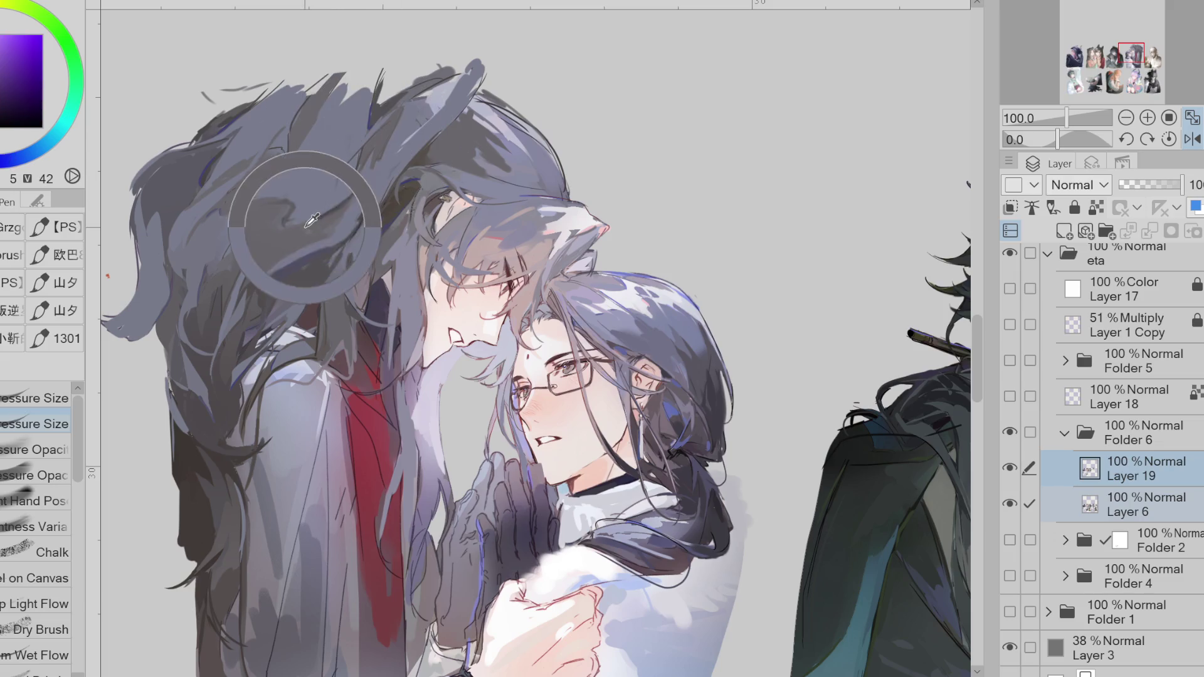
pyautogui.keyDown('alt'); pyautogui.click(350, 292); pyautogui.keyUp('alt')
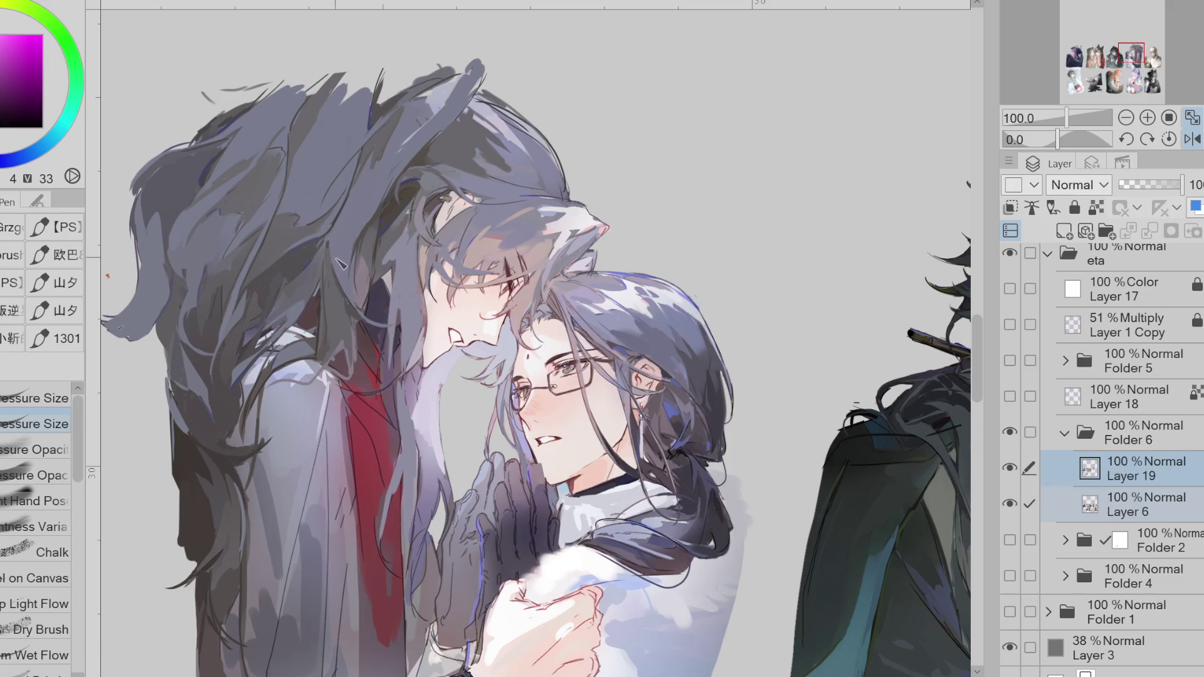
pyautogui.keyDown('alt'); pyautogui.click(273, 358); pyautogui.keyUp('alt')
pyautogui.keyDown('alt'); pyautogui.click(267, 381); pyautogui.keyUp('alt')
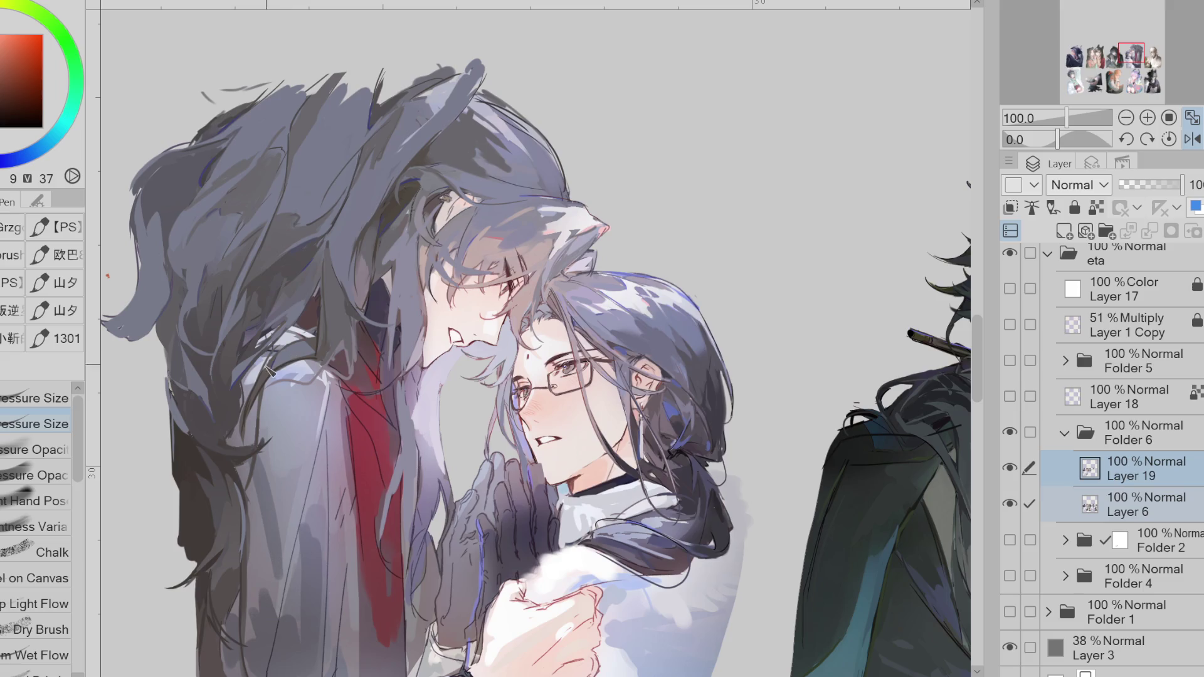
pyautogui.keyDown('alt'); pyautogui.click(245, 458); pyautogui.keyUp('alt')
# - Sample dark blue and magenta-grey from the hair and paint a dark stroke along a strand
pyautogui.press('g')
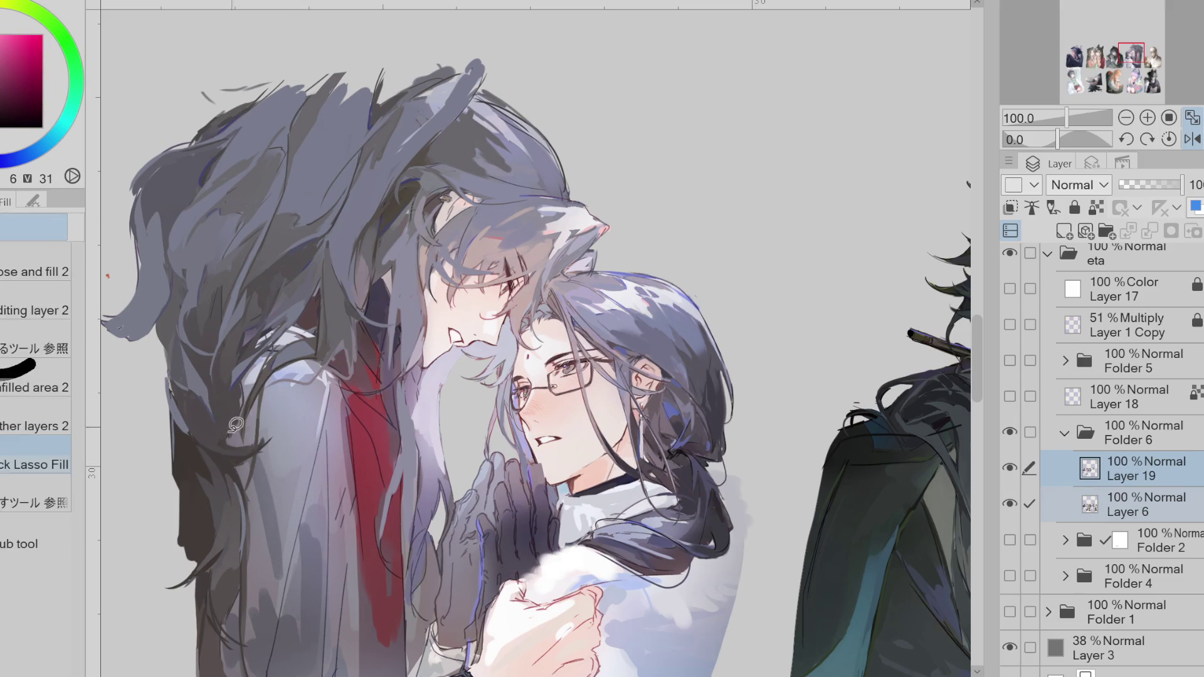
pyautogui.keyDown('alt'); pyautogui.click(237, 419); pyautogui.keyUp('alt')
pyautogui.press('e')
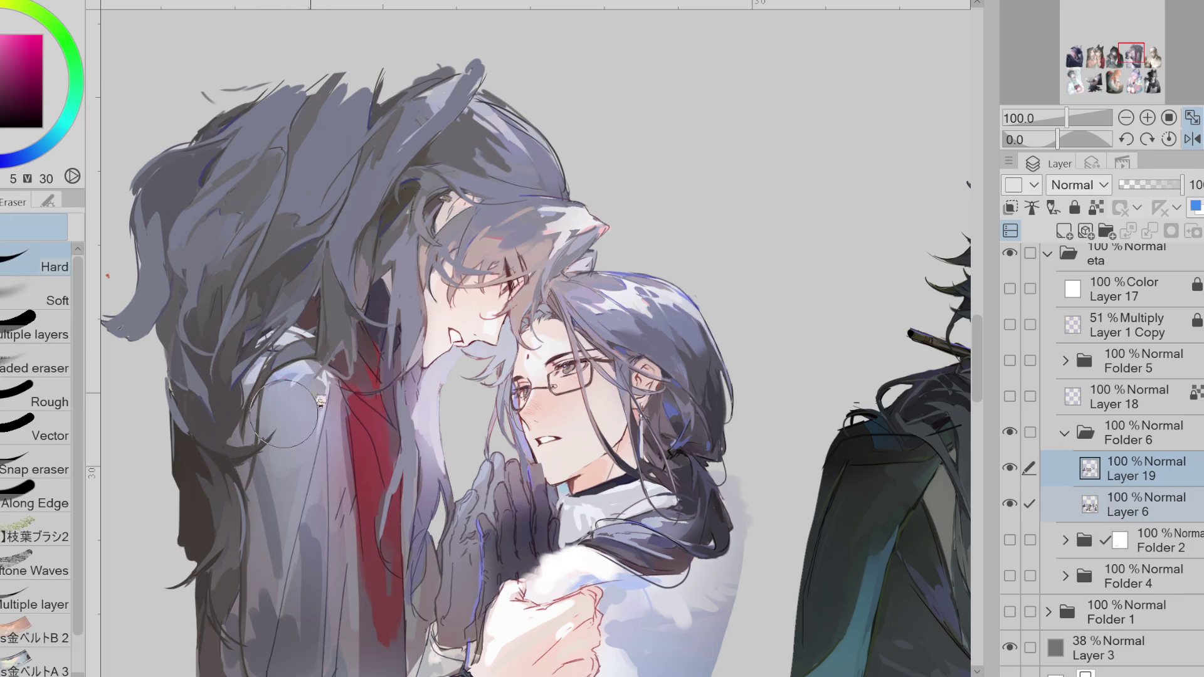
pyautogui.keyDown('alt'); pyautogui.click(308, 342); pyautogui.keyUp('alt')
pyautogui.press('p')
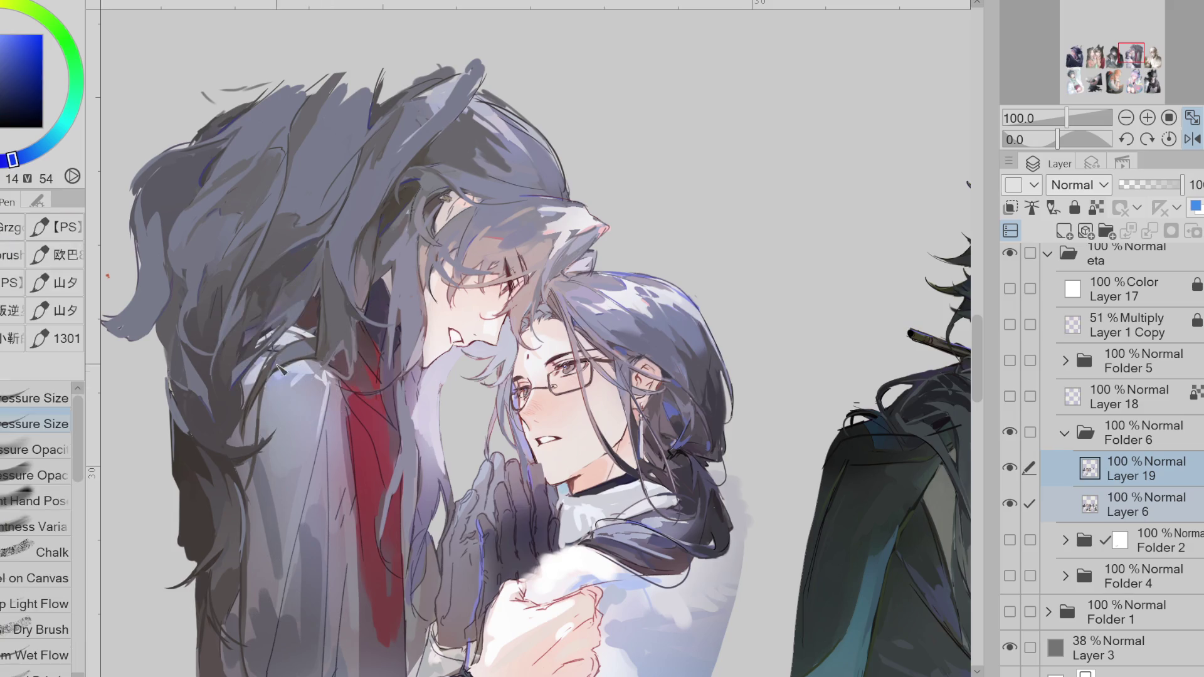
pyautogui.keyDown('alt'); pyautogui.click(237, 385); pyautogui.keyUp('alt')
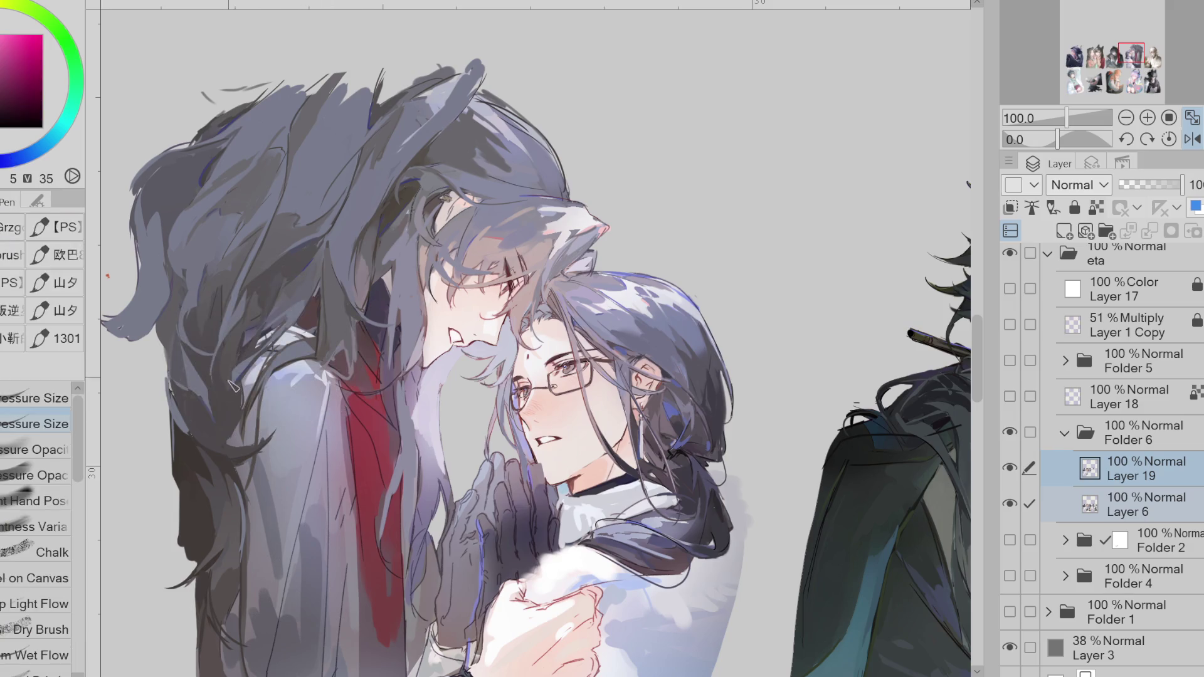
pyautogui.keyDown('alt'); pyautogui.click(235, 376); pyautogui.keyUp('alt')
pyautogui.keyDown('alt'); pyautogui.click(375, 237); pyautogui.keyUp('alt')
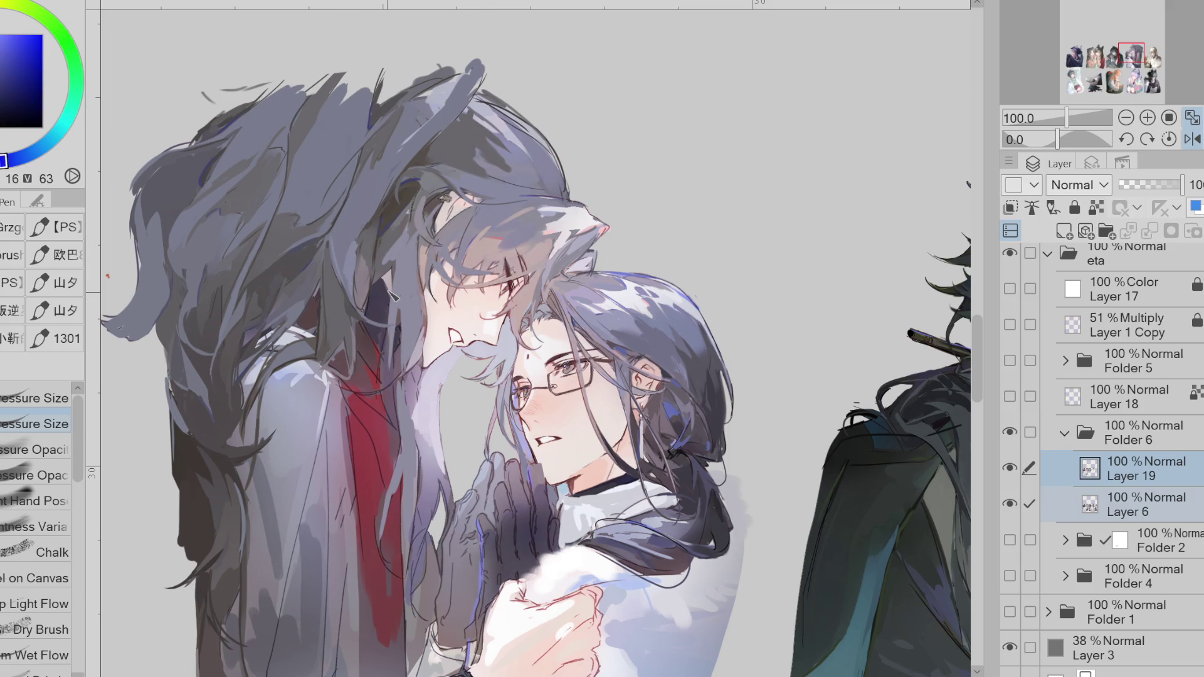
pyautogui.moveTo(336, 245); pyautogui.dragTo(352, 294)
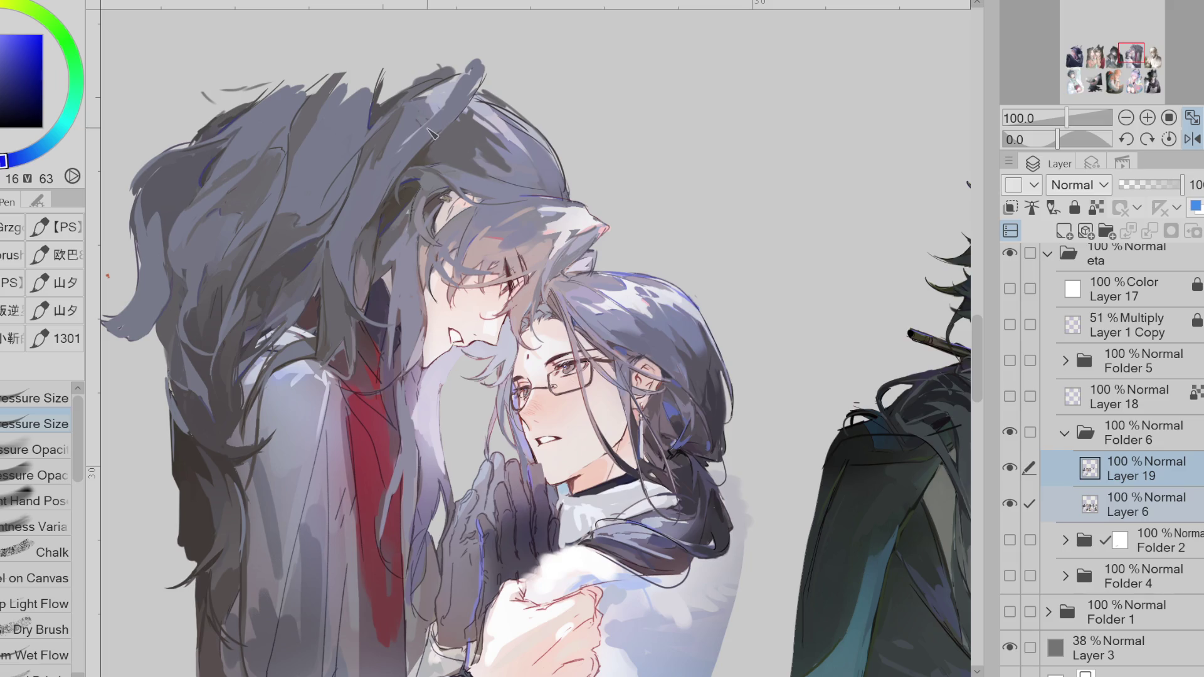
# - Add fine dark strands across the crown with sampled tones, then mirror the view to check balance
pyautogui.keyDown('alt'); pyautogui.click(399, 165); pyautogui.keyUp('alt')
pyautogui.keyDown('alt'); pyautogui.click(396, 167); pyautogui.keyUp('alt')
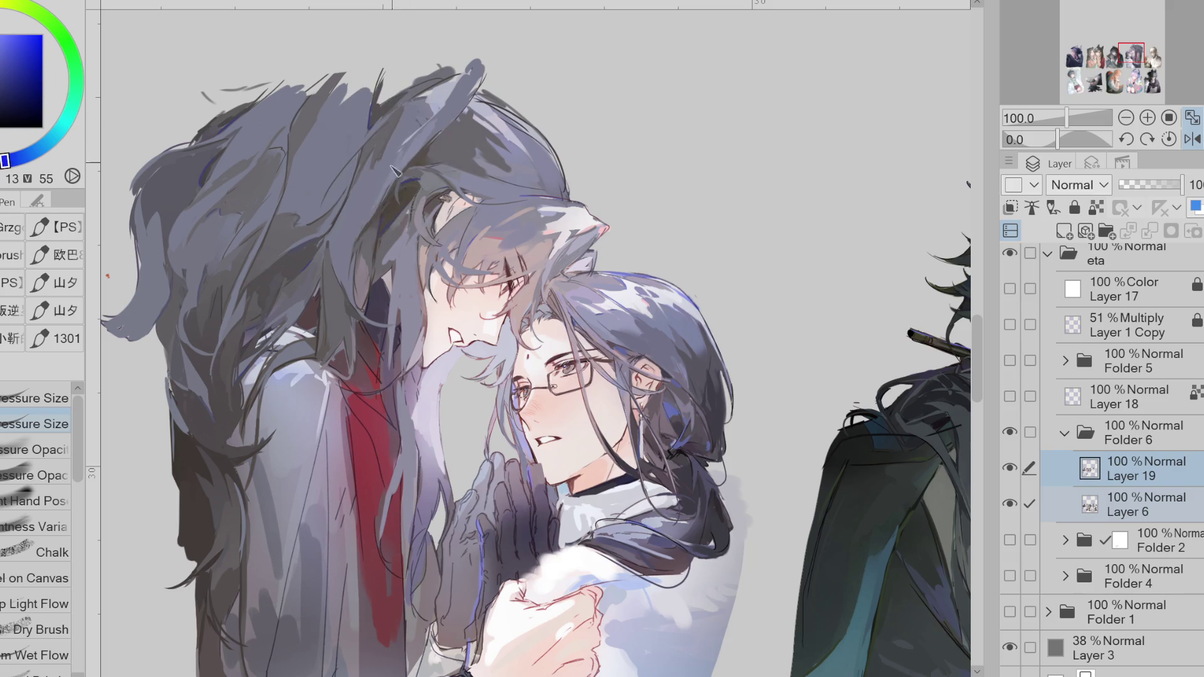
pyautogui.keyDown('alt'); pyautogui.click(448, 101); pyautogui.keyUp('alt')
pyautogui.keyDown('alt'); pyautogui.click(452, 86); pyautogui.keyUp('alt')
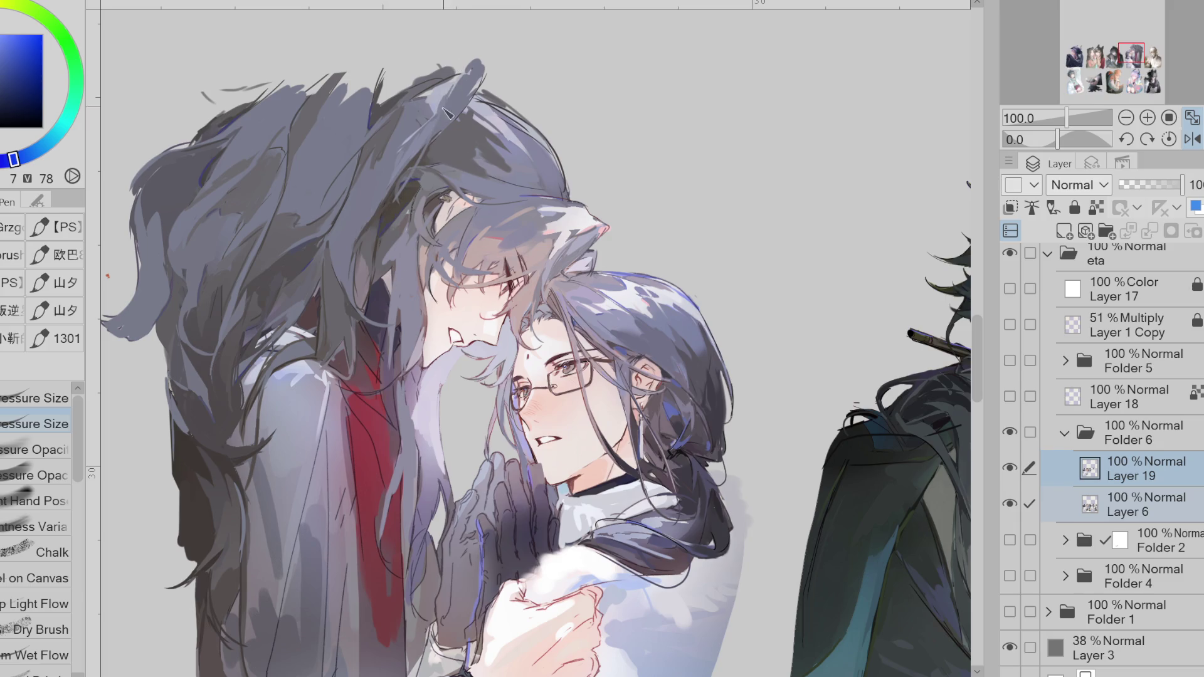
pyautogui.keyDown('alt'); pyautogui.click(439, 185); pyautogui.keyUp('alt')
pyautogui.keyDown('alt'); pyautogui.click(464, 182); pyautogui.keyUp('alt')
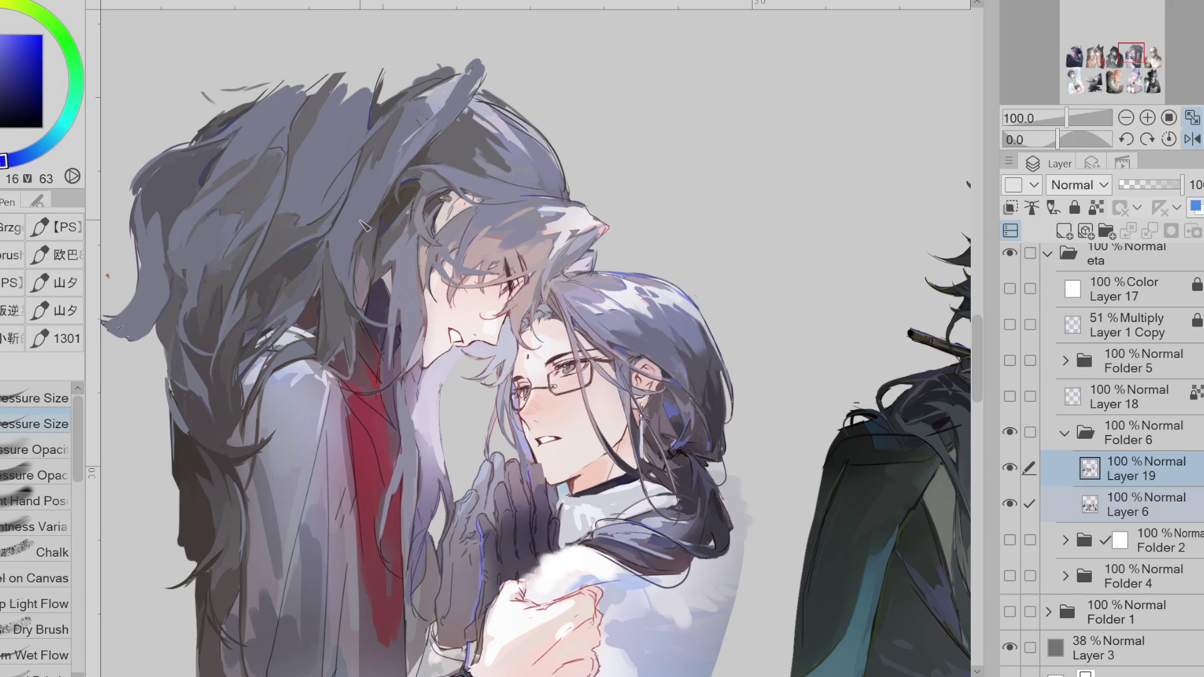
pyautogui.click(1192, 139)
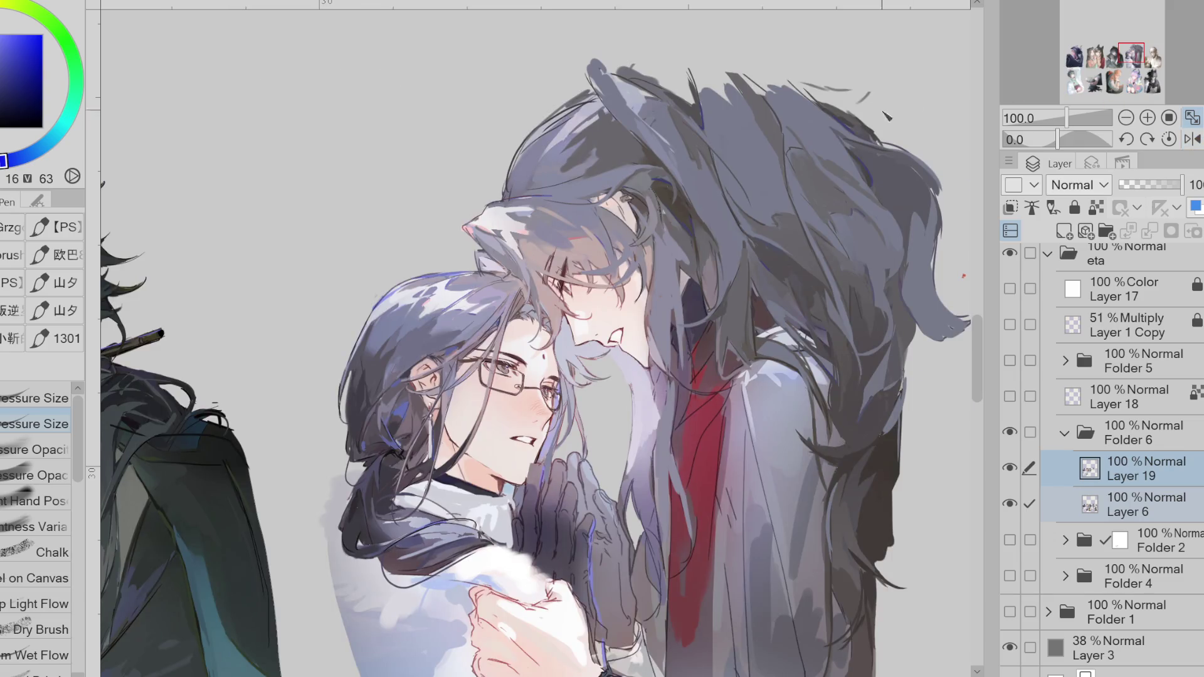
# - Lasso-fill a shape over the top of the tall figure's hair
pyautogui.scroll(-3, 765, 102)
pyautogui.scroll(3, 765, 102)
pyautogui.scroll(1, 716, 119)
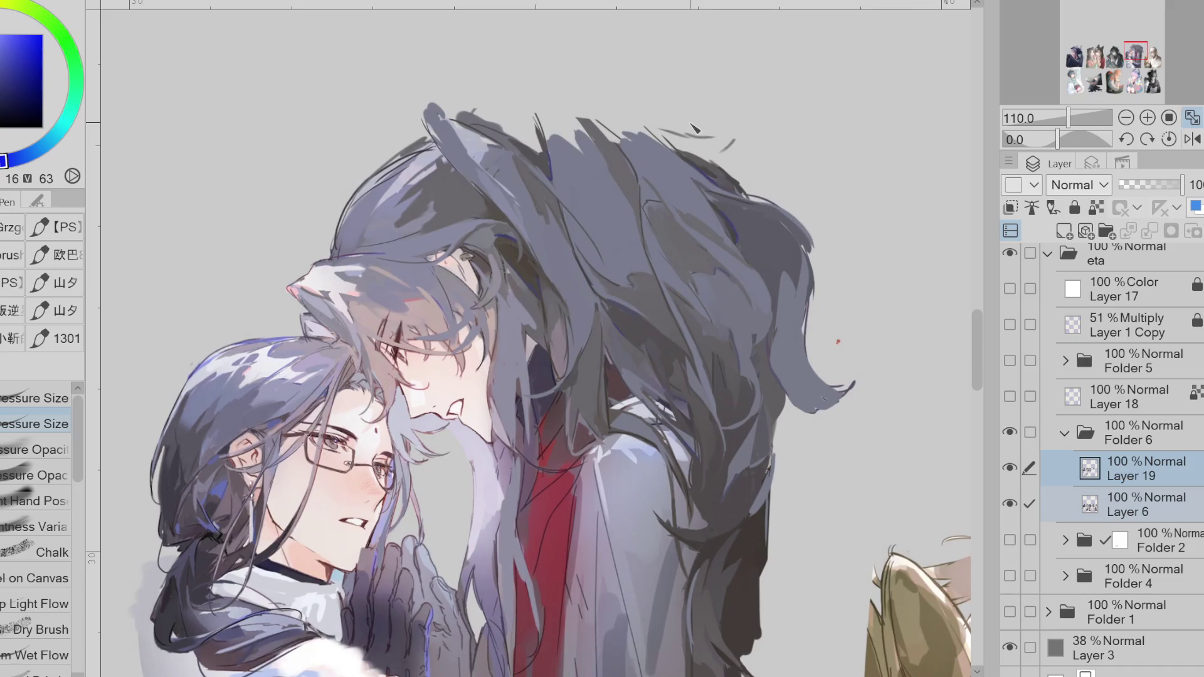
pyautogui.press('g')
pyautogui.moveTo(538, 115)
pyautogui.mouseDown()
pyautogui.moveTo(543, 153)
pyautogui.moveTo(491, 99)
pyautogui.moveTo(465, 113)
pyautogui.mouseUp()
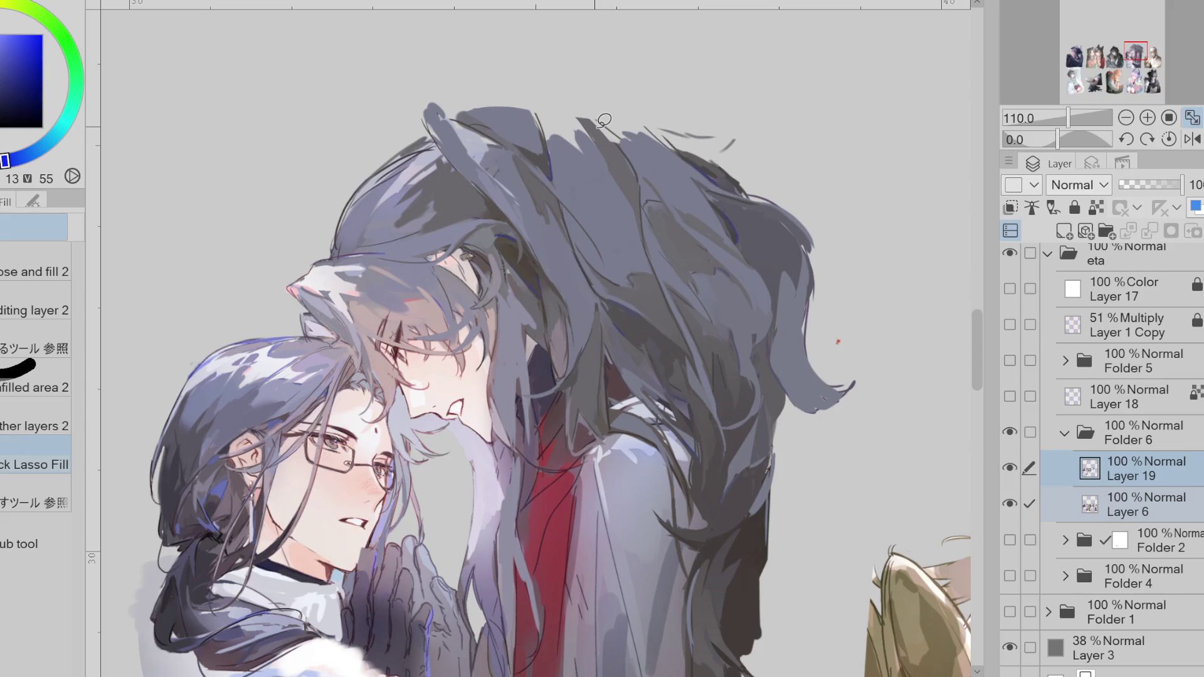
# - Add light greyish-blue strokes to the hair with a colour sampled from the canvas
pyautogui.keyDown('alt'); pyautogui.click(428, 199); pyautogui.keyUp('alt')
pyautogui.press('p')
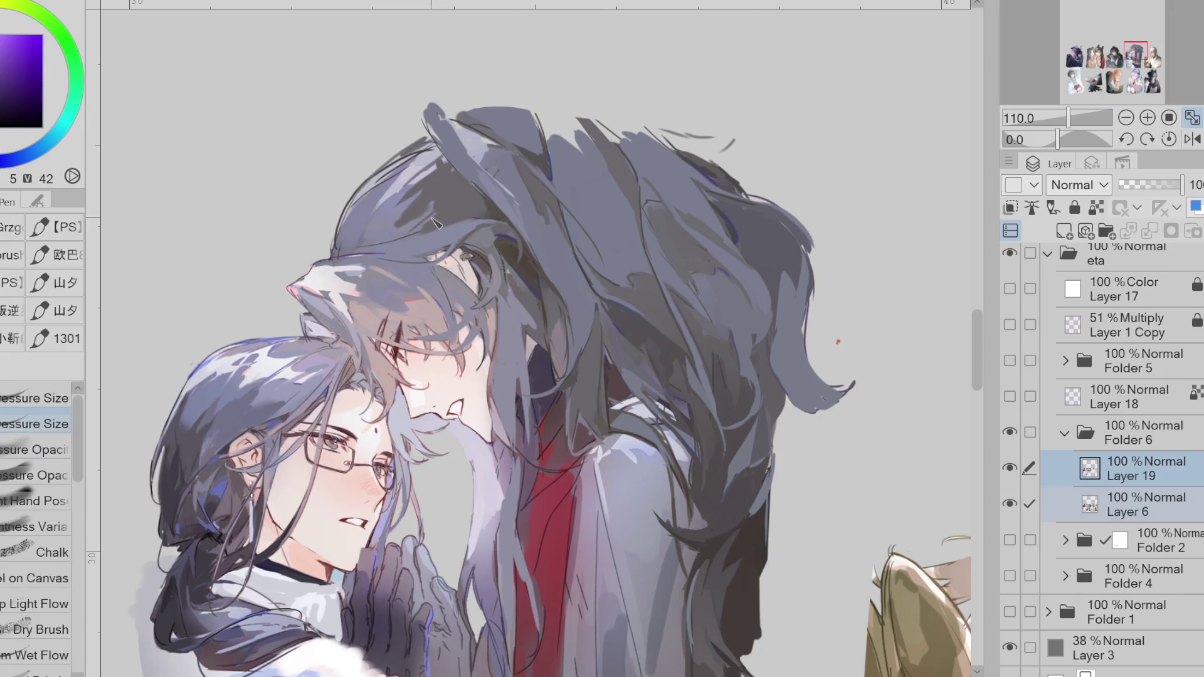
pyautogui.keyDown('alt'); pyautogui.click(403, 221); pyautogui.keyUp('alt')
pyautogui.keyDown('alt'); pyautogui.click(403, 236); pyautogui.keyUp('alt')
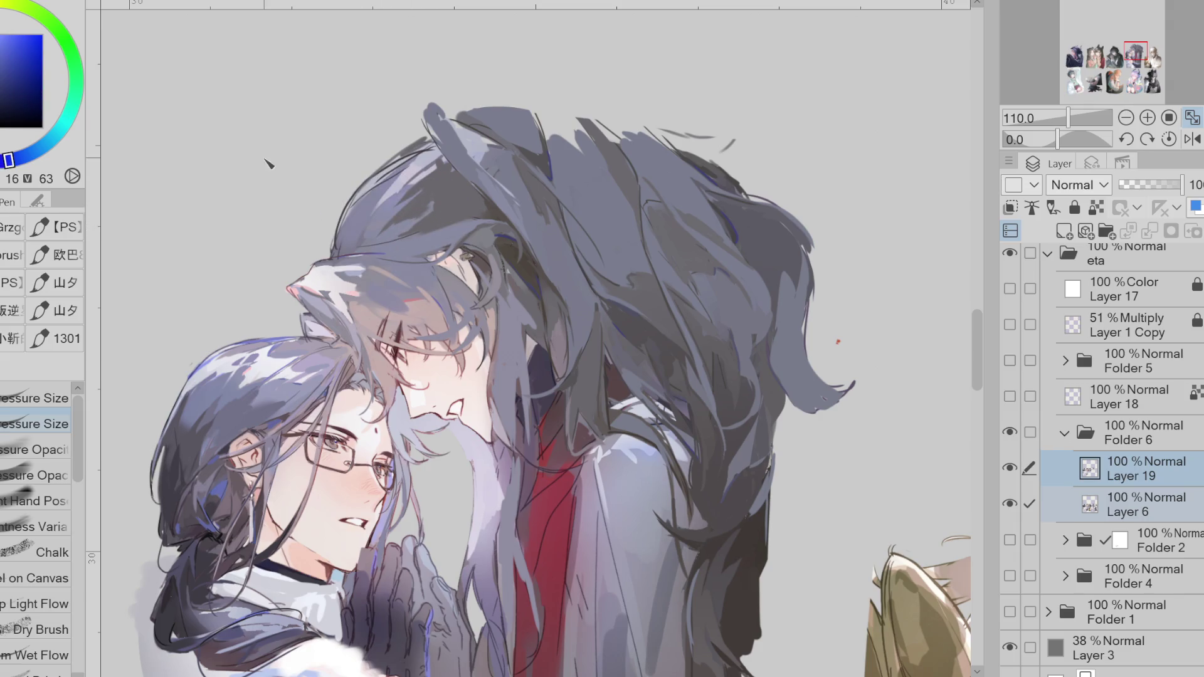
pyautogui.moveTo(414, 201)
pyautogui.mouseDown()
pyautogui.moveTo(398, 228)
pyautogui.moveTo(433, 197)
pyautogui.moveTo(398, 168)
pyautogui.moveTo(411, 166)
pyautogui.moveTo(389, 166)
pyautogui.moveTo(360, 219)
pyautogui.mouseUp()
# - Darken strands along the hair's top edge and fringe with sampled purples, then unmirror the view
pyautogui.keyDown('alt'); pyautogui.click(442, 166); pyautogui.keyUp('alt')
pyautogui.keyDown('alt'); pyautogui.click(409, 187); pyautogui.keyUp('alt')
pyautogui.keyDown('alt'); pyautogui.click(349, 246); pyautogui.keyUp('alt')
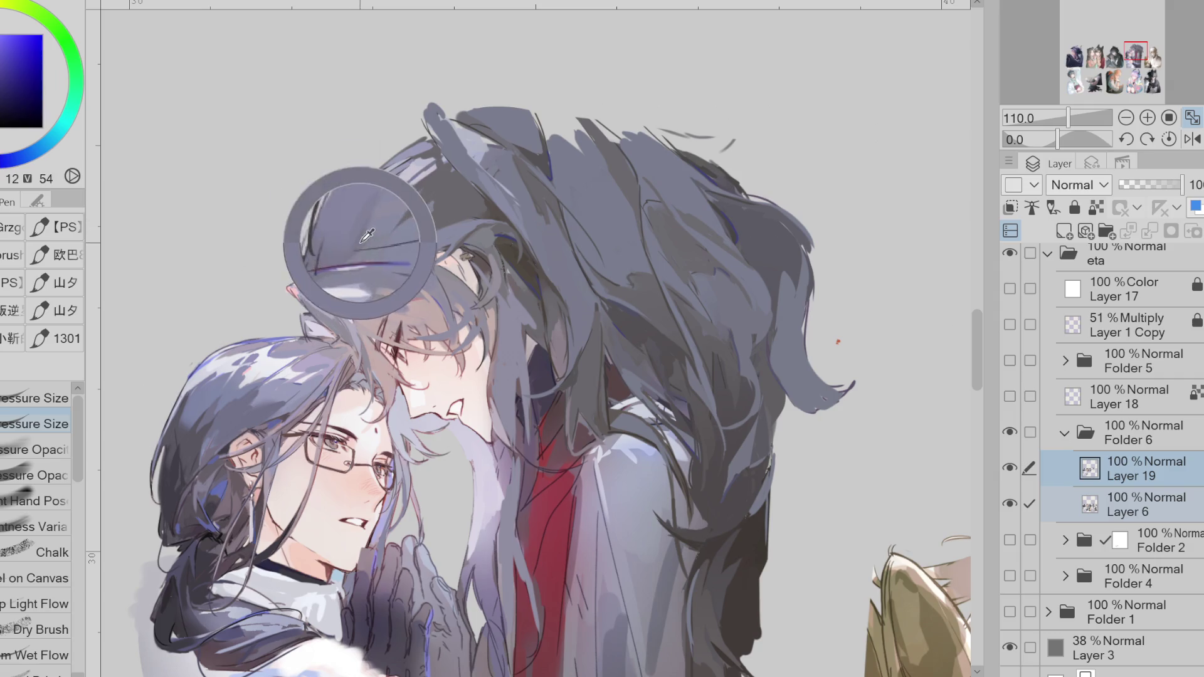
pyautogui.moveTo(348, 241); pyautogui.dragTo(435, 153)
pyautogui.keyDown('alt'); pyautogui.click(429, 180); pyautogui.keyUp('alt')
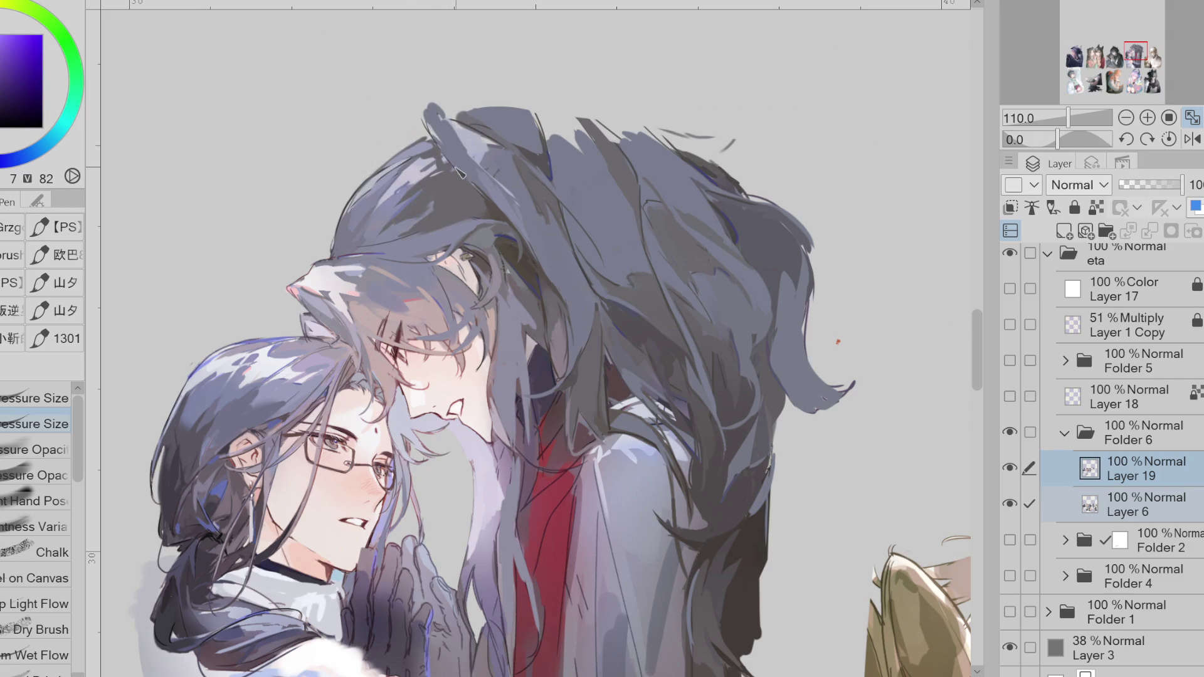
pyautogui.keyDown('alt'); pyautogui.click(408, 251); pyautogui.keyUp('alt')
pyautogui.keyDown('alt'); pyautogui.click(388, 327); pyautogui.keyUp('alt')
pyautogui.click(1192, 138)
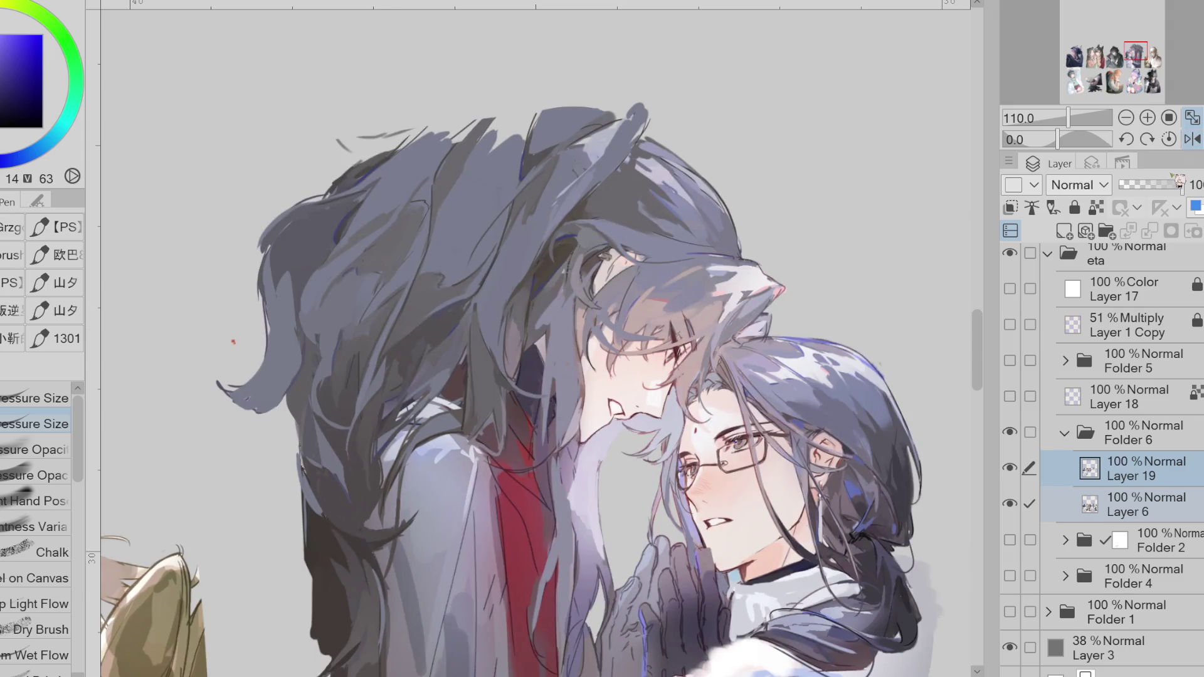
# - Toggle Layer 19's visibility to compare the hair before and after shading
pyautogui.click(1011, 469)
pyautogui.click(1010, 469)
pyautogui.click(1011, 469)
pyautogui.keyDown('alt'); pyautogui.click(322, 317); pyautogui.keyUp('alt')
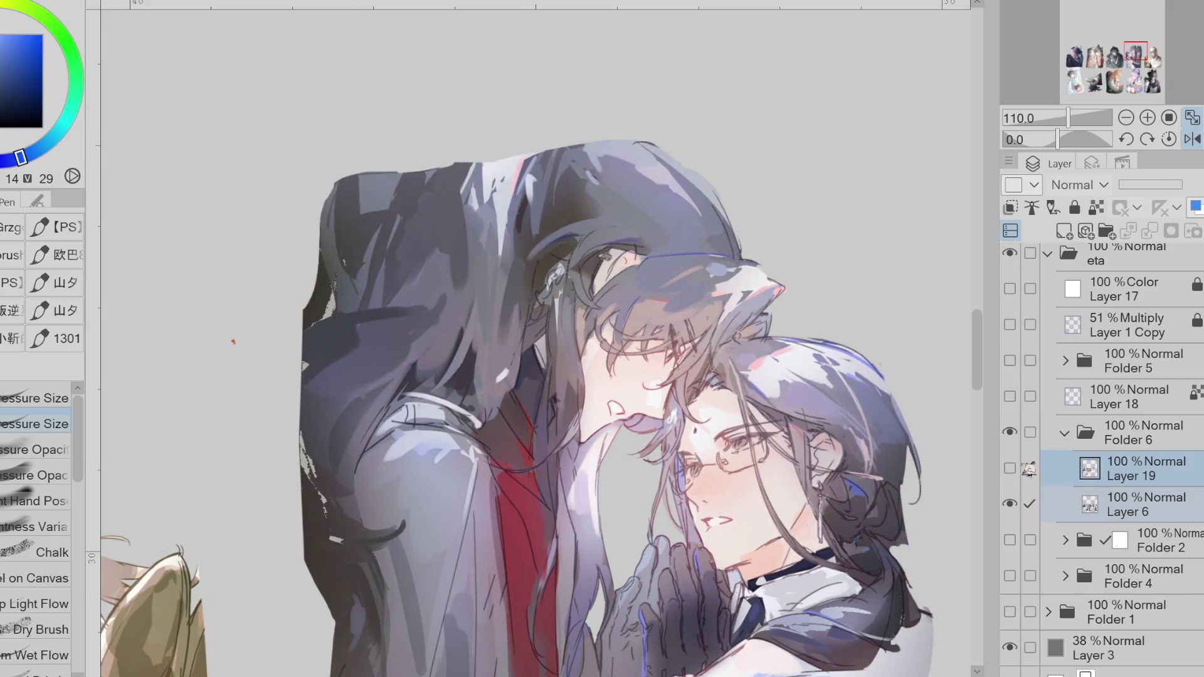
pyautogui.click(1011, 469)
# - Try dark airbrush shading beside the hair, then undo it
pyautogui.click(1151, 469)
pyautogui.press('b')
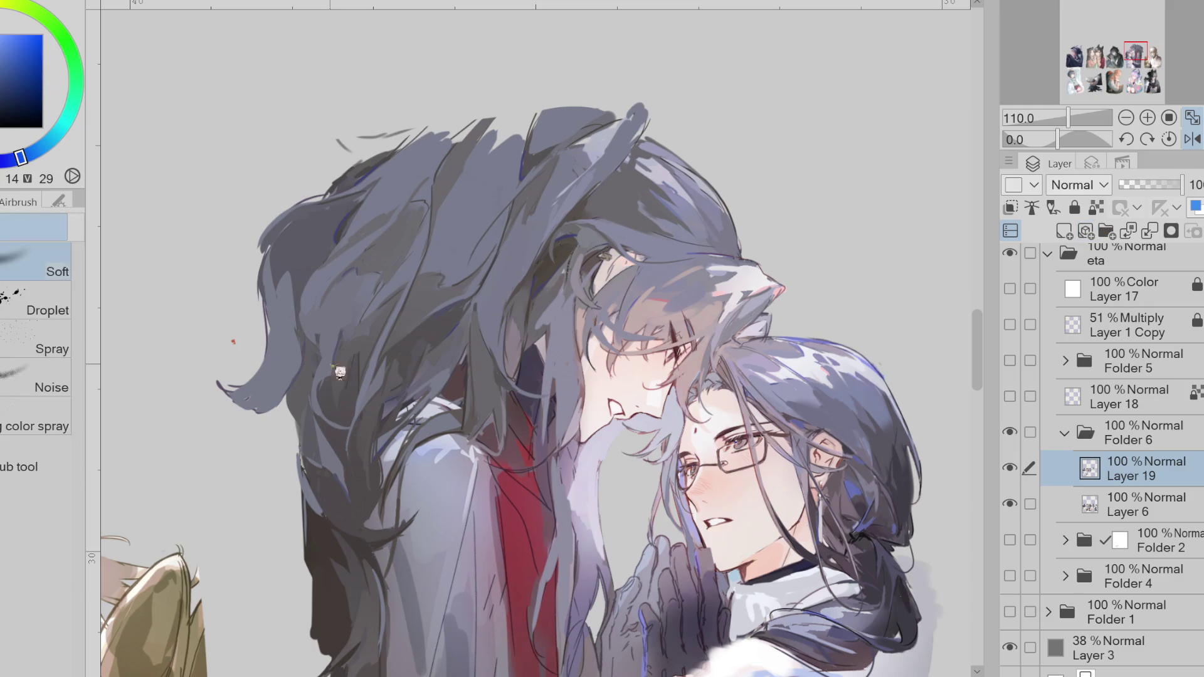
pyautogui.moveTo(350, 533); pyautogui.dragTo(326, 366)
pyautogui.hotkey('ctrl', 'z')
# - Lock Layer 19's transparent pixels, test and undo a bluish hair tint, and zoom out to 66.7%
pyautogui.click(1096, 208)
pyautogui.moveTo(285, 337); pyautogui.dragTo(351, 270)
pyautogui.keyDown('alt'); pyautogui.click(439, 251); pyautogui.keyUp('alt')
pyautogui.moveTo(301, 402); pyautogui.dragTo(376, 282)
pyautogui.hotkey('ctrl', 'z')
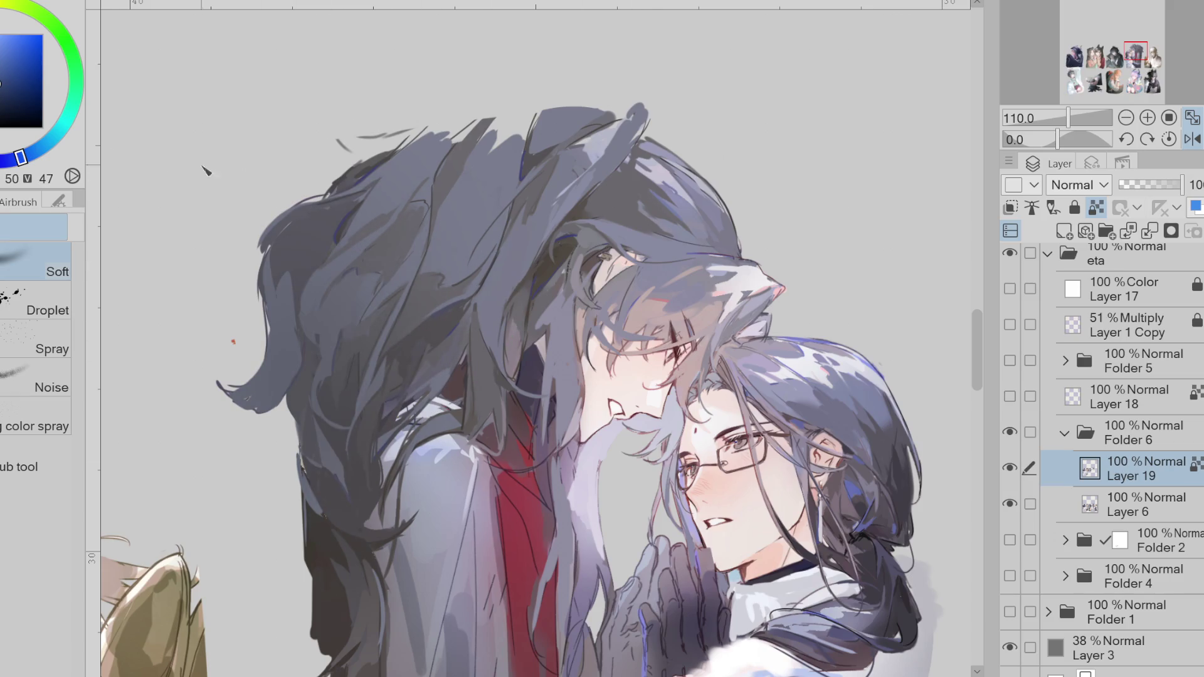
pyautogui.hotkey('ctrl', 'z')
pyautogui.hotkey('ctrl', '-')
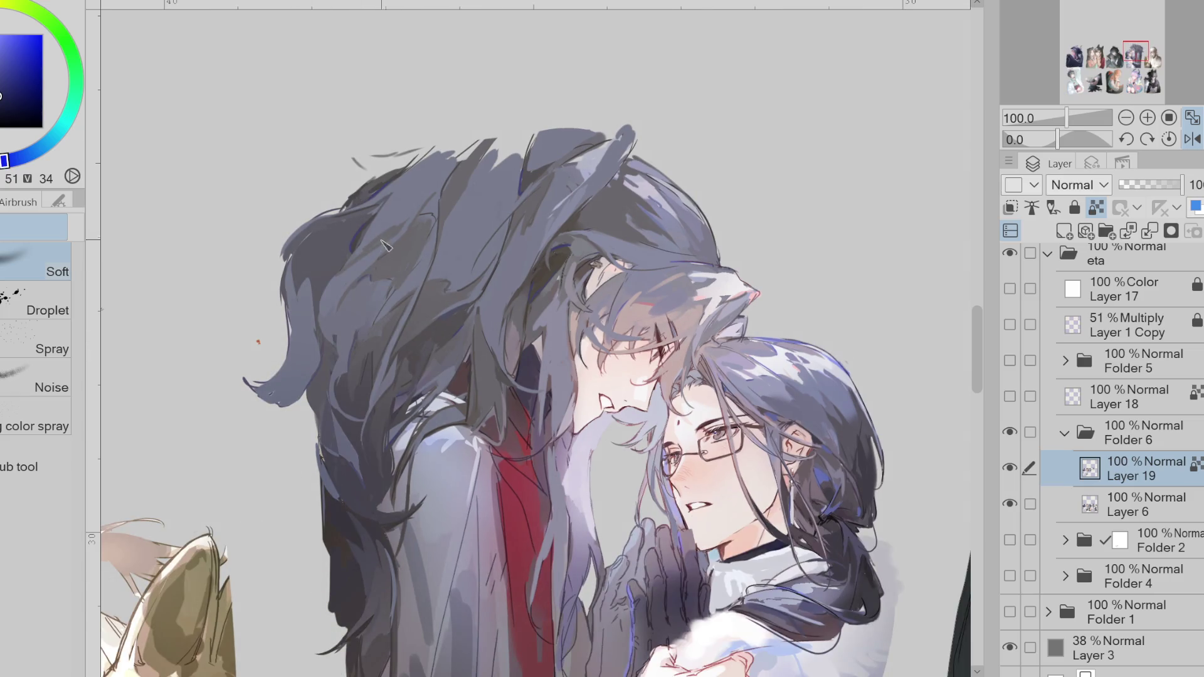
pyautogui.hotkey('ctrl', '-')
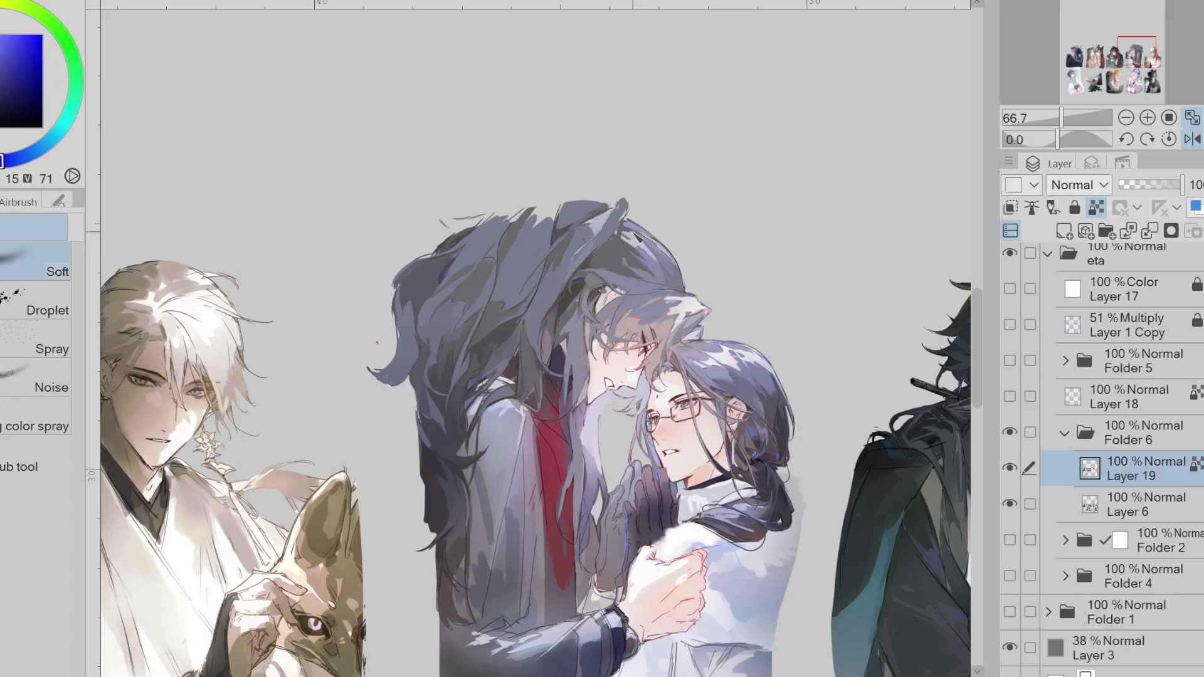
# - Sample a light grey-blue from the hair tip, then flip the canvas horizontally and back
pyautogui.keyDown('alt'); pyautogui.click(635, 206); pyautogui.keyUp('alt')
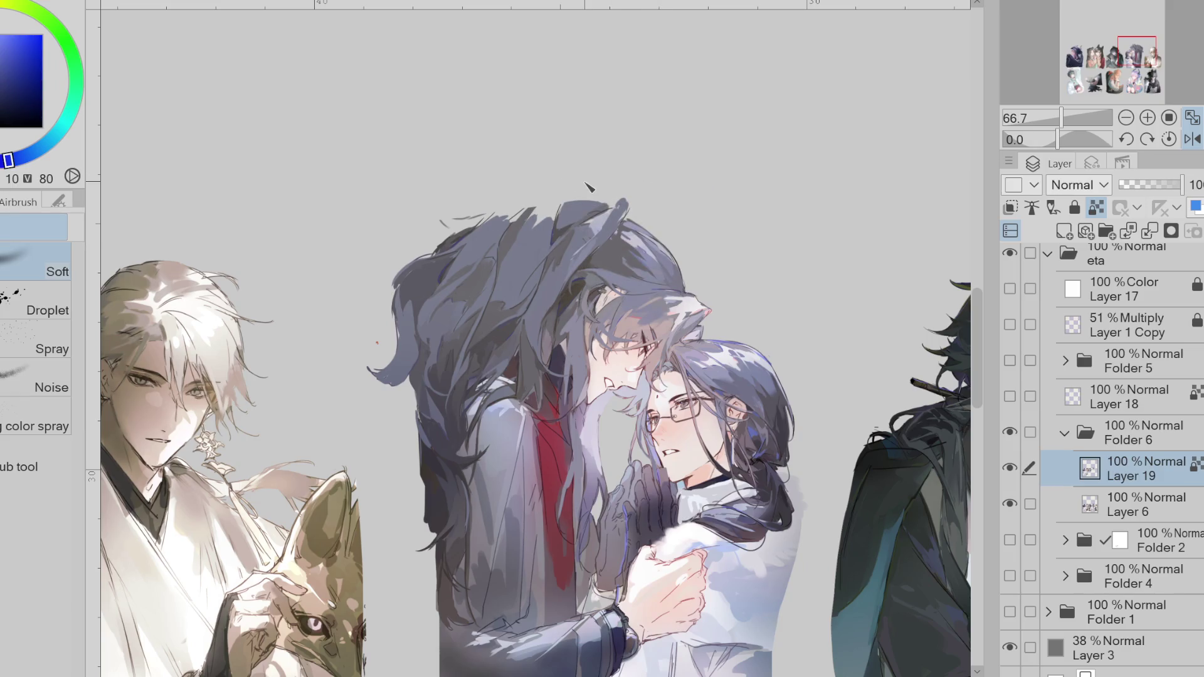
pyautogui.click(1192, 139)
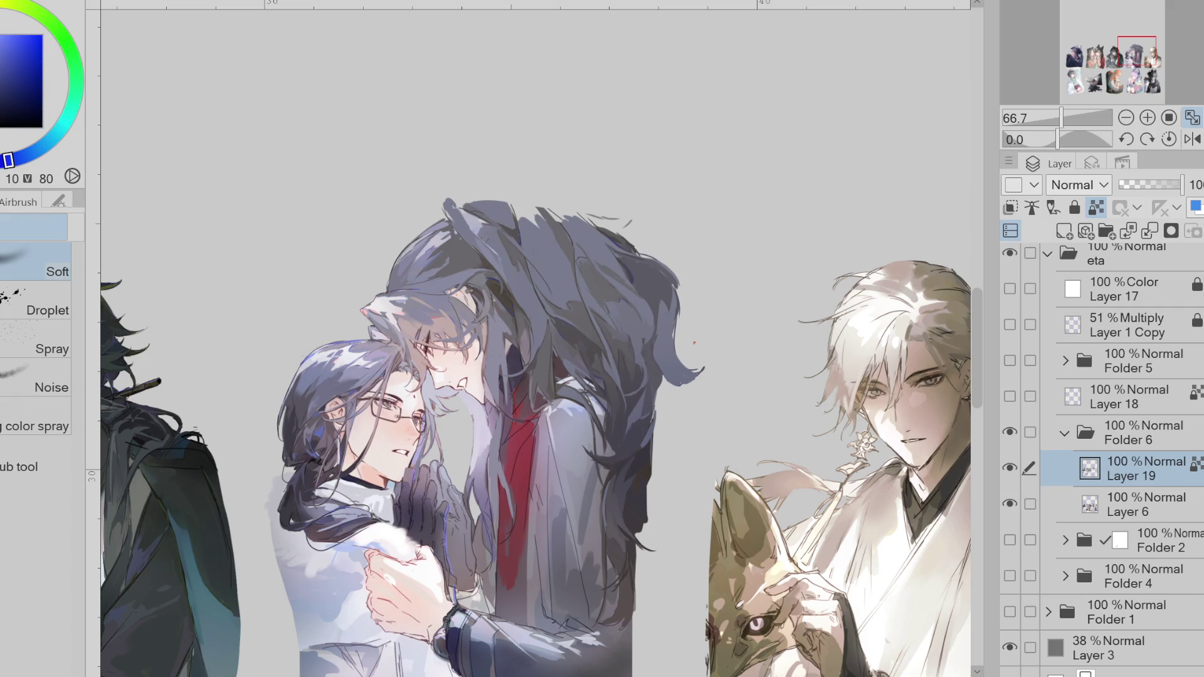
pyautogui.click(1192, 139)
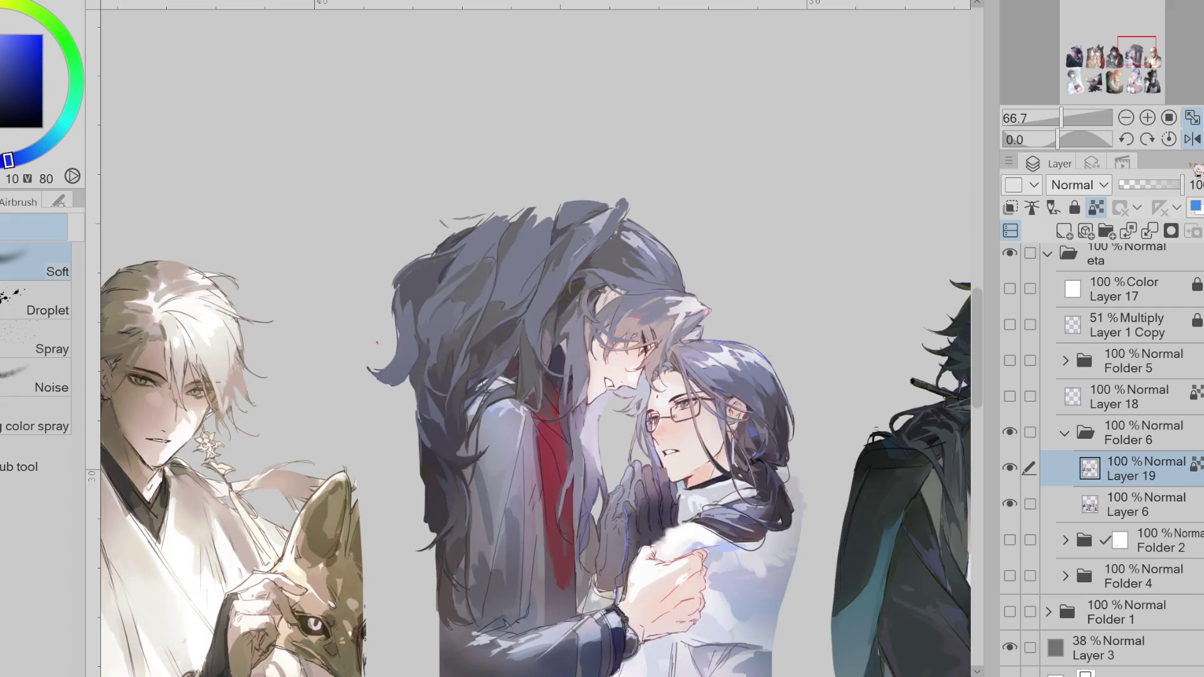
# - Compare Layer 19 on and off, then paint a dark pen stroke along the hair edge
pyautogui.click(1007, 467)
pyautogui.click(1006, 468)
pyautogui.click(1006, 468)
pyautogui.click(1007, 468)
pyautogui.scroll(5, 571, 294)
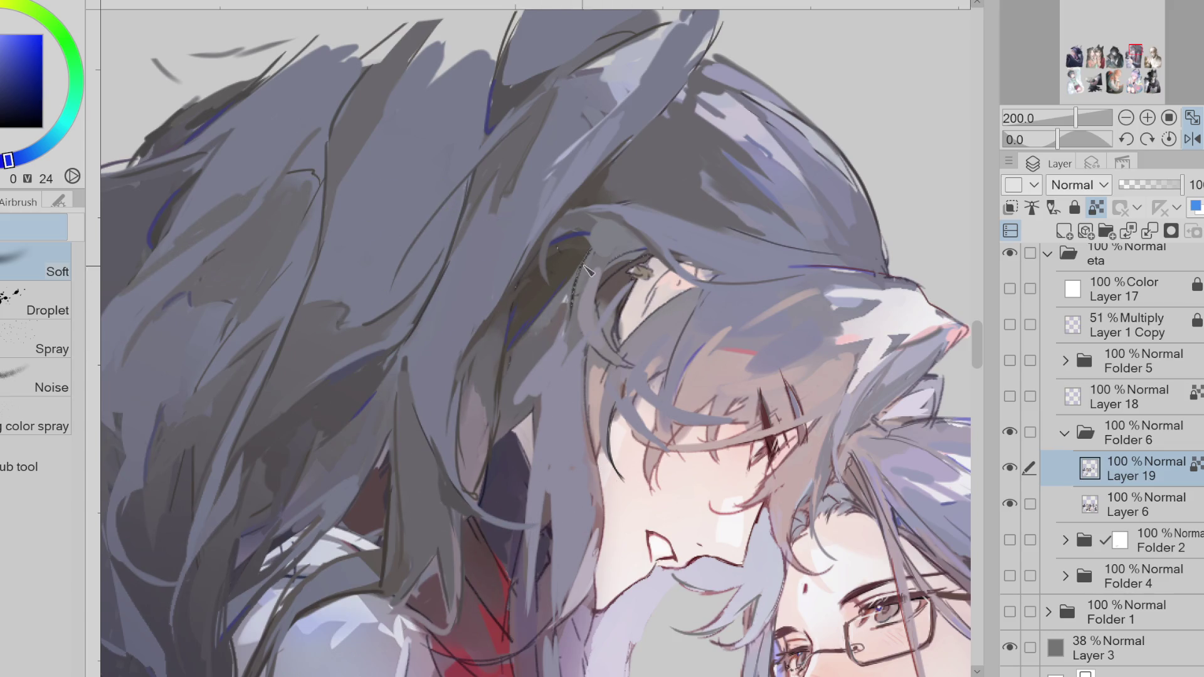
pyautogui.press('p')
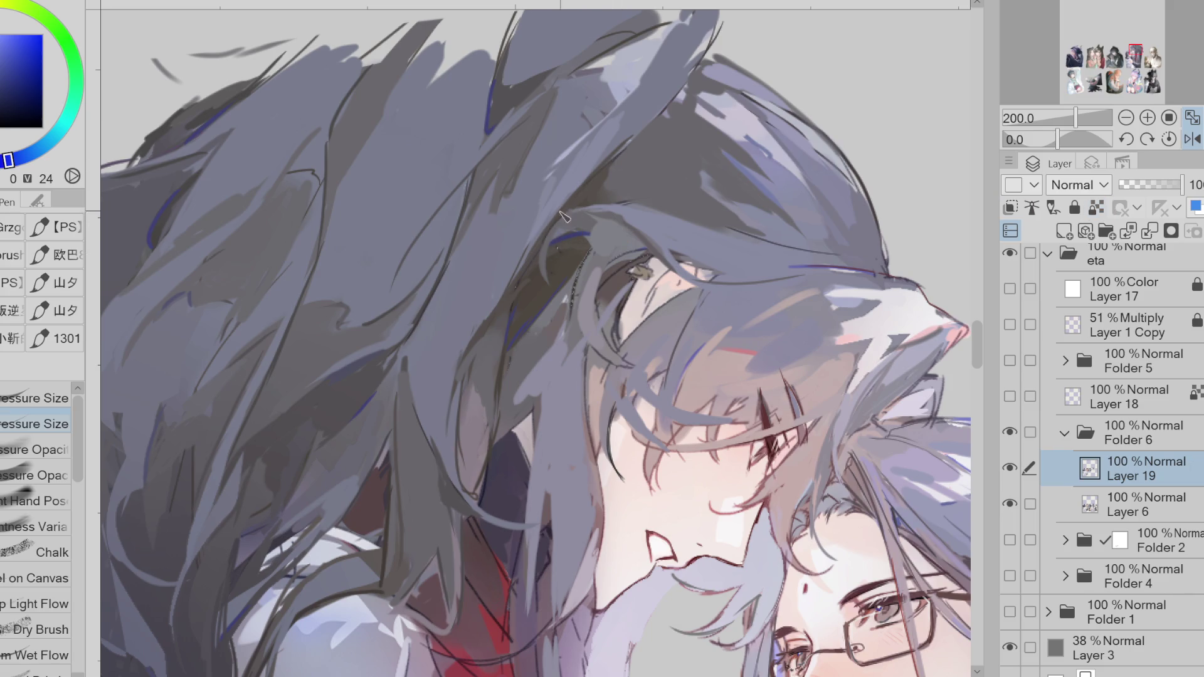
pyautogui.moveTo(615, 201); pyautogui.dragTo(590, 210)
# - Sample dark, mid, purple, reddish and blue tones from the hair, then zoom out to 150%
pyautogui.keyDown('alt'); pyautogui.click(585, 226); pyautogui.keyUp('alt')
pyautogui.keyDown('alt'); pyautogui.click(419, 285); pyautogui.keyUp('alt')
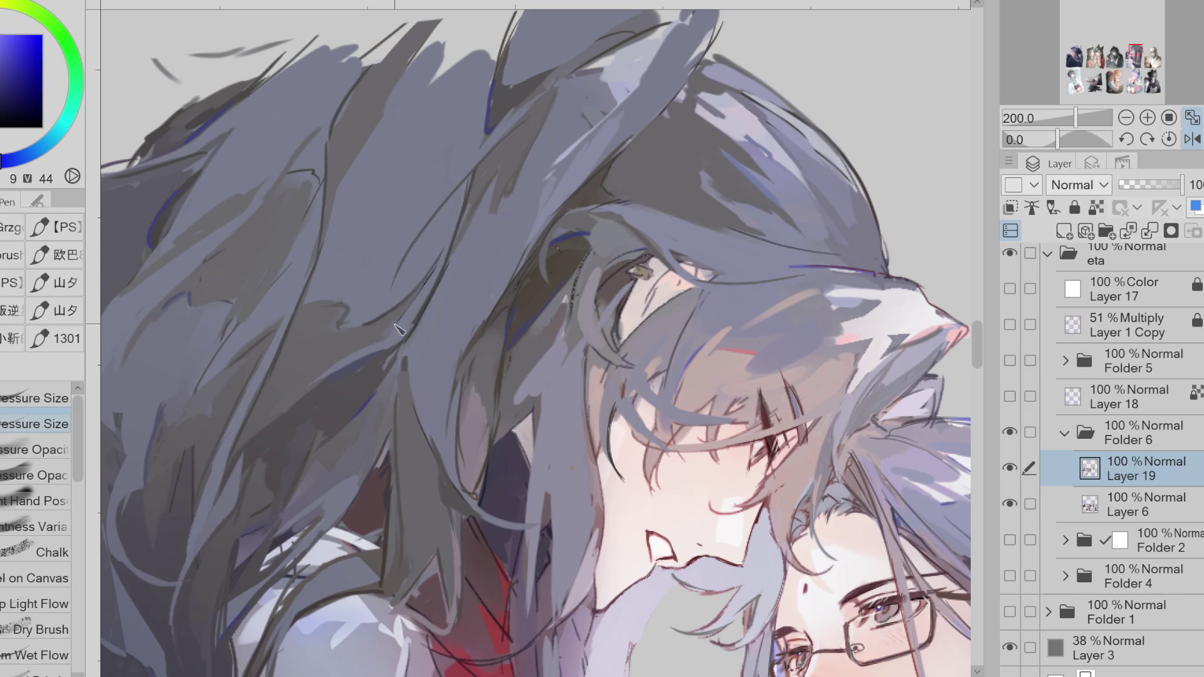
pyautogui.keyDown('alt'); pyautogui.click(361, 318); pyautogui.keyUp('alt')
pyautogui.keyDown('alt'); pyautogui.click(233, 320); pyautogui.keyUp('alt')
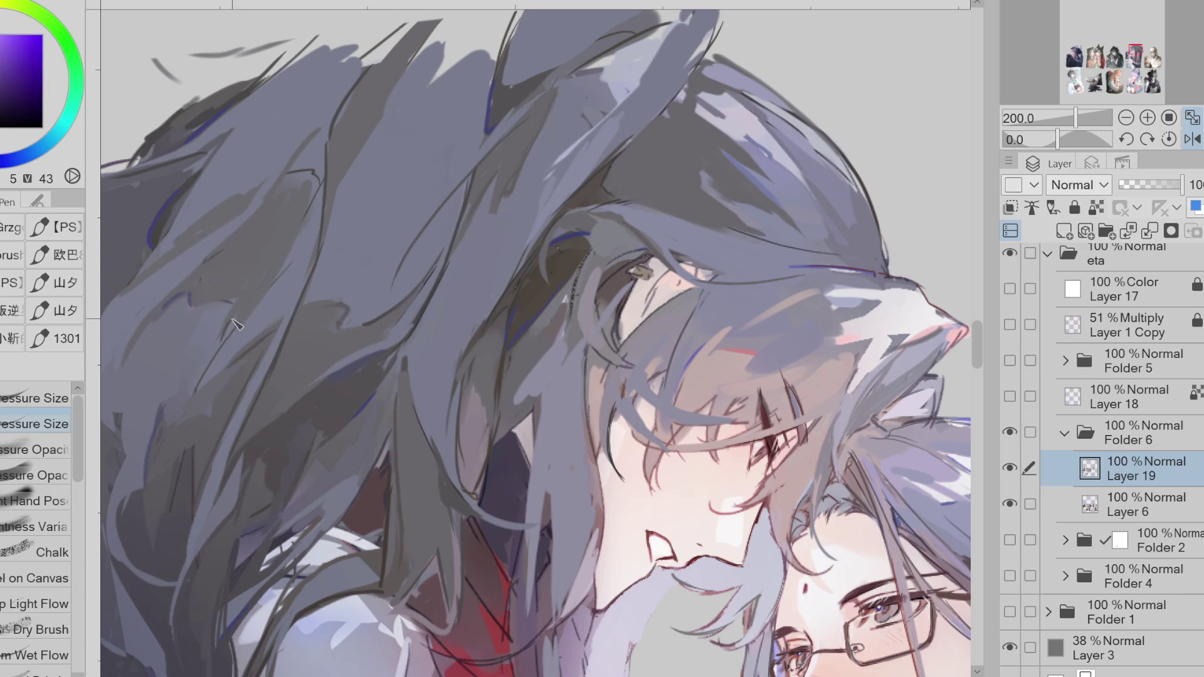
pyautogui.keyDown('alt'); pyautogui.click(318, 200); pyautogui.keyUp('alt')
pyautogui.keyDown('alt'); pyautogui.click(306, 161); pyautogui.keyUp('alt')
pyautogui.keyDown('alt'); pyautogui.click(315, 182); pyautogui.keyUp('alt')
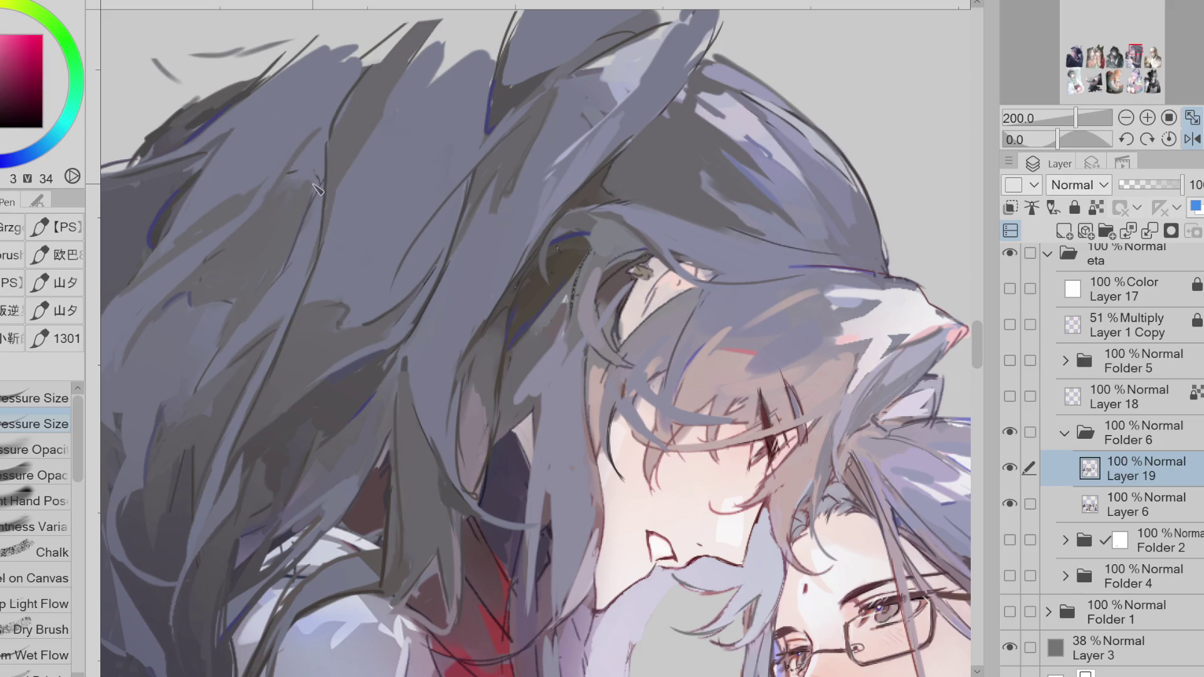
pyautogui.keyDown('alt'); pyautogui.click(289, 185); pyautogui.keyUp('alt')
pyautogui.scroll(-1, 396, 292)
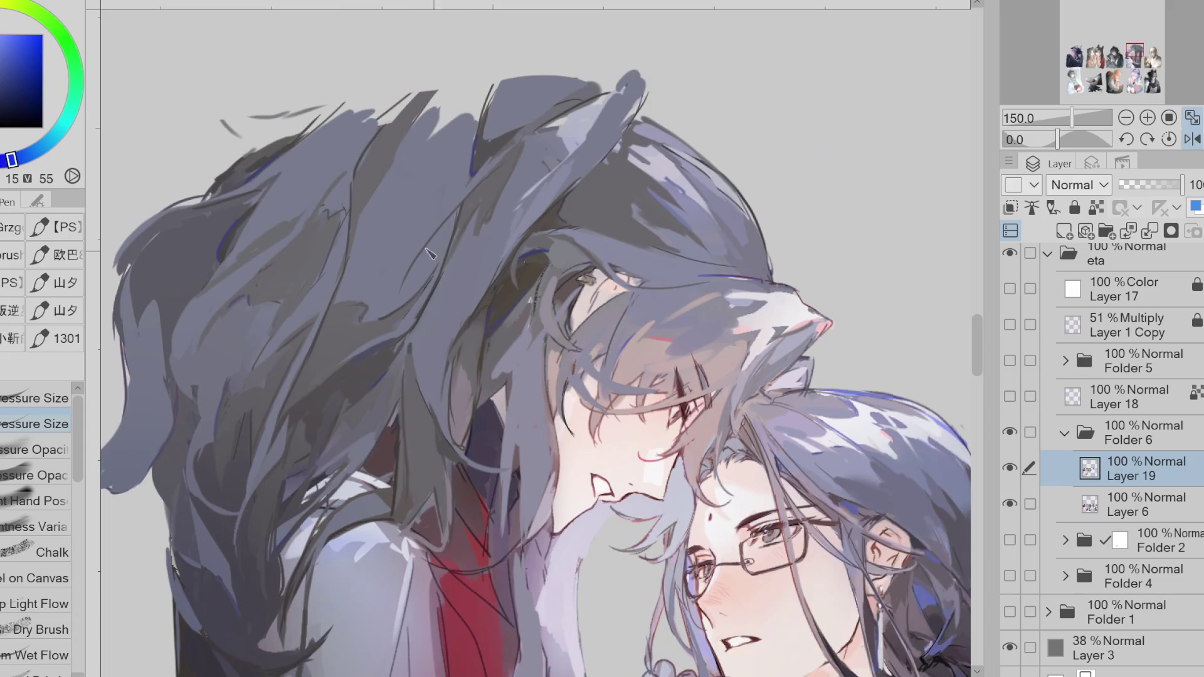
# - Sample blue, orange and purple hair tones, shift the hue toward violet-blue, and swap pressure brushes
pyautogui.keyDown('alt'); pyautogui.click(350, 228); pyautogui.keyUp('alt')
pyautogui.keyDown('alt'); pyautogui.click(330, 210); pyautogui.keyUp('alt')
pyautogui.keyDown('alt'); pyautogui.click(325, 207); pyautogui.keyUp('alt')
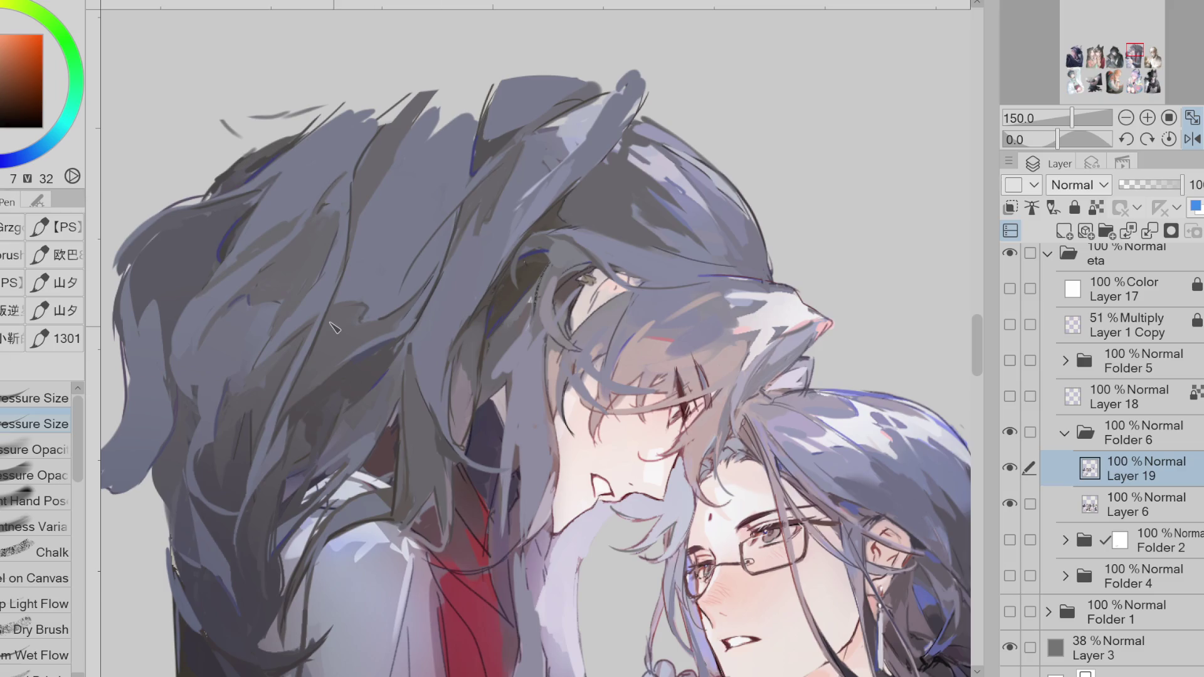
pyautogui.click(28, 162)
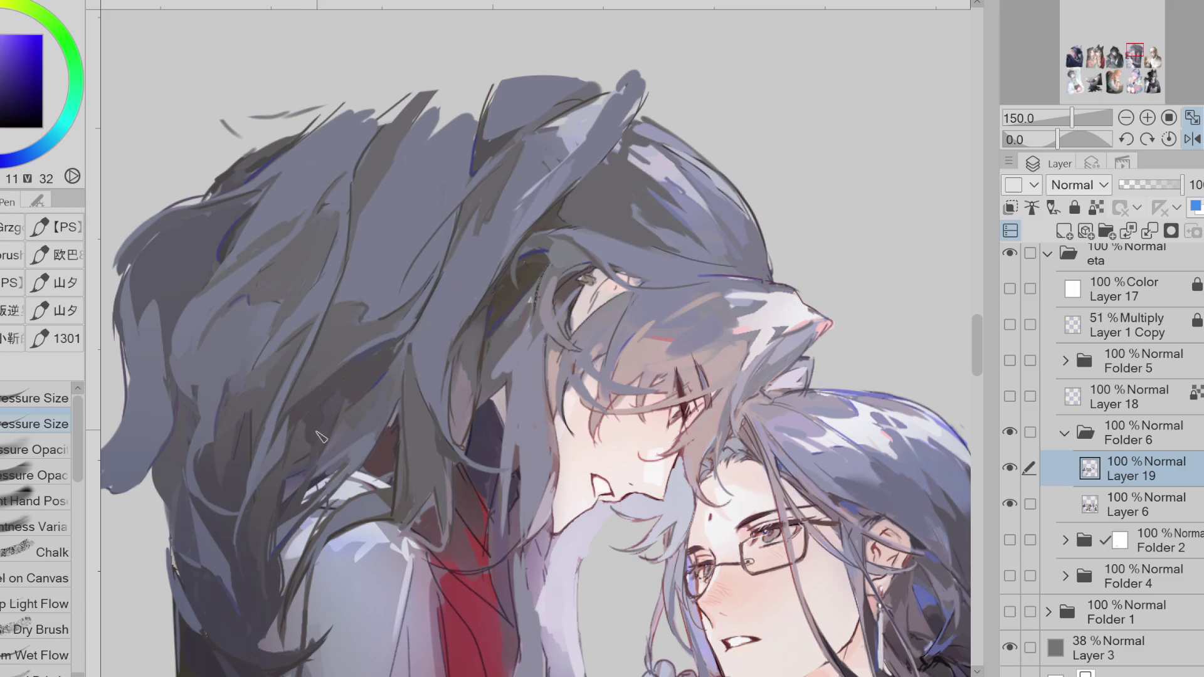
pyautogui.keyDown('alt'); pyautogui.click(281, 436); pyautogui.keyUp('alt')
pyautogui.keyDown('alt'); pyautogui.click(318, 363); pyautogui.keyUp('alt')
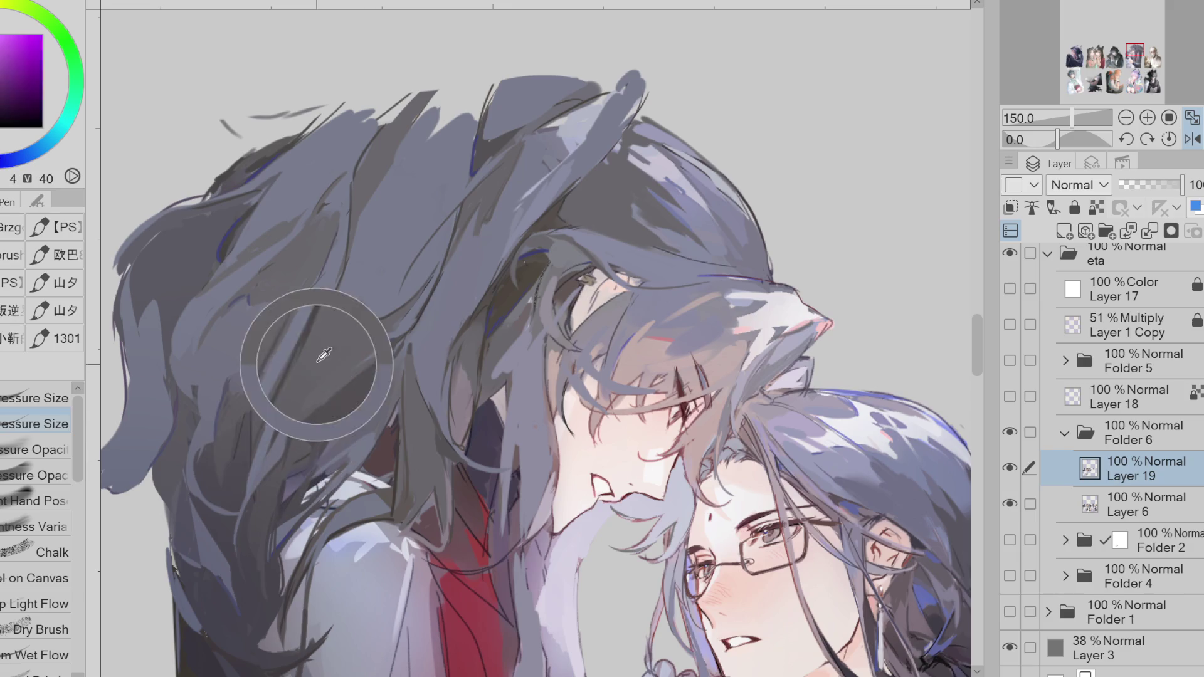
pyautogui.click(35, 476)
pyautogui.keyDown('alt'); pyautogui.click(311, 408); pyautogui.keyUp('alt')
pyautogui.keyDown('alt'); pyautogui.click(311, 407); pyautogui.keyUp('alt')
pyautogui.click(48, 424)
# - Pick a very dark blue hair tone and paint dark strands into the lower hair
pyautogui.keyDown('alt'); pyautogui.click(284, 370); pyautogui.keyUp('alt')
pyautogui.keyDown('alt'); pyautogui.click(257, 404); pyautogui.keyUp('alt')
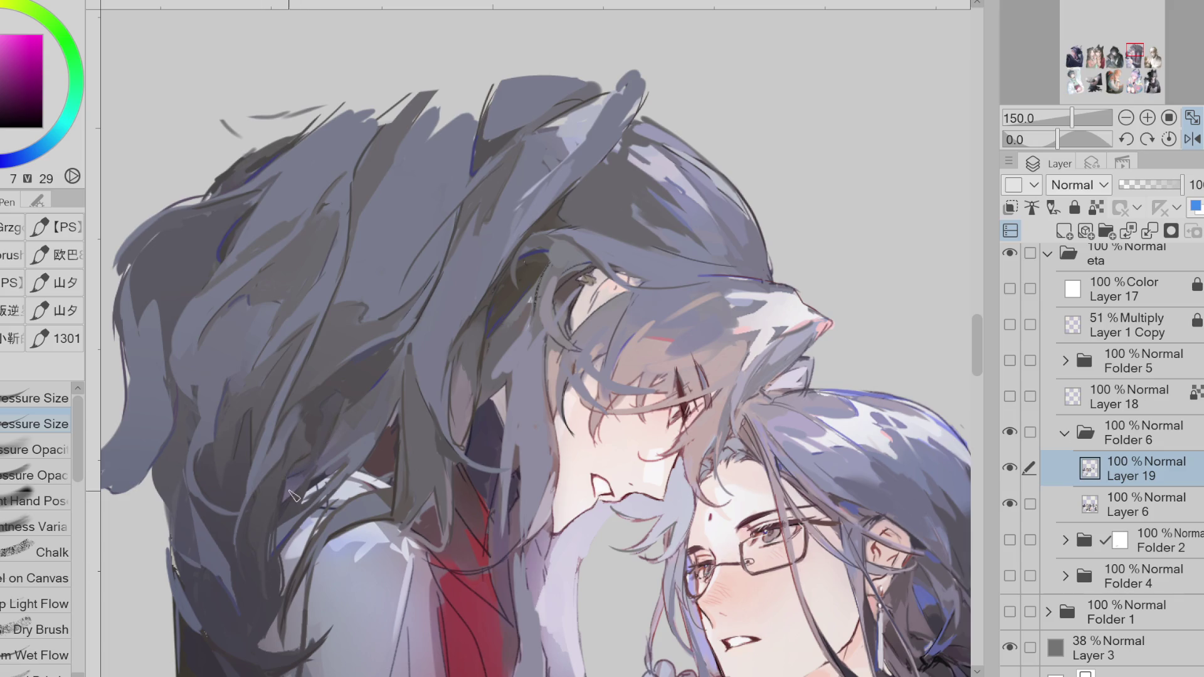
pyautogui.keyDown('alt'); pyautogui.click(335, 436); pyautogui.keyUp('alt')
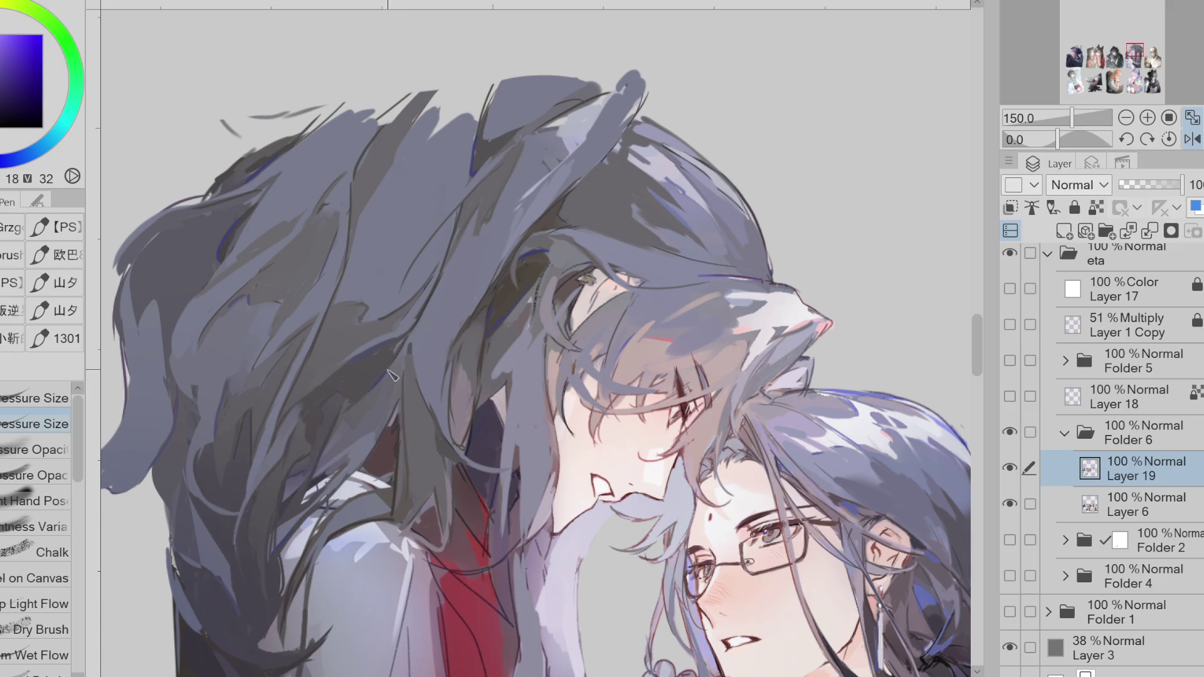
pyautogui.keyDown('alt'); pyautogui.click(409, 484); pyautogui.keyUp('alt')
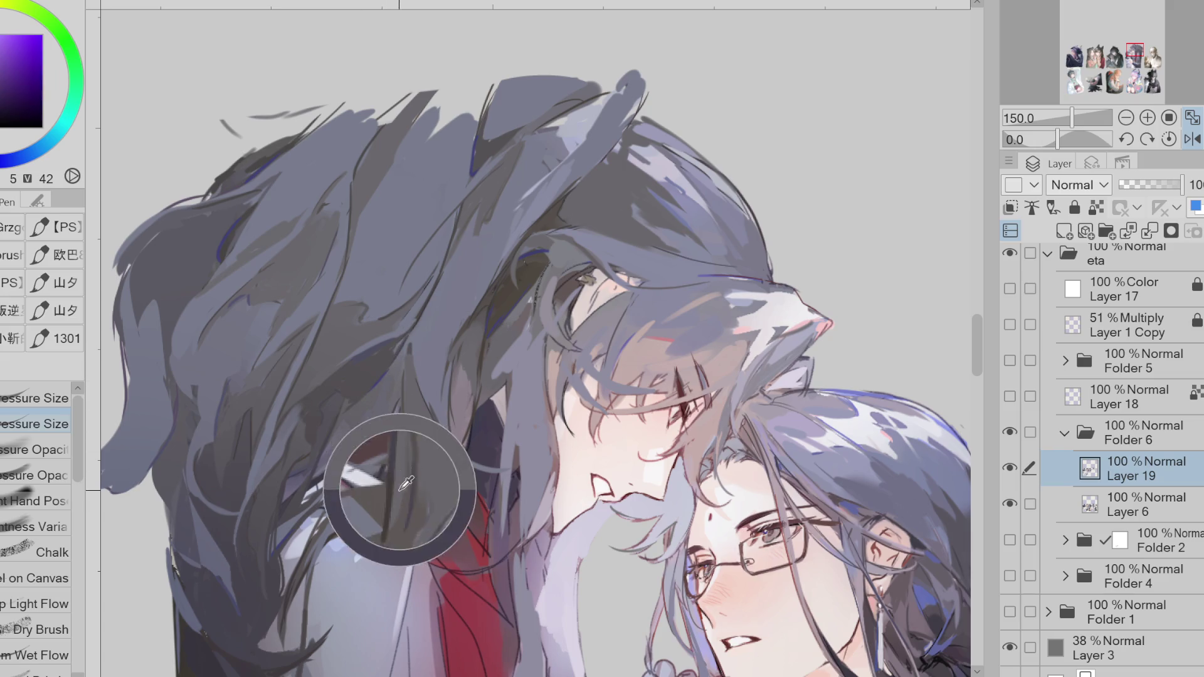
pyautogui.keyDown('alt'); pyautogui.click(392, 517); pyautogui.keyUp('alt')
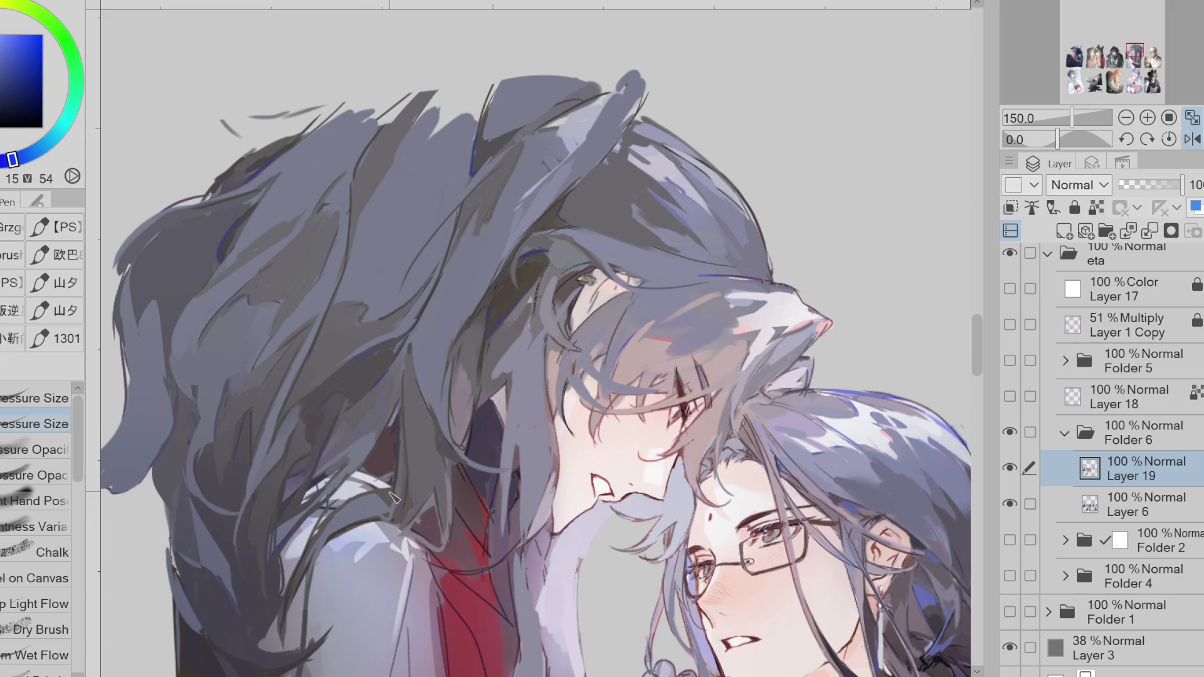
pyautogui.keyDown('alt'); pyautogui.click(395, 497); pyautogui.keyUp('alt')
pyautogui.keyDown('alt'); pyautogui.click(384, 461); pyautogui.keyUp('alt')
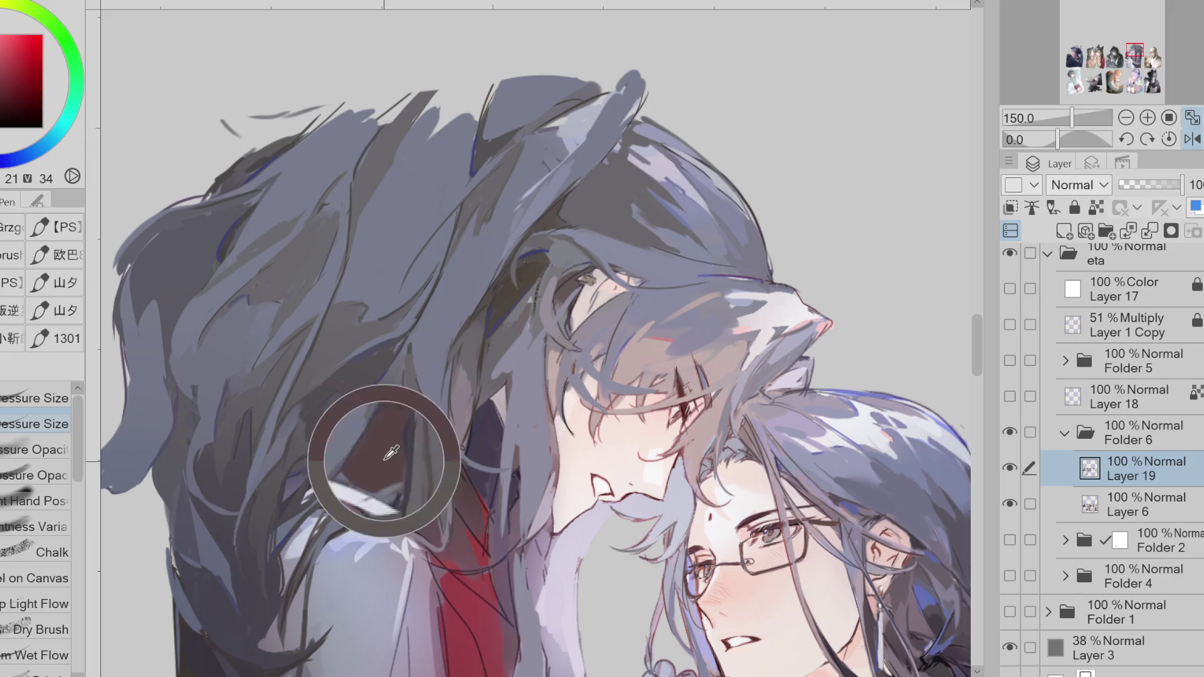
pyautogui.keyDown('alt'); pyautogui.click(395, 449); pyautogui.keyUp('alt')
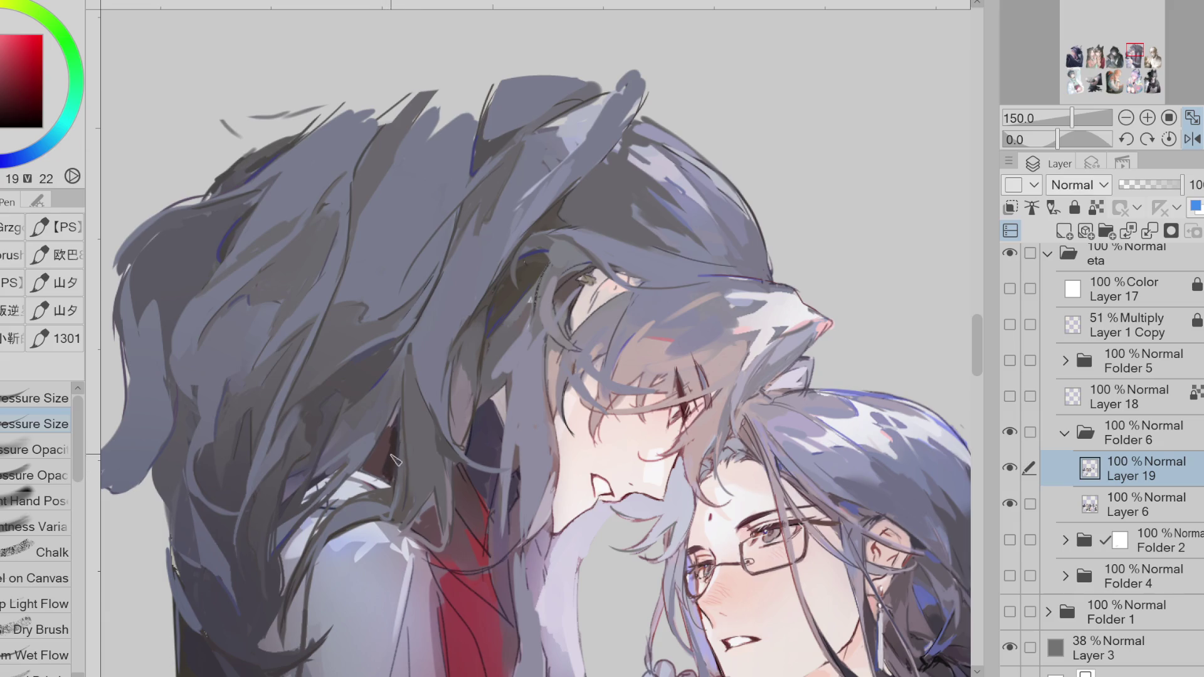
pyautogui.click(8, 161)
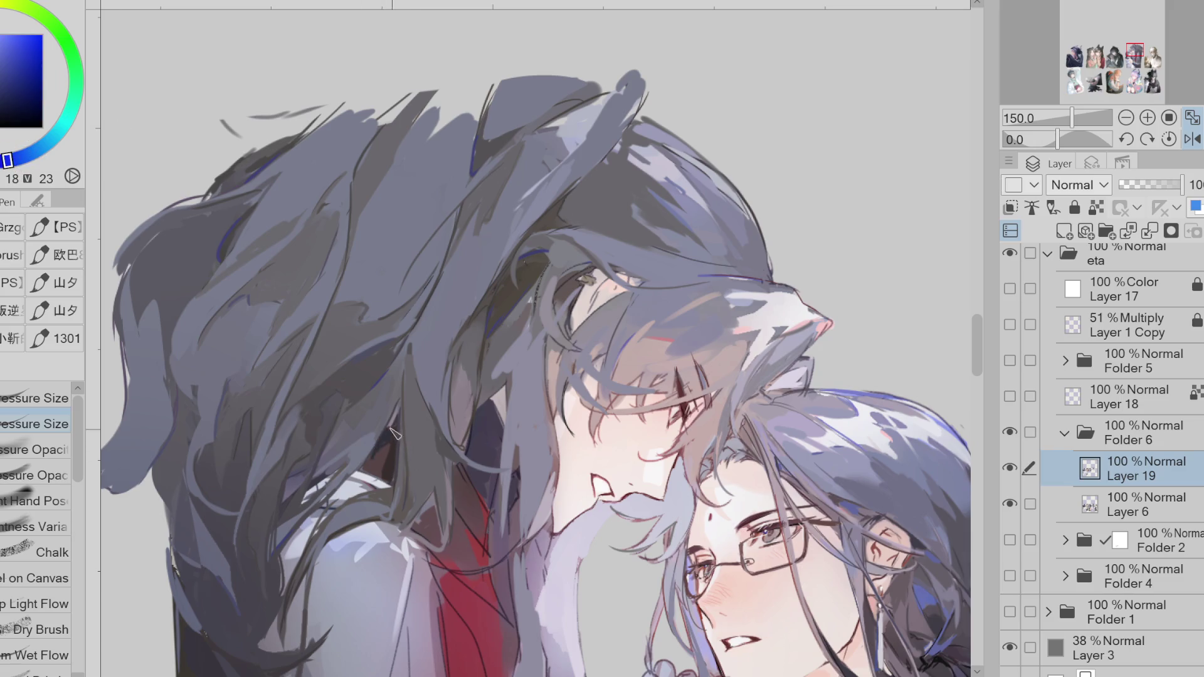
pyautogui.moveTo(499, 401)
pyautogui.mouseDown()
pyautogui.moveTo(509, 439)
pyautogui.moveTo(465, 449)
pyautogui.mouseUp()
# - Sample dark magenta and red from the drawing and flip the canvas view horizontally
pyautogui.keyDown('alt'); pyautogui.click(572, 365); pyautogui.keyUp('alt')
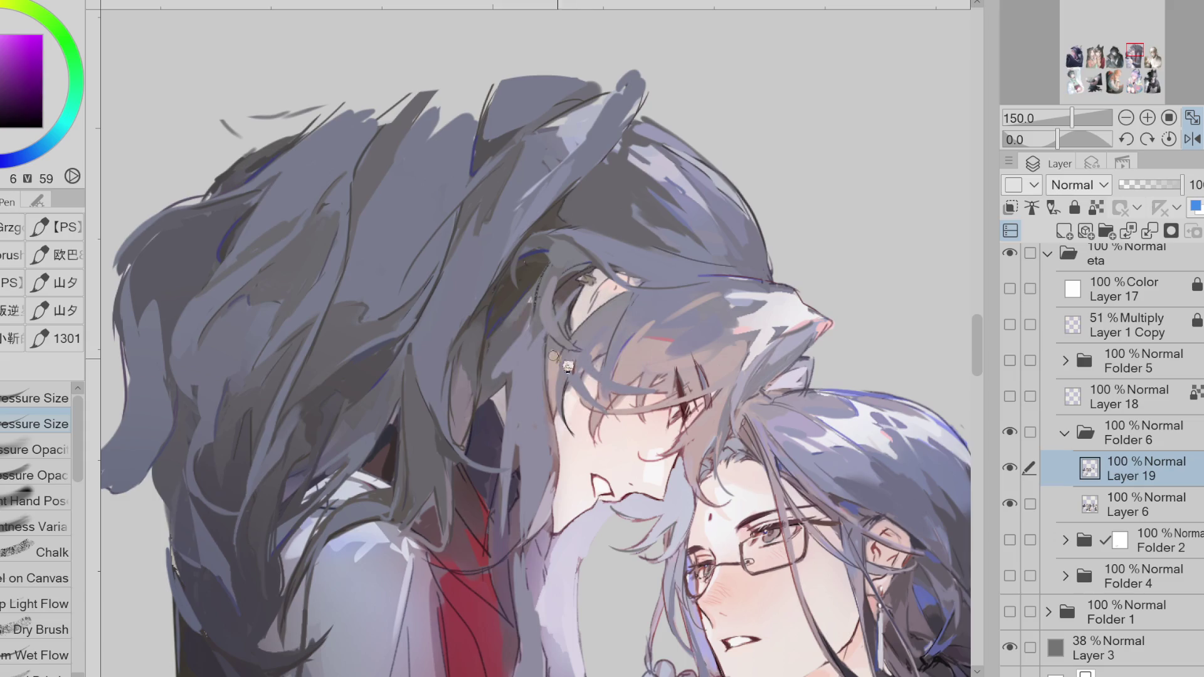
pyautogui.keyDown('alt'); pyautogui.click(555, 348); pyautogui.keyUp('alt')
pyautogui.keyDown('alt'); pyautogui.click(559, 425); pyautogui.keyUp('alt')
pyautogui.click(1192, 139)
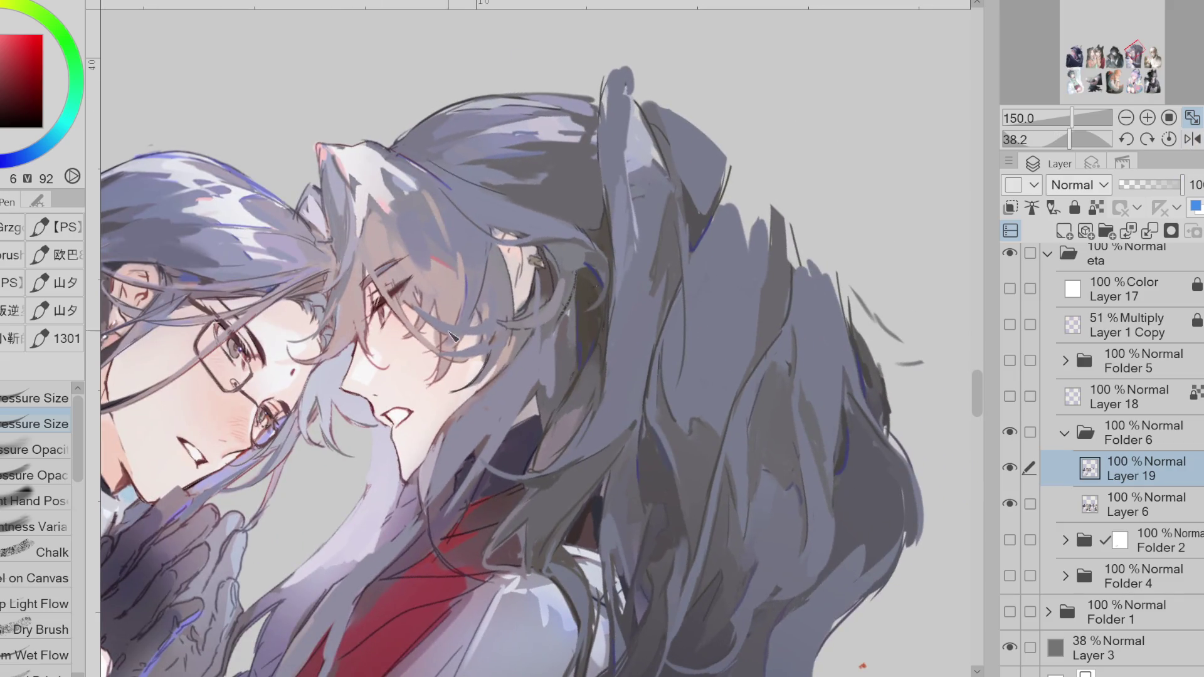
# - Sample skin tones from the face and erase the stray hair strokes over the cheek and nose
pyautogui.keyDown('alt'); pyautogui.click(451, 341); pyautogui.keyUp('alt')
pyautogui.keyDown('alt'); pyautogui.click(446, 347); pyautogui.keyUp('alt')
pyautogui.keyDown('alt'); pyautogui.click(445, 367); pyautogui.keyUp('alt')
pyautogui.keyDown('alt'); pyautogui.click(355, 283); pyautogui.keyUp('alt')
pyautogui.keyDown('alt'); pyautogui.click(367, 342); pyautogui.keyUp('alt')
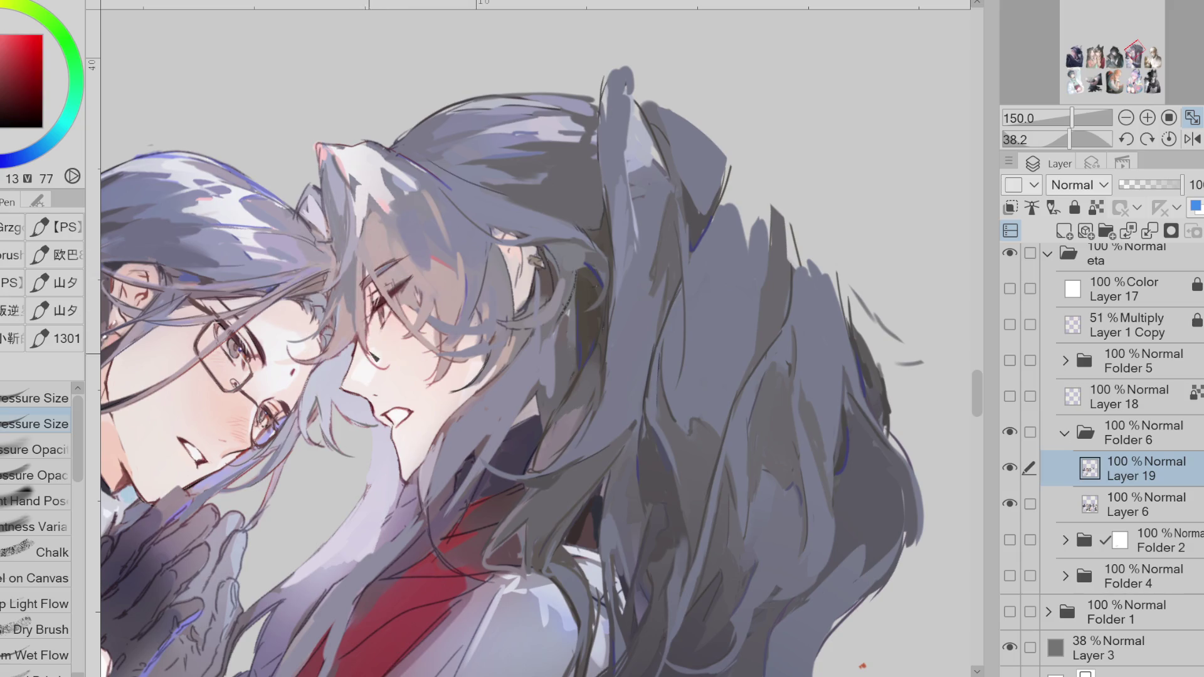
pyautogui.keyDown('alt'); pyautogui.click(373, 334); pyautogui.keyUp('alt')
pyautogui.keyDown('alt'); pyautogui.click(367, 325); pyautogui.keyUp('alt')
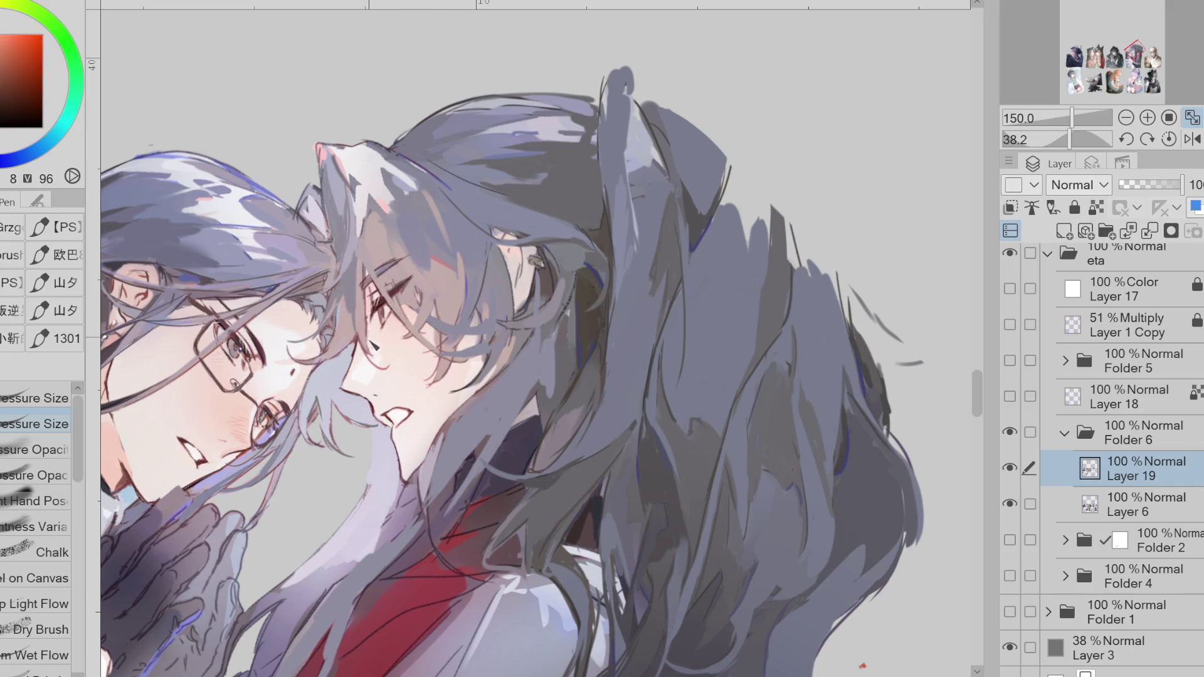
pyautogui.keyDown('alt'); pyautogui.click(370, 320); pyautogui.keyUp('alt')
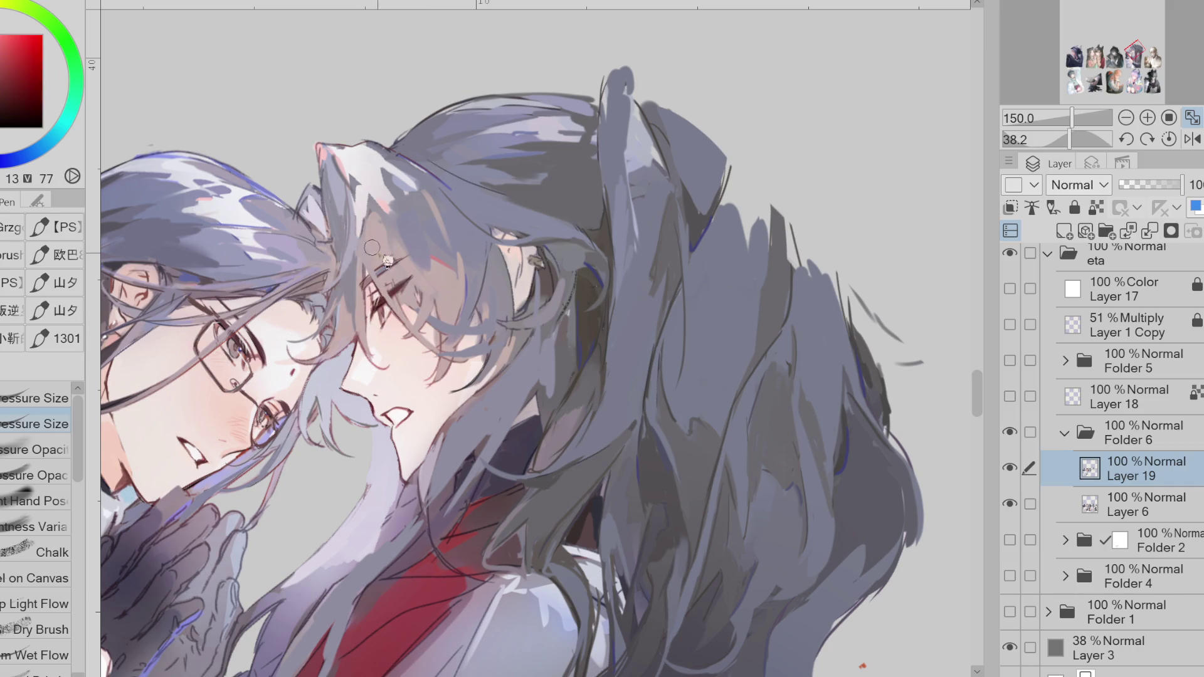
pyautogui.keyDown('alt'); pyautogui.click(380, 295); pyautogui.keyUp('alt')
pyautogui.keyDown('alt'); pyautogui.click(384, 304); pyautogui.keyUp('alt')
pyautogui.press('e')
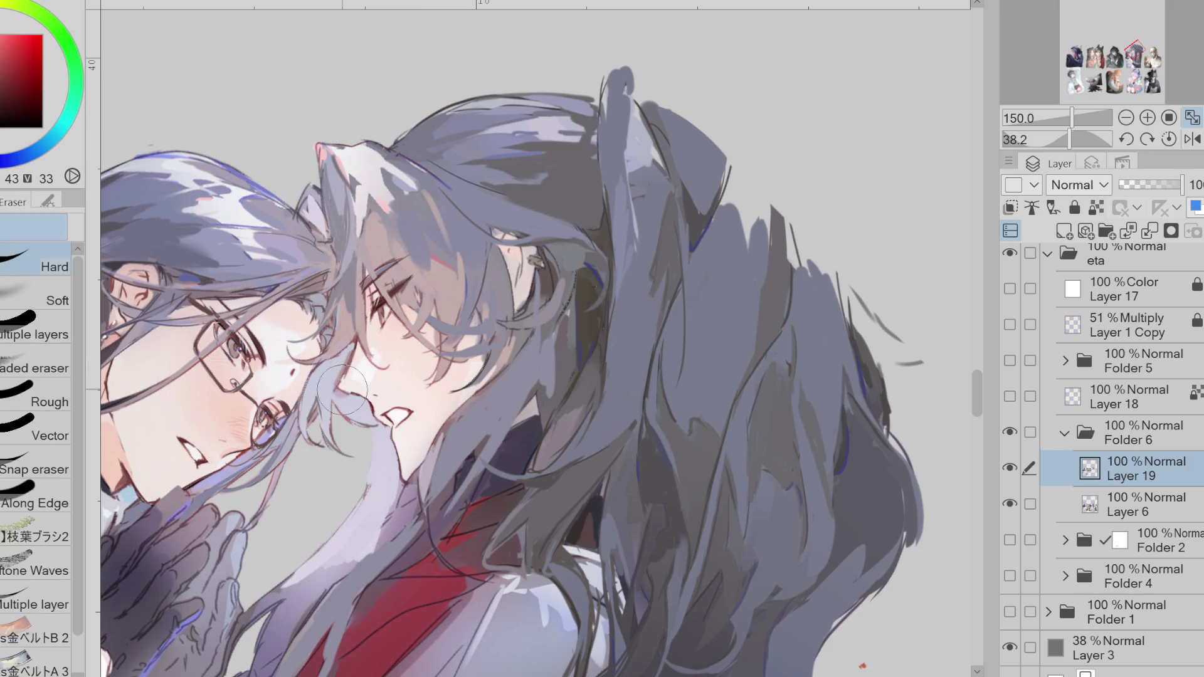
pyautogui.moveTo(361, 361)
pyautogui.mouseDown()
pyautogui.moveTo(358, 370)
pyautogui.moveTo(376, 351)
pyautogui.moveTo(342, 357)
pyautogui.moveTo(351, 386)
pyautogui.mouseUp()
# - Choose a slightly lightened very dark tone and paint a thin dark strand in the hair
pyautogui.press('p')
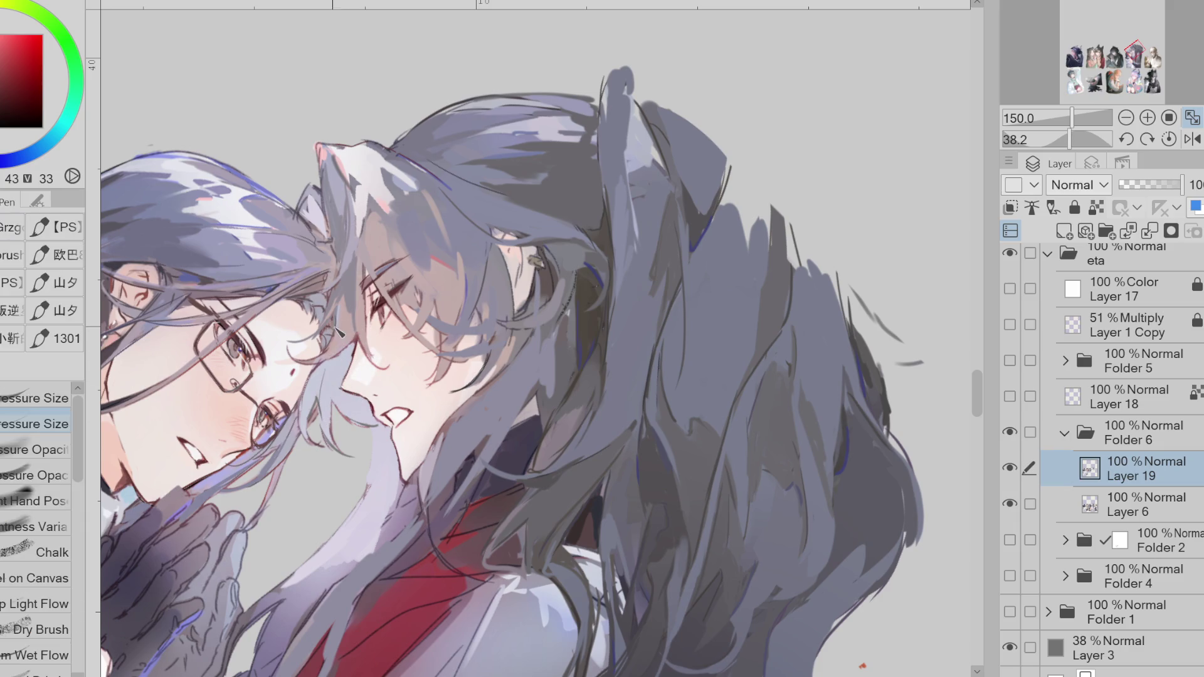
pyautogui.keyDown('alt'); pyautogui.click(313, 164); pyautogui.keyUp('alt')
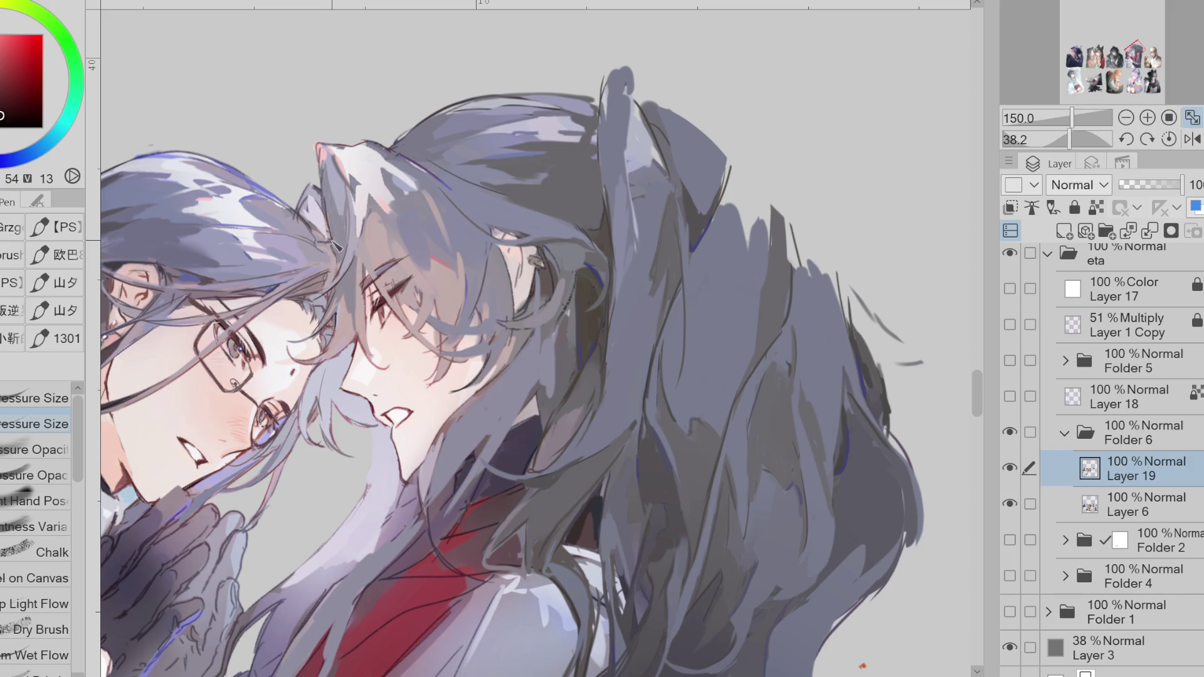
pyautogui.moveTo(27, 102); pyautogui.dragTo(2, 106)
pyautogui.keyDown('alt'); pyautogui.click(370, 213); pyautogui.keyUp('alt')
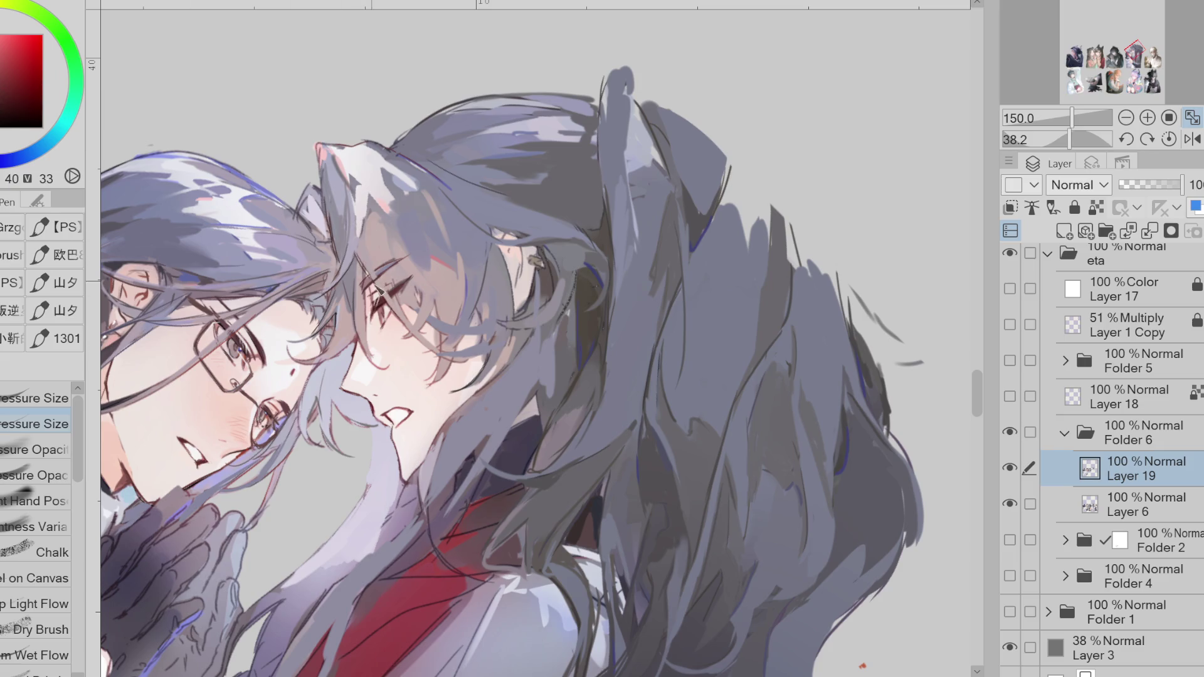
pyautogui.keyDown('alt'); pyautogui.click(429, 232); pyautogui.keyUp('alt')
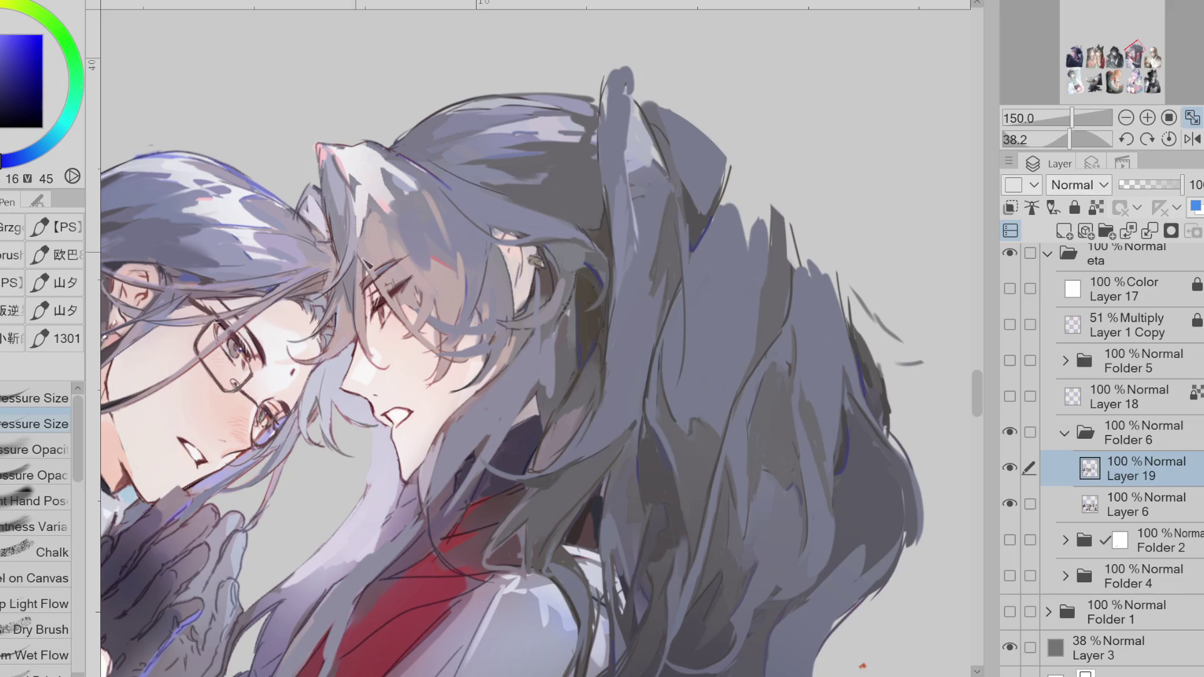
pyautogui.moveTo(391, 260); pyautogui.dragTo(380, 233)
# - Sample purple, pinkish-red ear tip and dark greyish tones from the drawing
pyautogui.keyDown('alt'); pyautogui.click(355, 337); pyautogui.keyUp('alt')
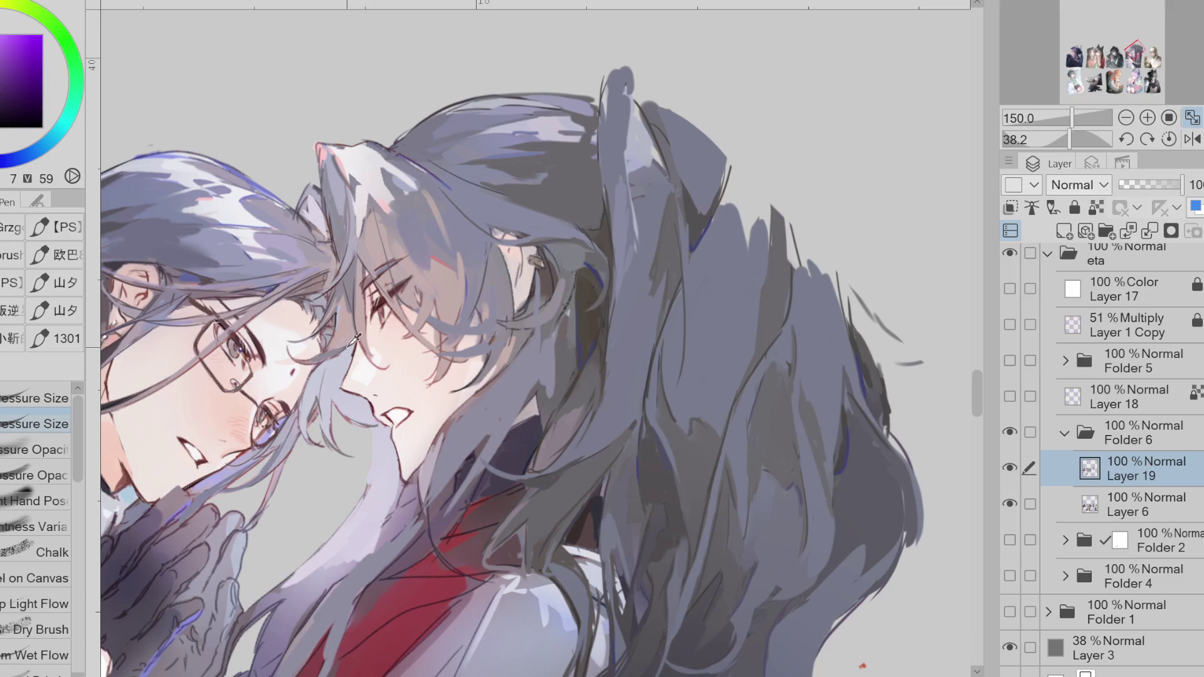
pyautogui.keyDown('alt'); pyautogui.click(266, 176); pyautogui.keyUp('alt')
pyautogui.keyDown('alt'); pyautogui.click(326, 157); pyautogui.keyUp('alt')
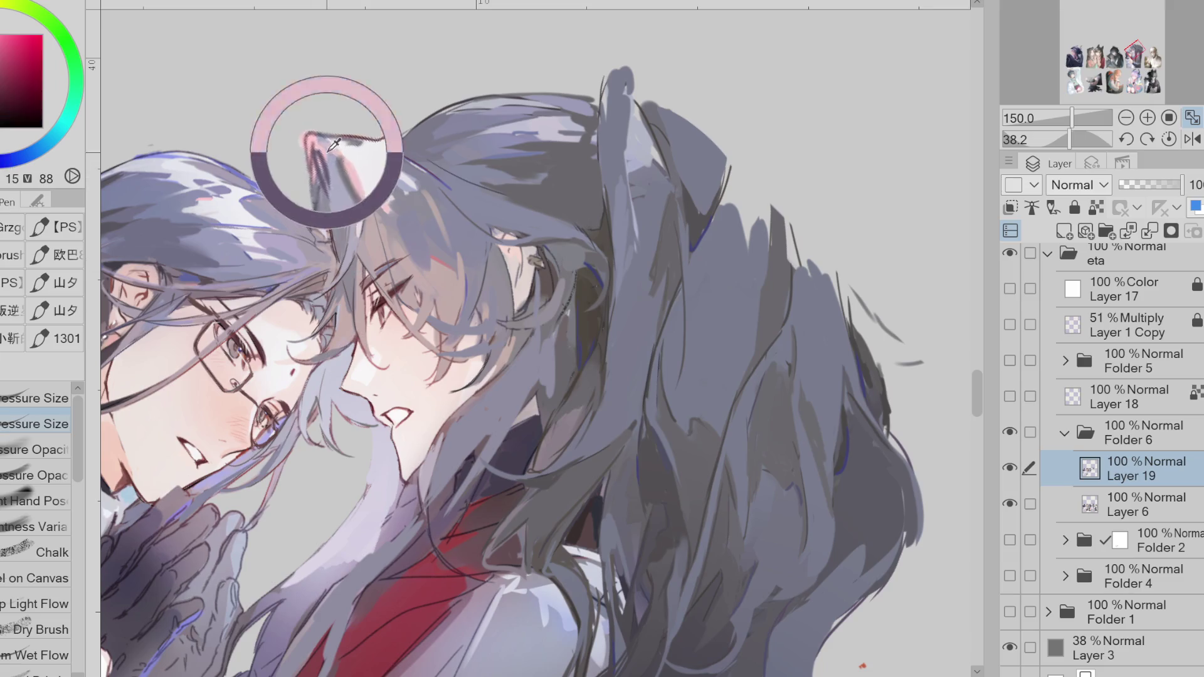
pyautogui.keyDown('alt'); pyautogui.click(330, 399); pyautogui.keyUp('alt')
pyautogui.keyDown('alt'); pyautogui.click(329, 415); pyautogui.keyUp('alt')
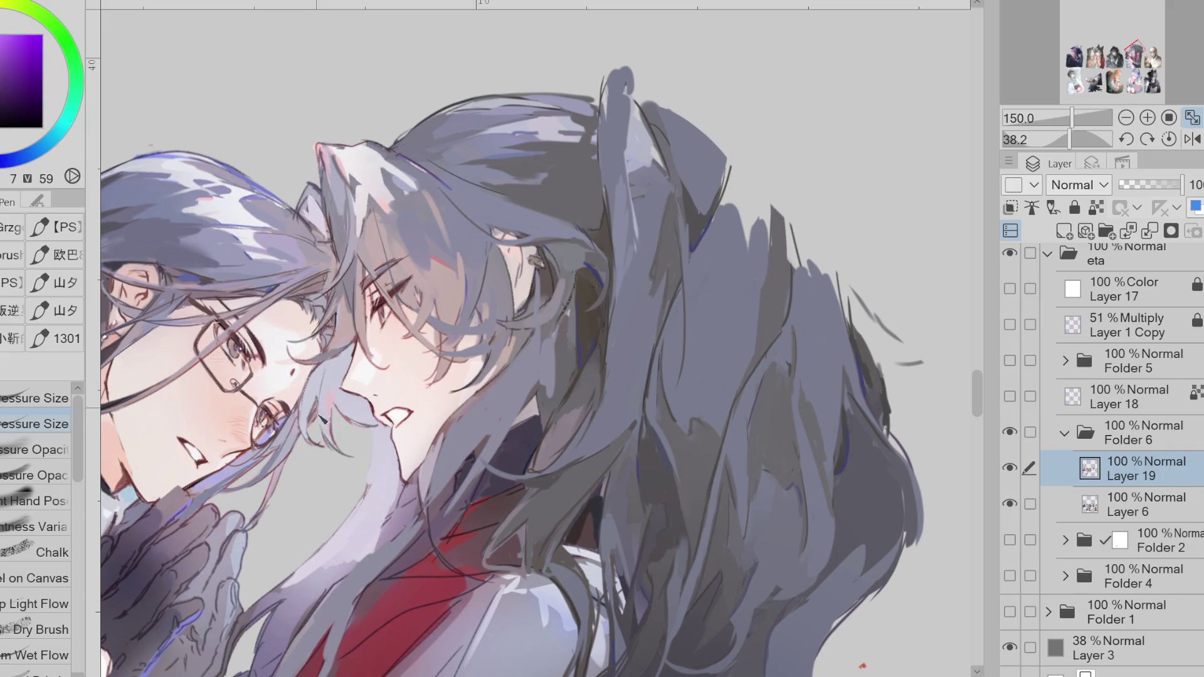
pyautogui.press('g')
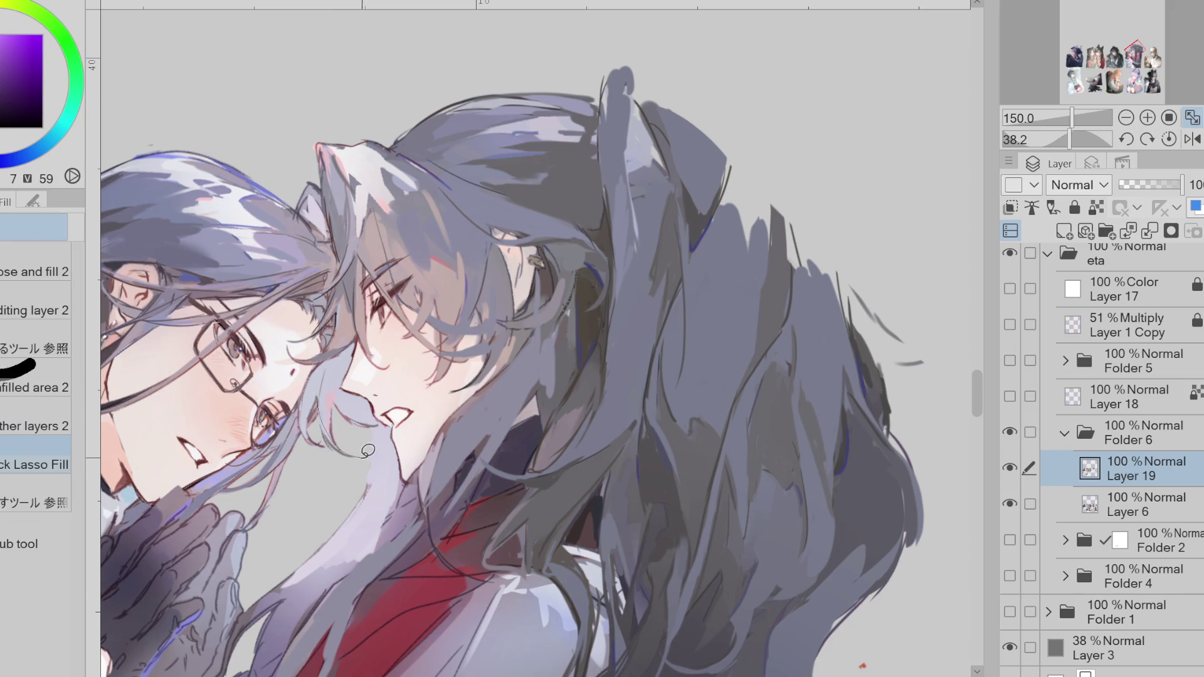
pyautogui.keyDown('alt'); pyautogui.click(335, 351); pyautogui.keyUp('alt')
pyautogui.press('p')
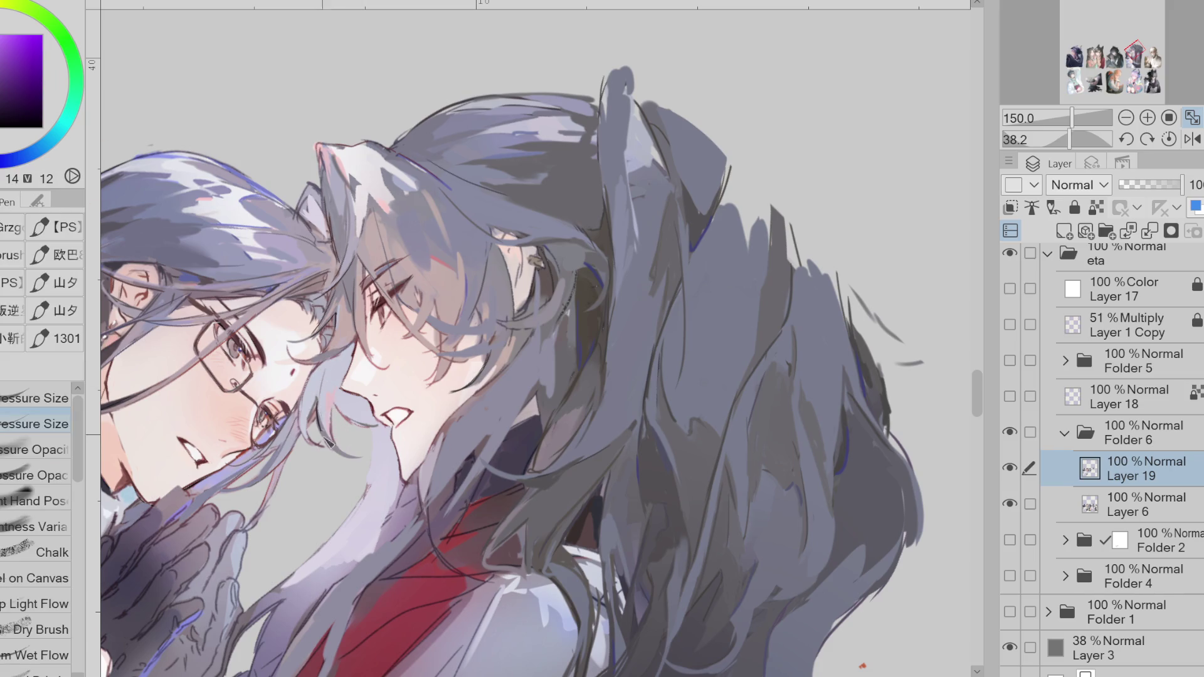
# - Darken the hair strand near the ear with a dark reddish tone, then flip the view to check
pyautogui.click(18, 159)
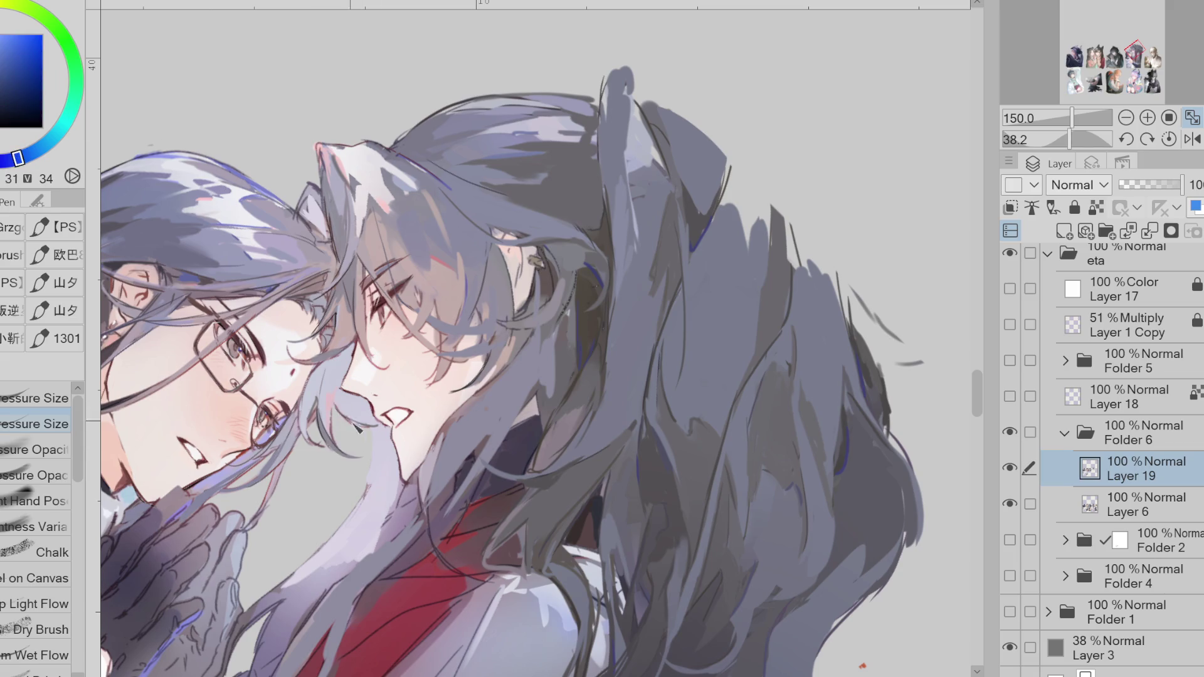
pyautogui.keyDown('alt'); pyautogui.click(379, 492); pyautogui.keyUp('alt')
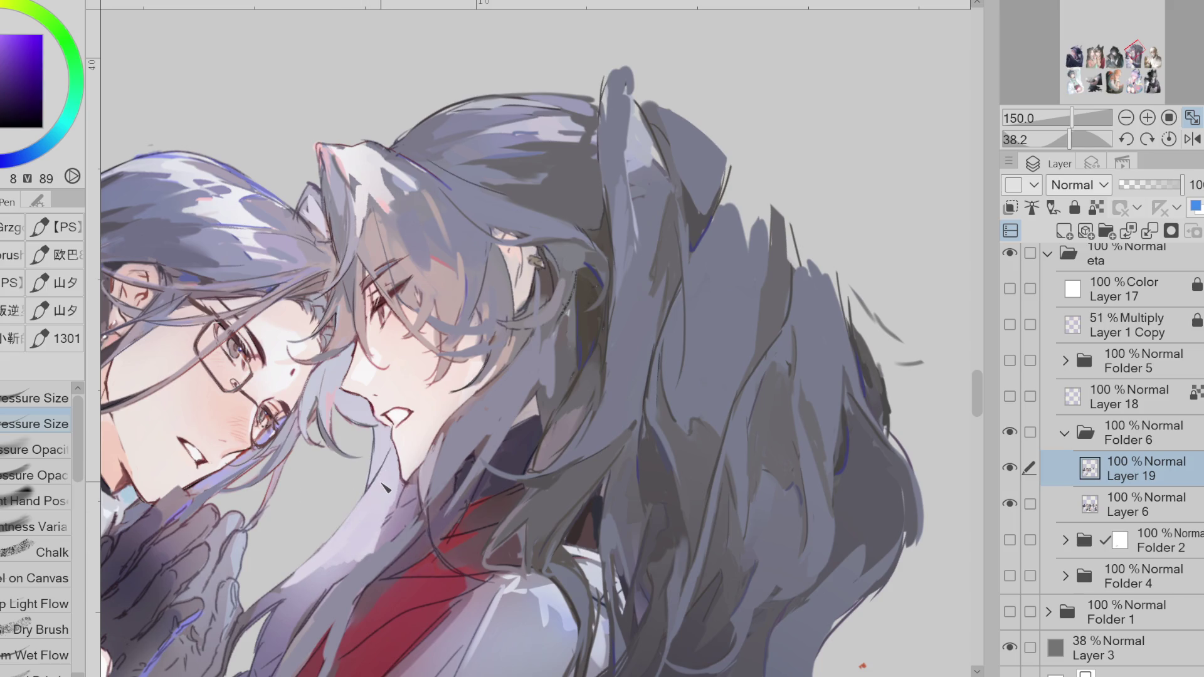
pyautogui.keyDown('alt'); pyautogui.click(449, 401); pyautogui.keyUp('alt')
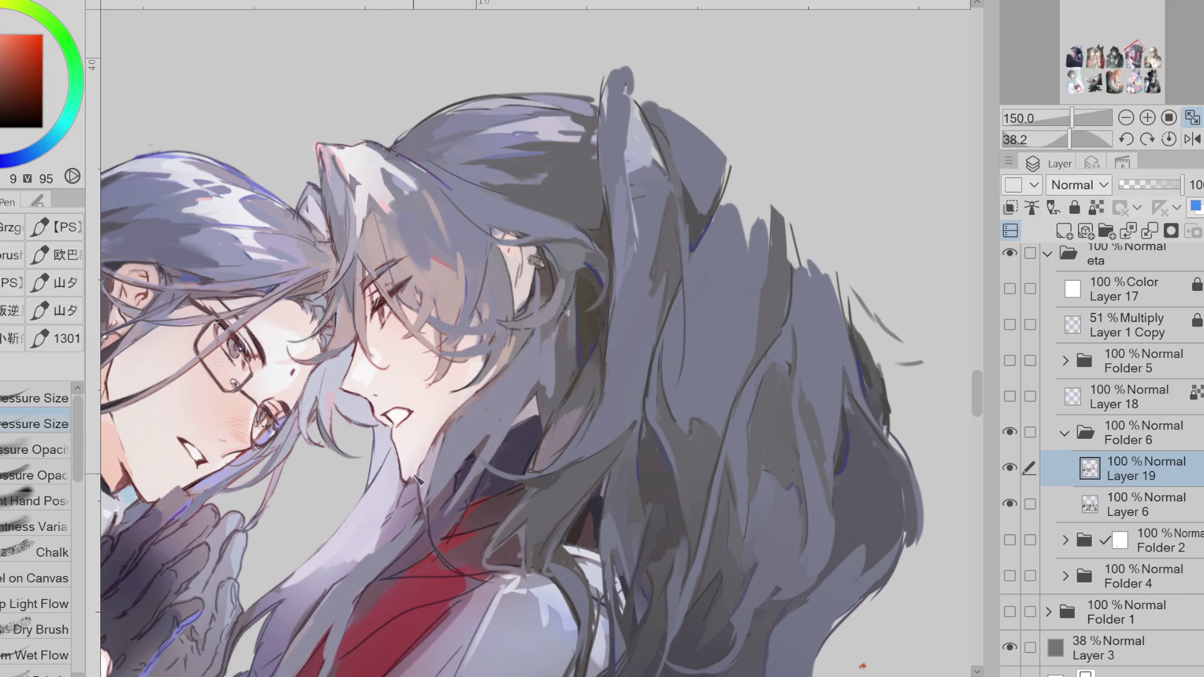
pyautogui.keyDown('alt'); pyautogui.click(461, 431); pyautogui.keyUp('alt')
pyautogui.keyDown('alt'); pyautogui.click(486, 397); pyautogui.keyUp('alt')
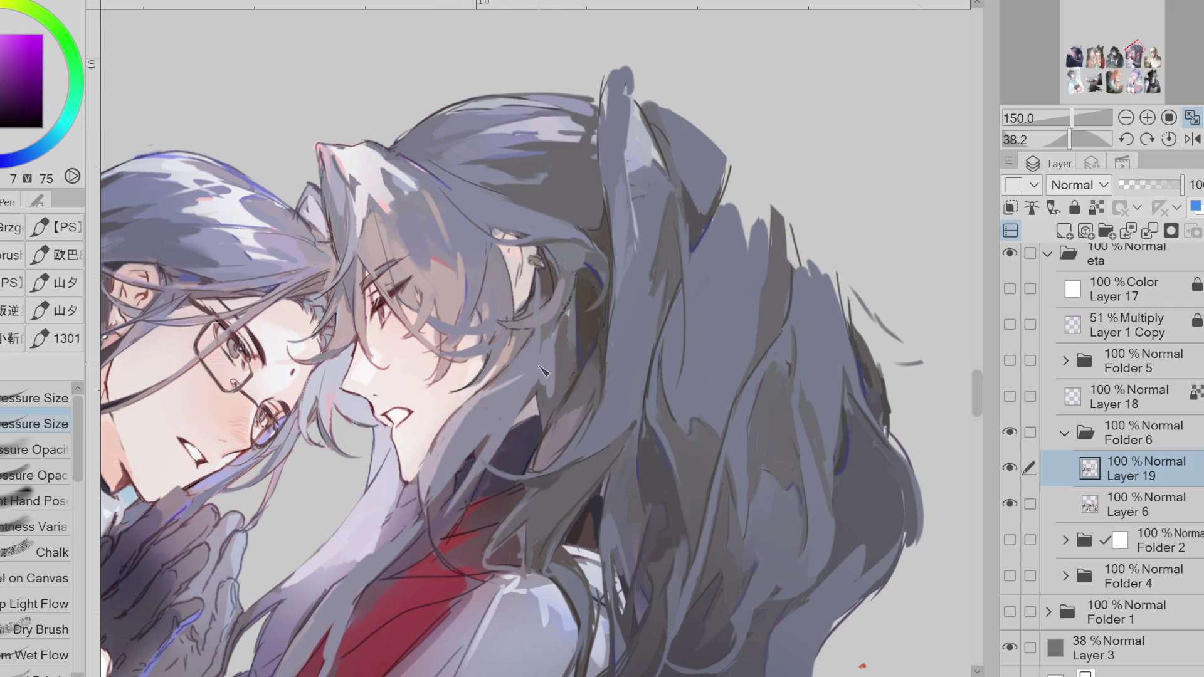
pyautogui.keyDown('alt'); pyautogui.click(553, 263); pyautogui.keyUp('alt')
pyautogui.moveTo(563, 278); pyautogui.dragTo(571, 320)
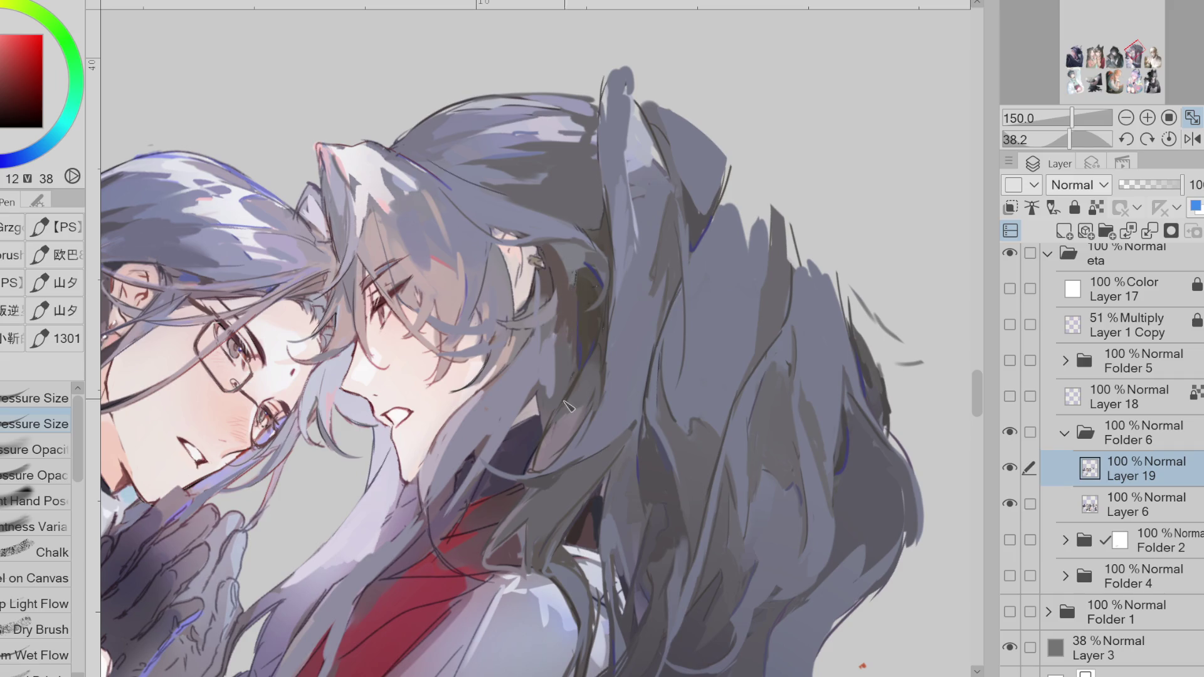
pyautogui.click(1192, 139)
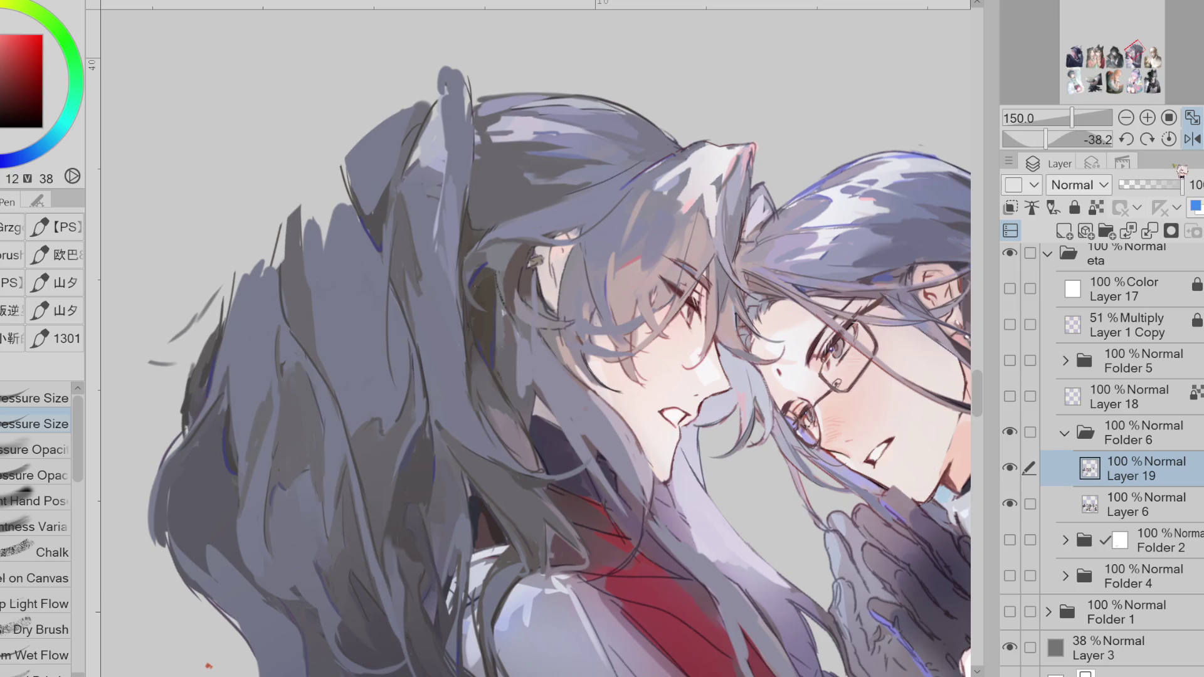
# - Sample dark blue and magenta hair tones and paint a dark strand near the forehead
pyautogui.keyDown('alt'); pyautogui.click(493, 280); pyautogui.keyUp('alt')
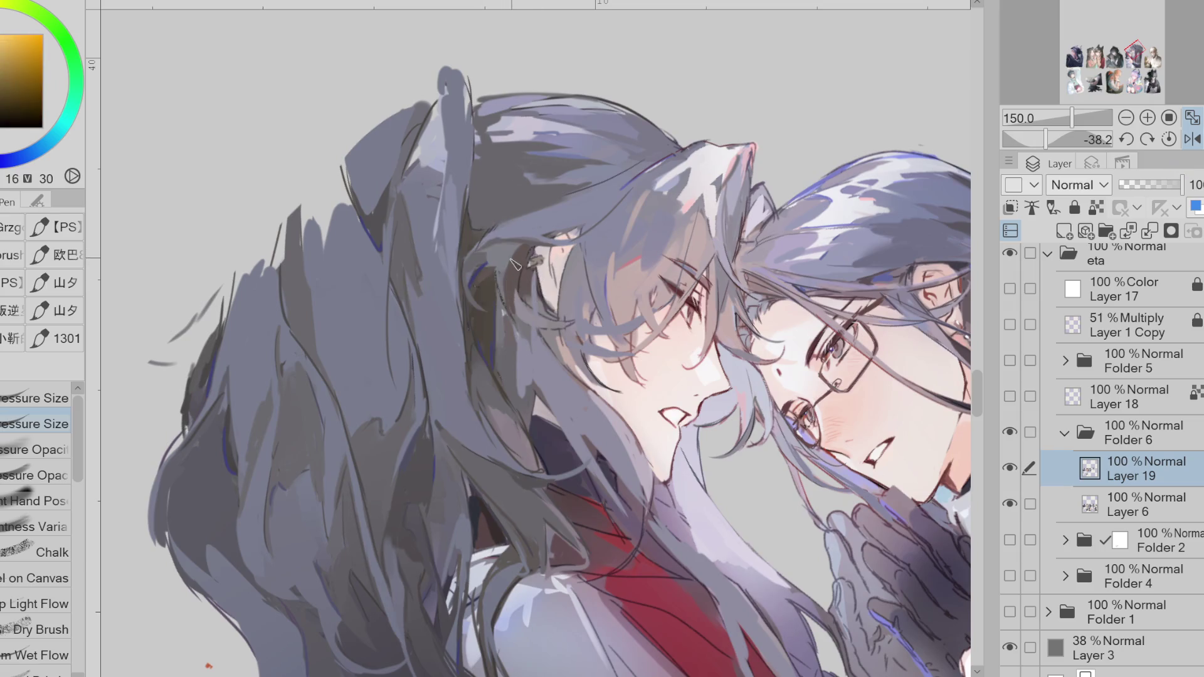
pyautogui.keyDown('alt'); pyautogui.click(478, 273); pyautogui.keyUp('alt')
pyautogui.keyDown('alt'); pyautogui.click(506, 241); pyautogui.keyUp('alt')
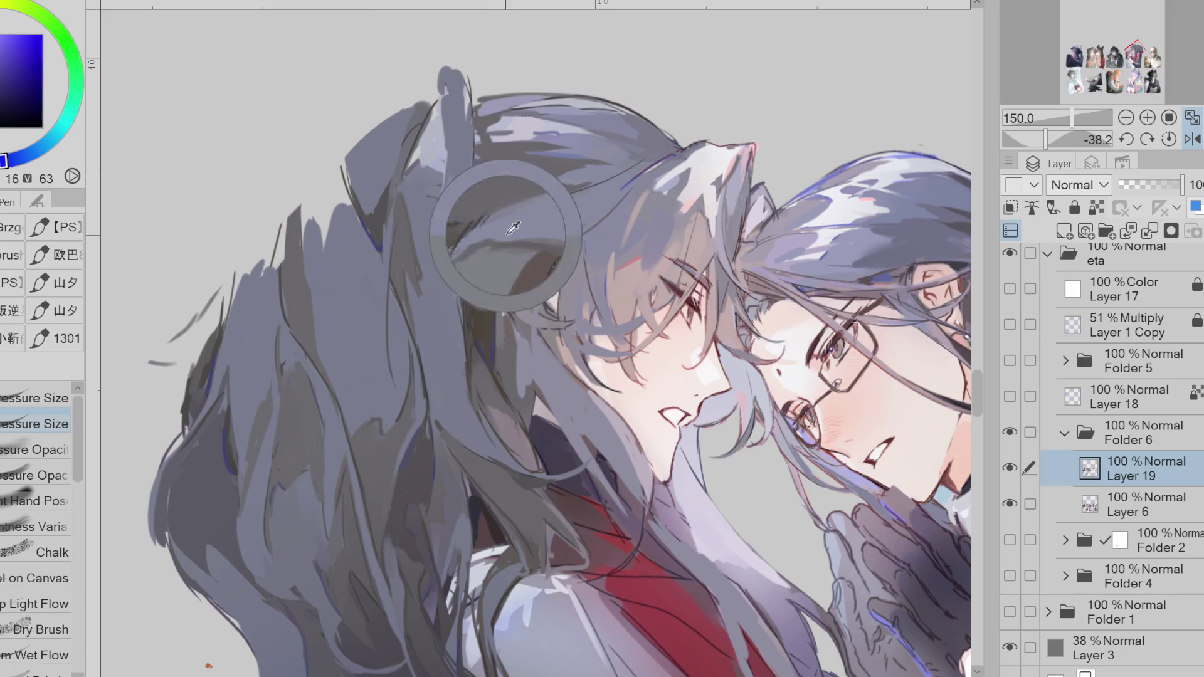
pyautogui.keyDown('alt'); pyautogui.click(586, 231); pyautogui.keyUp('alt')
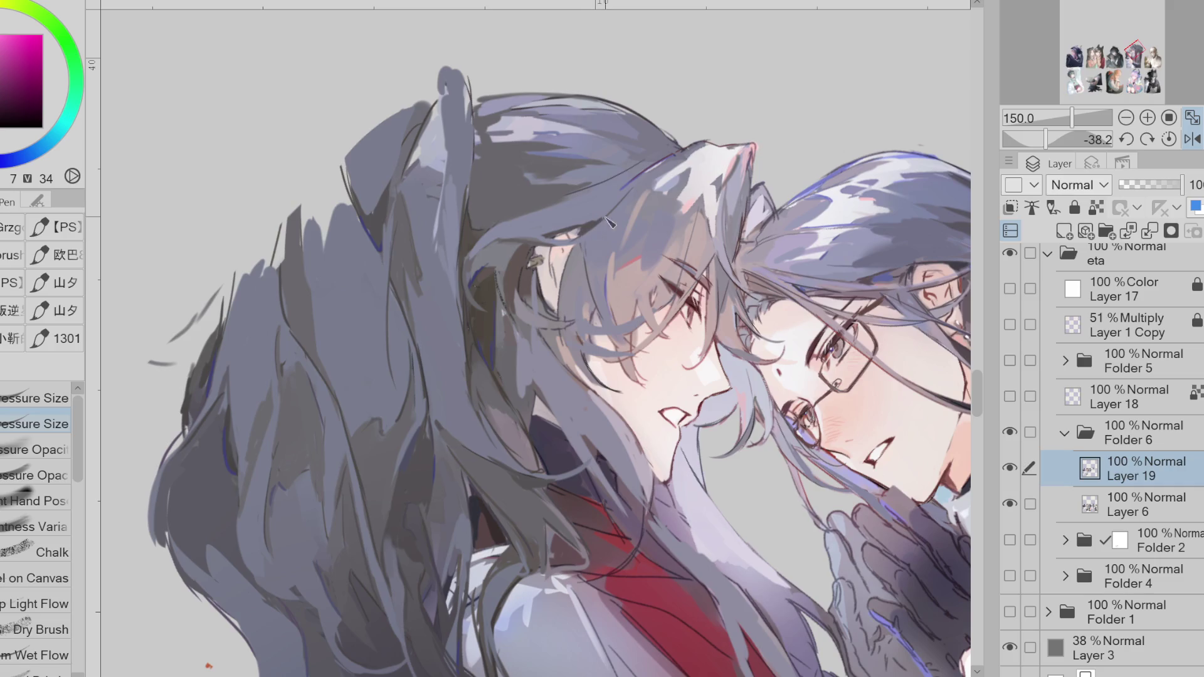
pyautogui.keyDown('alt'); pyautogui.click(521, 222); pyautogui.keyUp('alt')
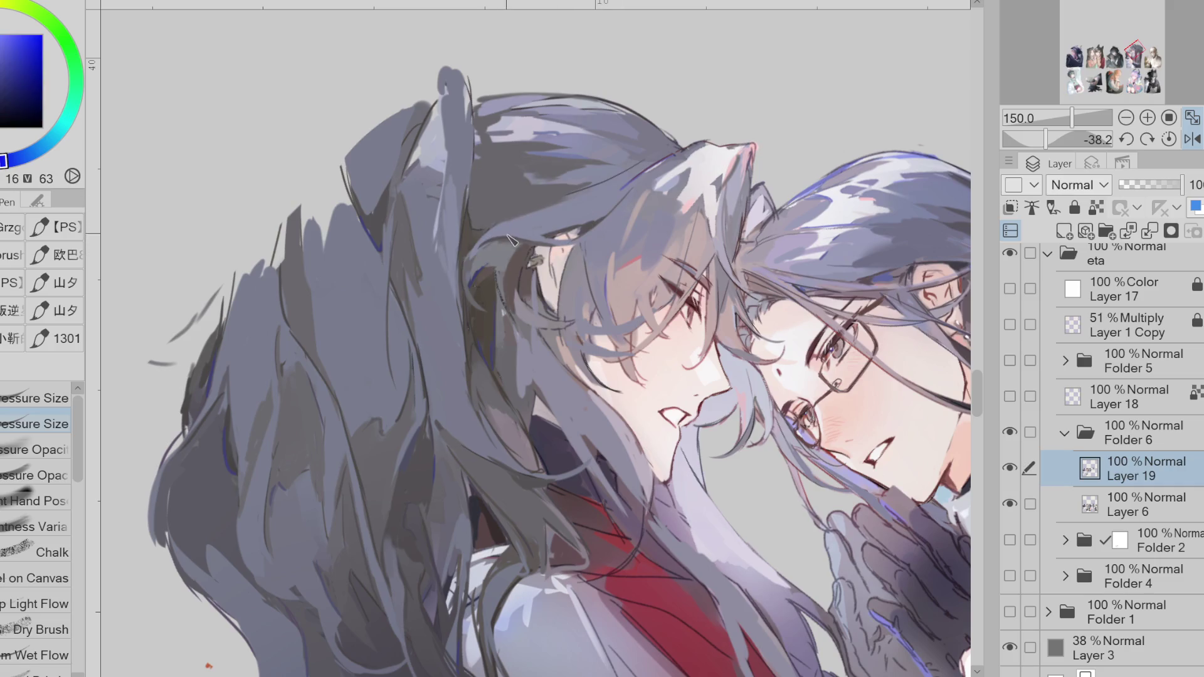
pyautogui.keyDown('alt'); pyautogui.click(530, 241); pyautogui.keyUp('alt')
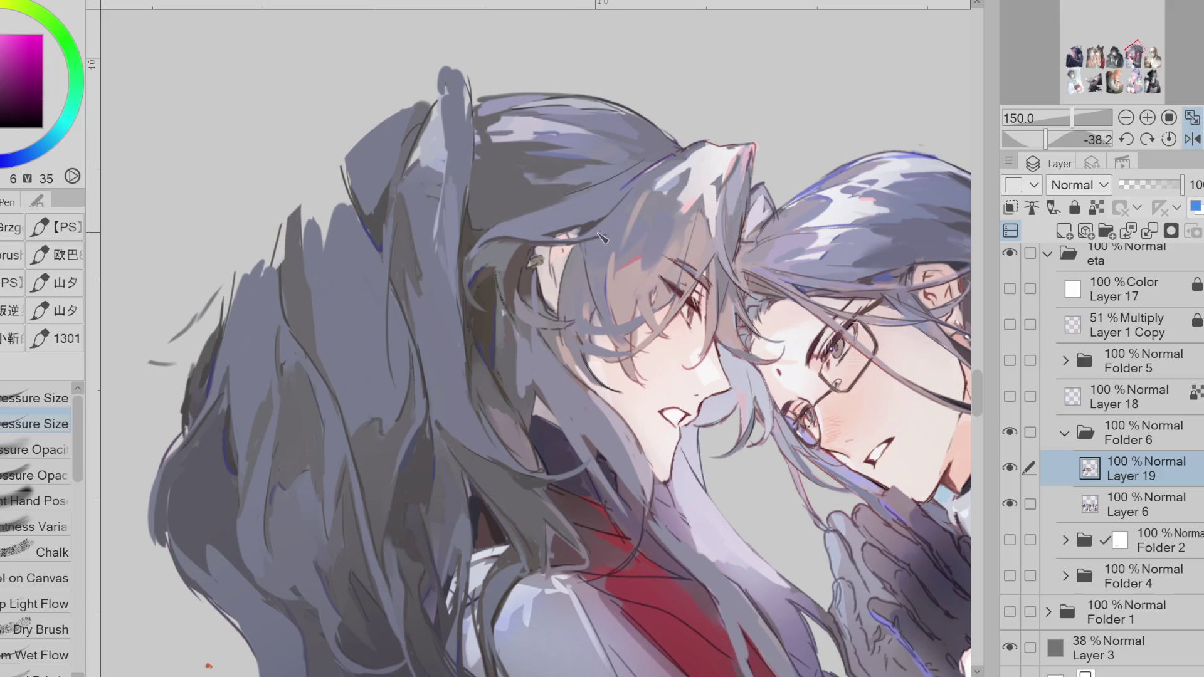
pyautogui.moveTo(649, 195); pyautogui.dragTo(625, 249)
# - Sample a reddish-brown near the face, then reset the canvas rotation and unflip it
pyautogui.keyDown('alt'); pyautogui.click(613, 361); pyautogui.keyUp('alt')
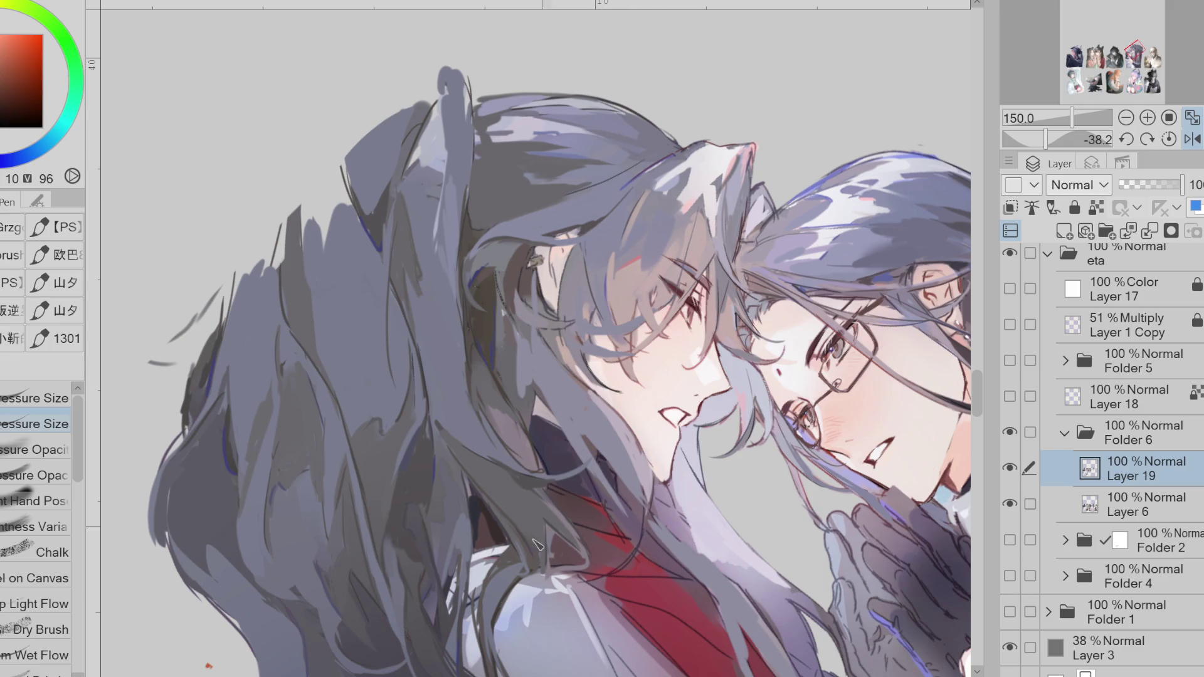
pyautogui.hotkey('ctrl', '@')
pyautogui.keyDown('alt'); pyautogui.click(545, 520); pyautogui.keyUp('alt')
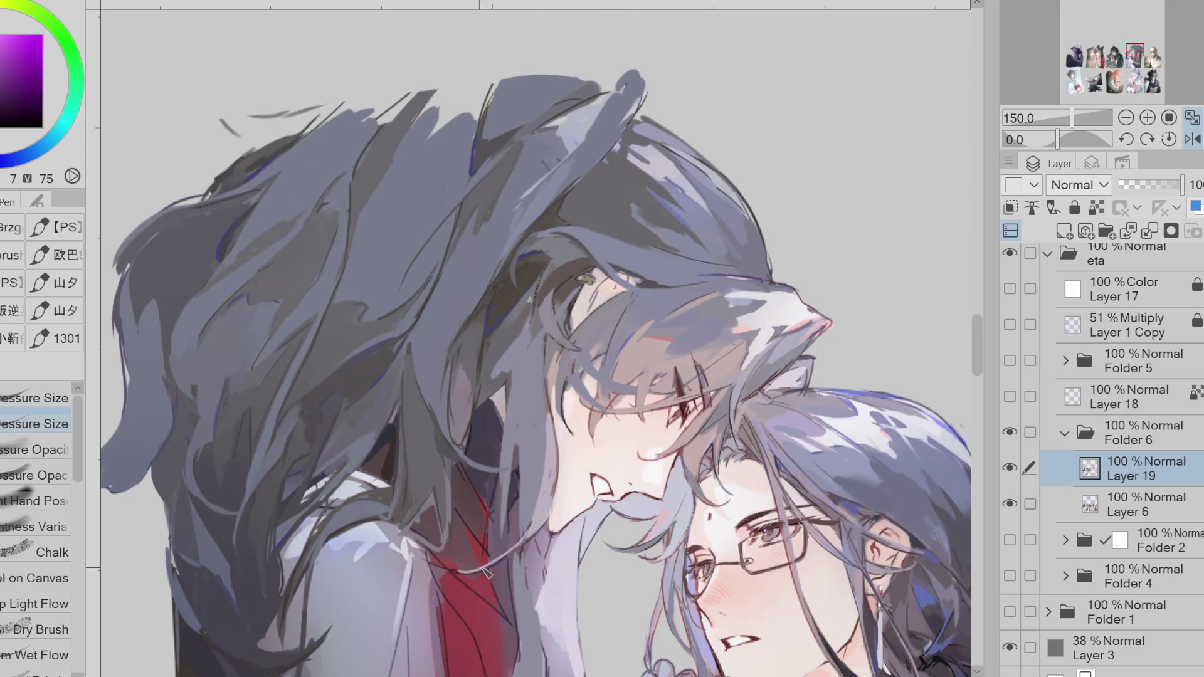
# - Erase part of the dark strands beside the face, then return to the pen
pyautogui.scroll(-2, 514, 237)
pyautogui.keyDown('alt'); pyautogui.click(544, 351); pyautogui.keyUp('alt')
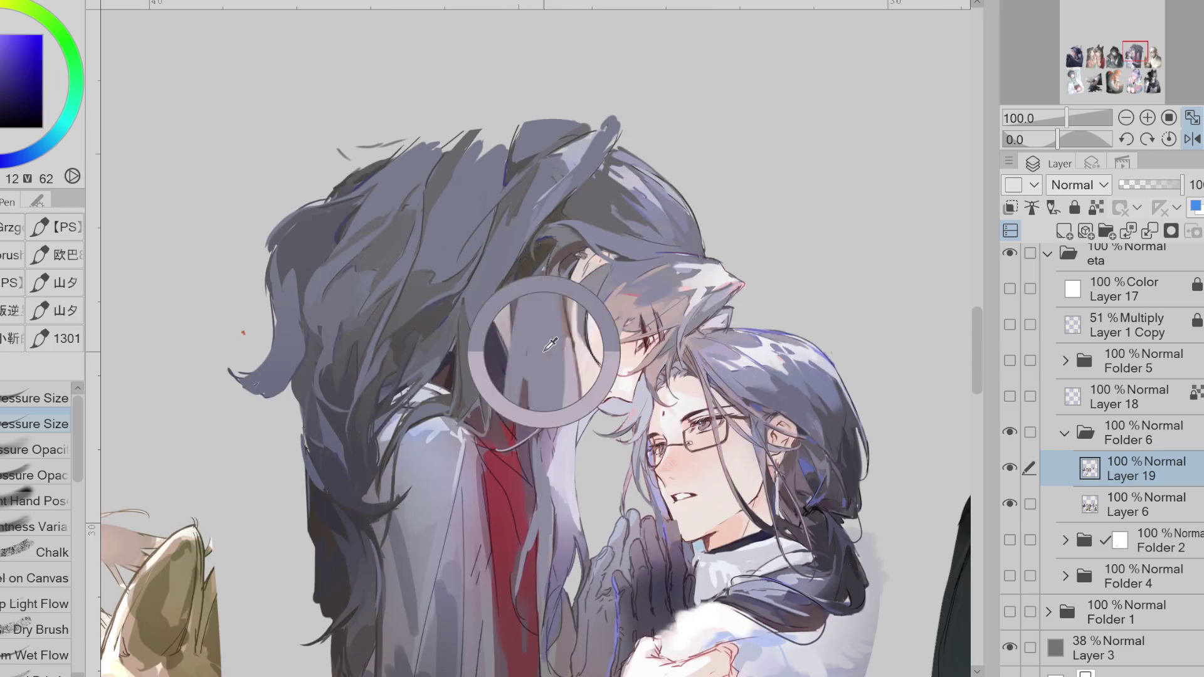
pyautogui.press('e')
pyautogui.moveTo(592, 323); pyautogui.dragTo(533, 408)
pyautogui.moveTo(552, 351); pyautogui.dragTo(564, 389)
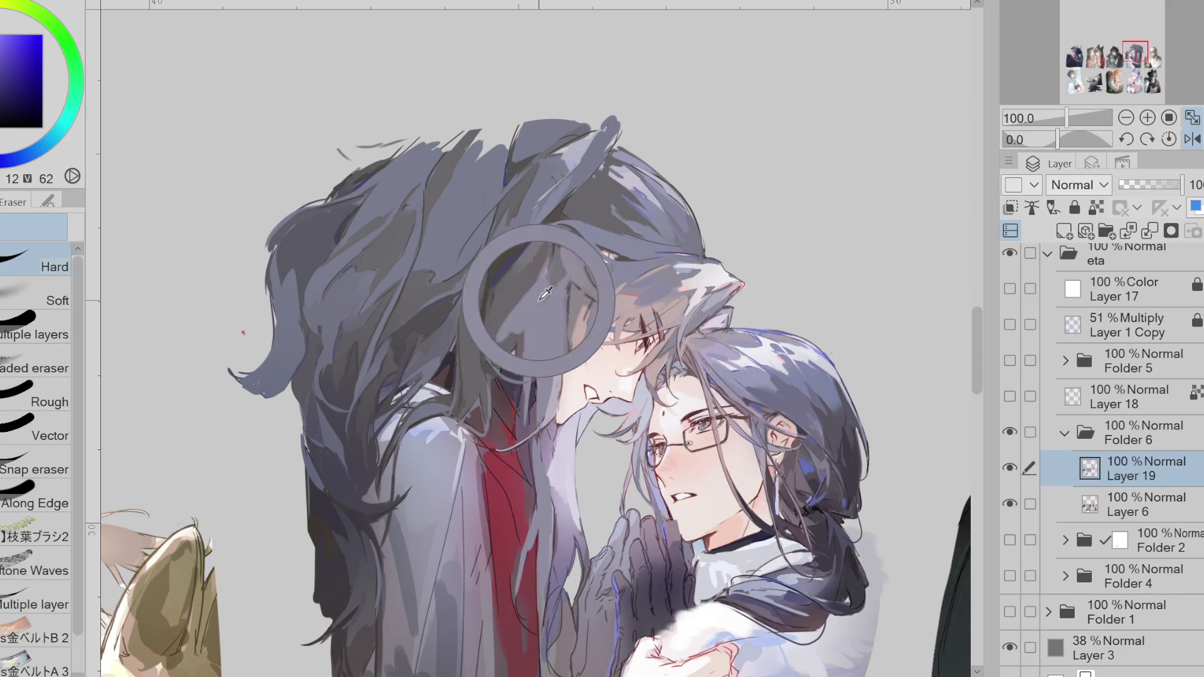
pyautogui.press('p')
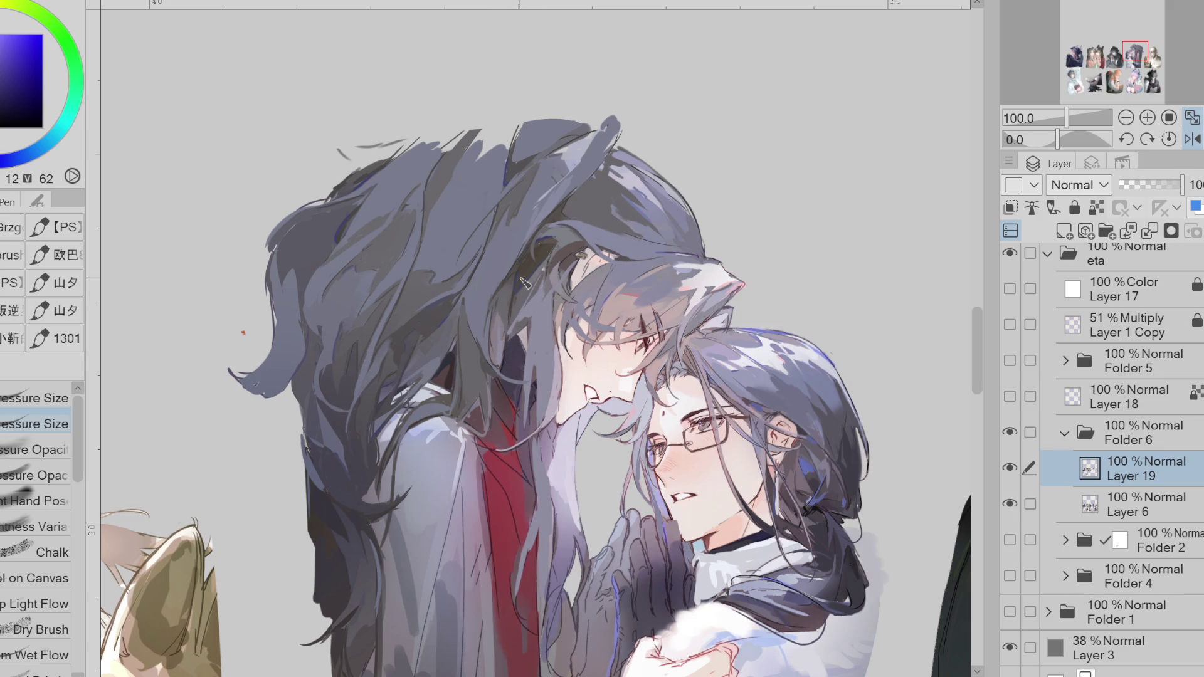
# - Sample dark red, blue-purple, blue-grey and brownish-grey tones from the hair strands
pyautogui.keyDown('alt'); pyautogui.click(569, 256); pyautogui.keyUp('alt')
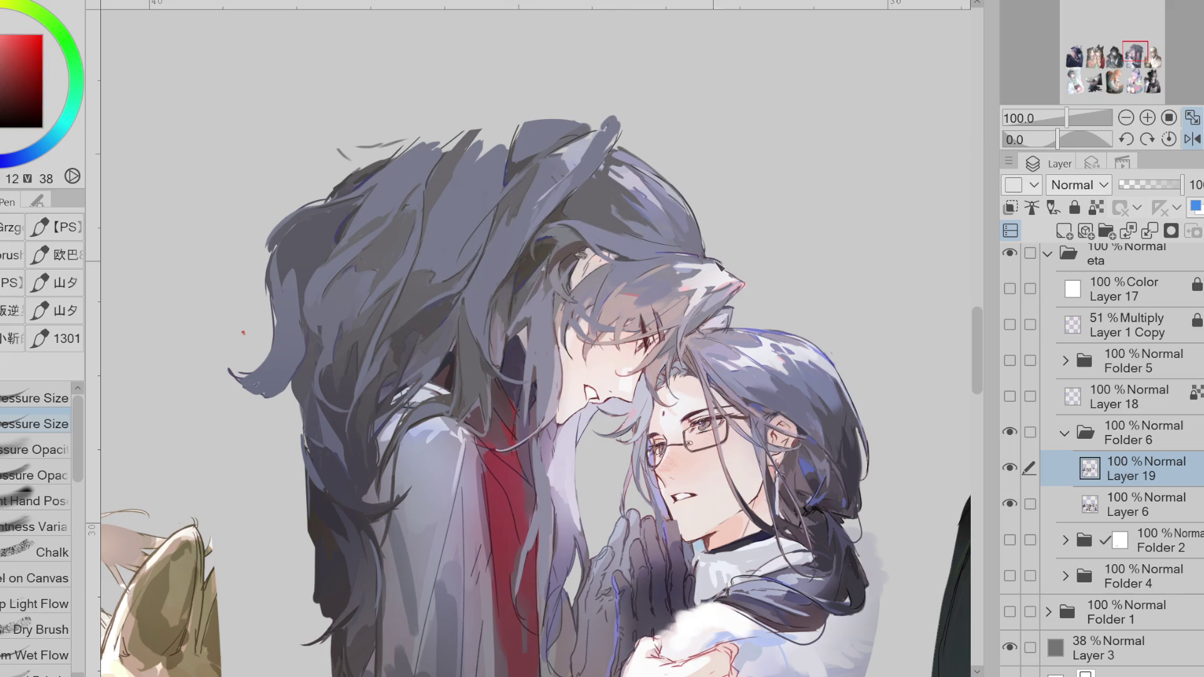
pyautogui.keyDown('alt'); pyautogui.click(609, 221); pyautogui.keyUp('alt')
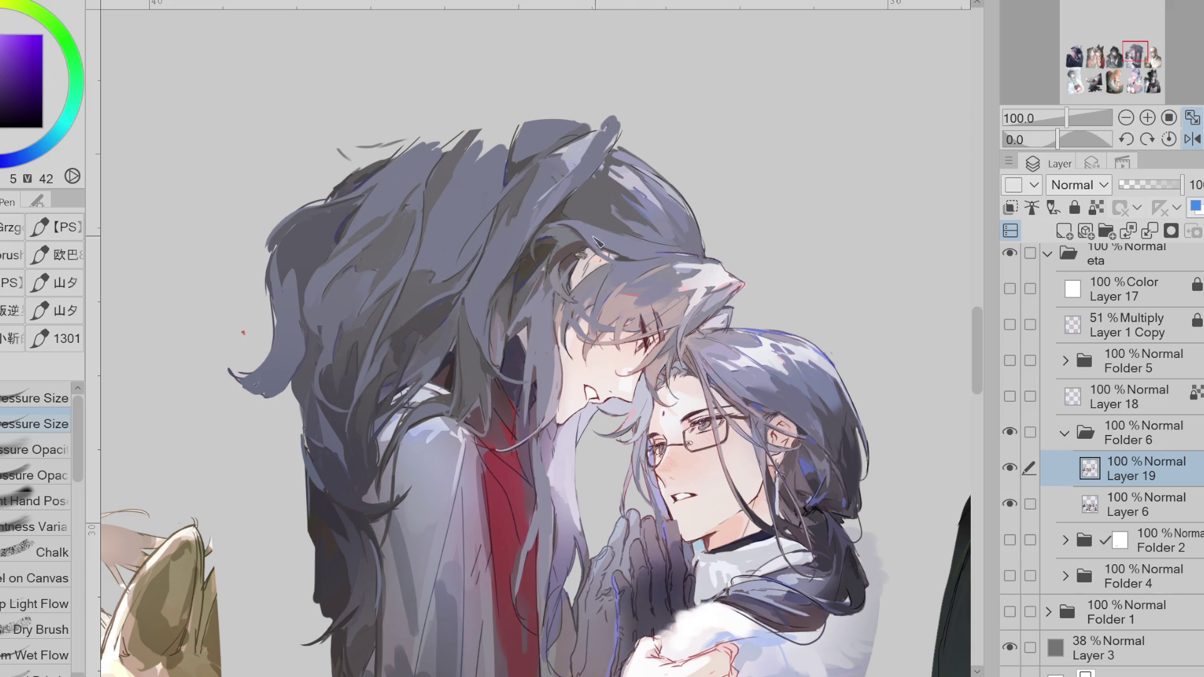
pyautogui.keyDown('alt'); pyautogui.click(583, 238); pyautogui.keyUp('alt')
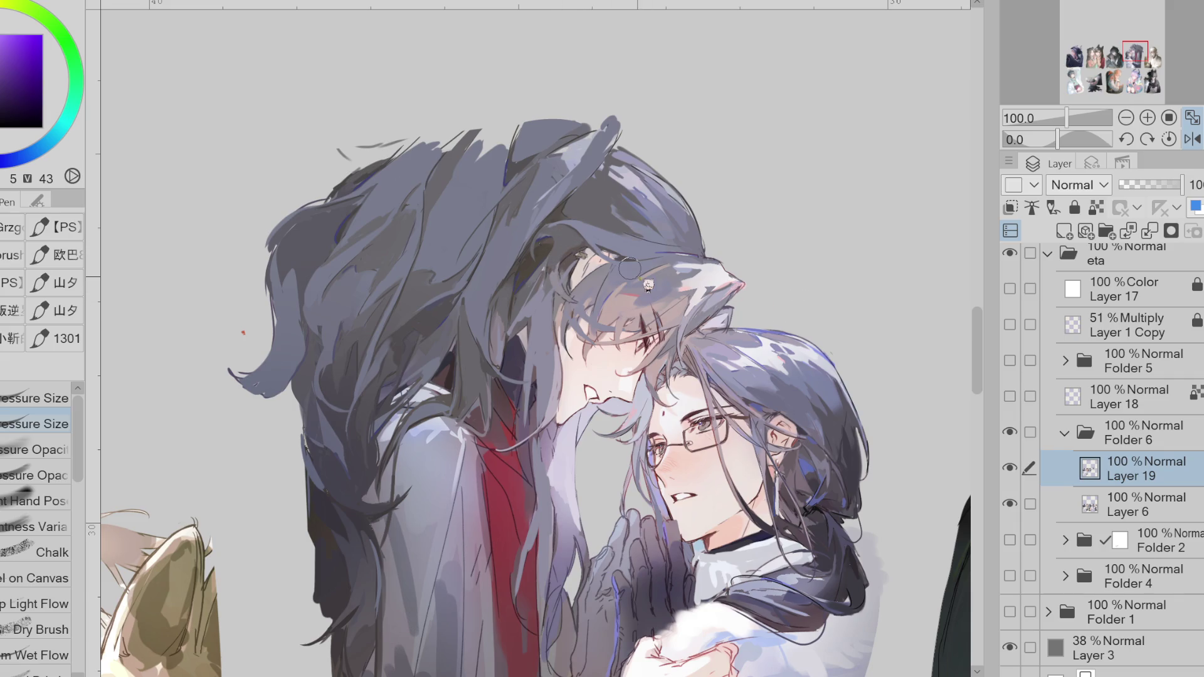
pyautogui.click(558, 300)
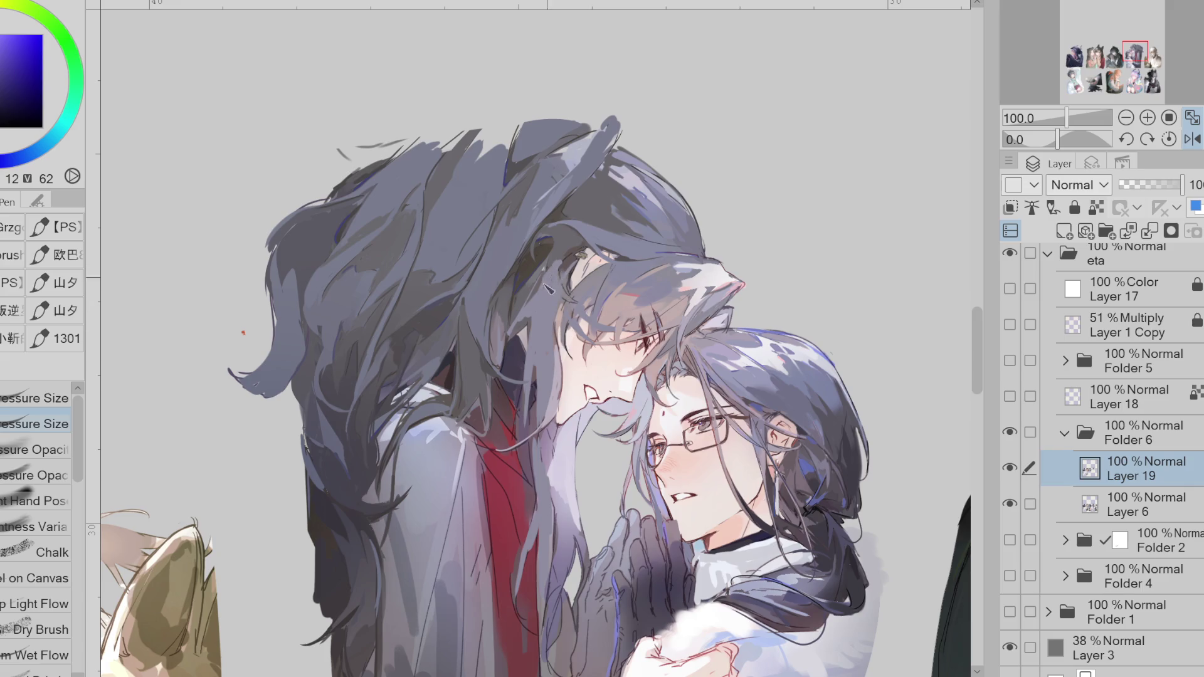
pyautogui.click(543, 261)
pyautogui.click(562, 238)
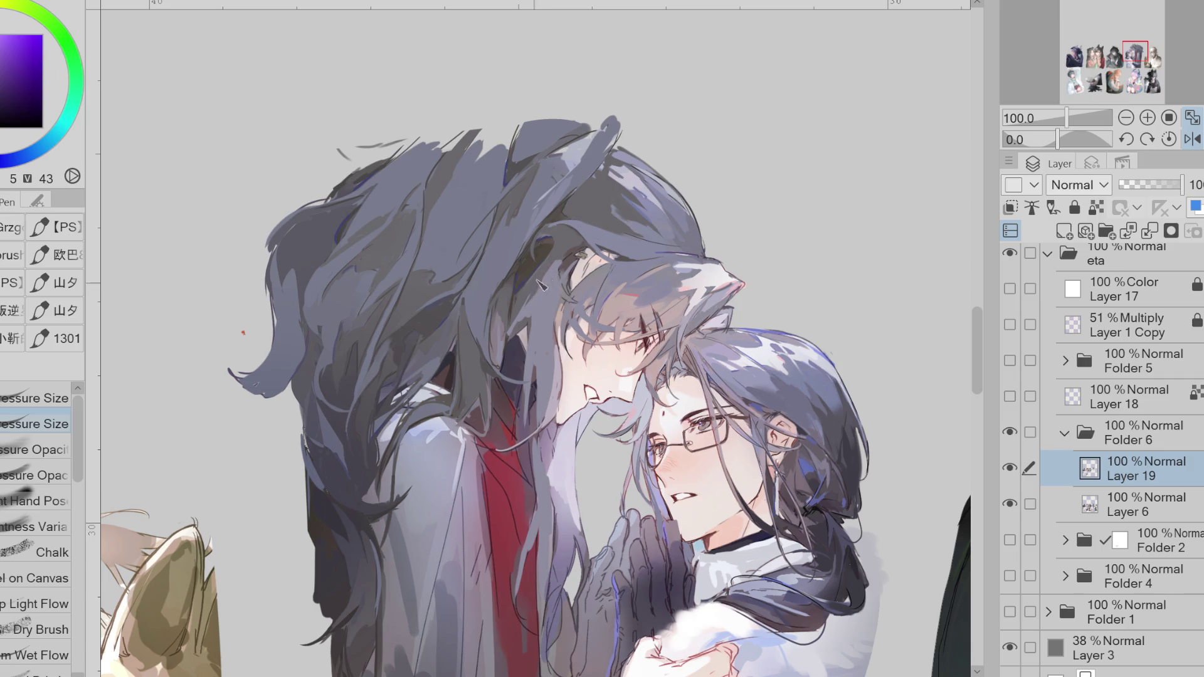
pyautogui.click(543, 285)
# - Settle on a darker, desaturated muted purple from the hair and zoom out
pyautogui.click(562, 249)
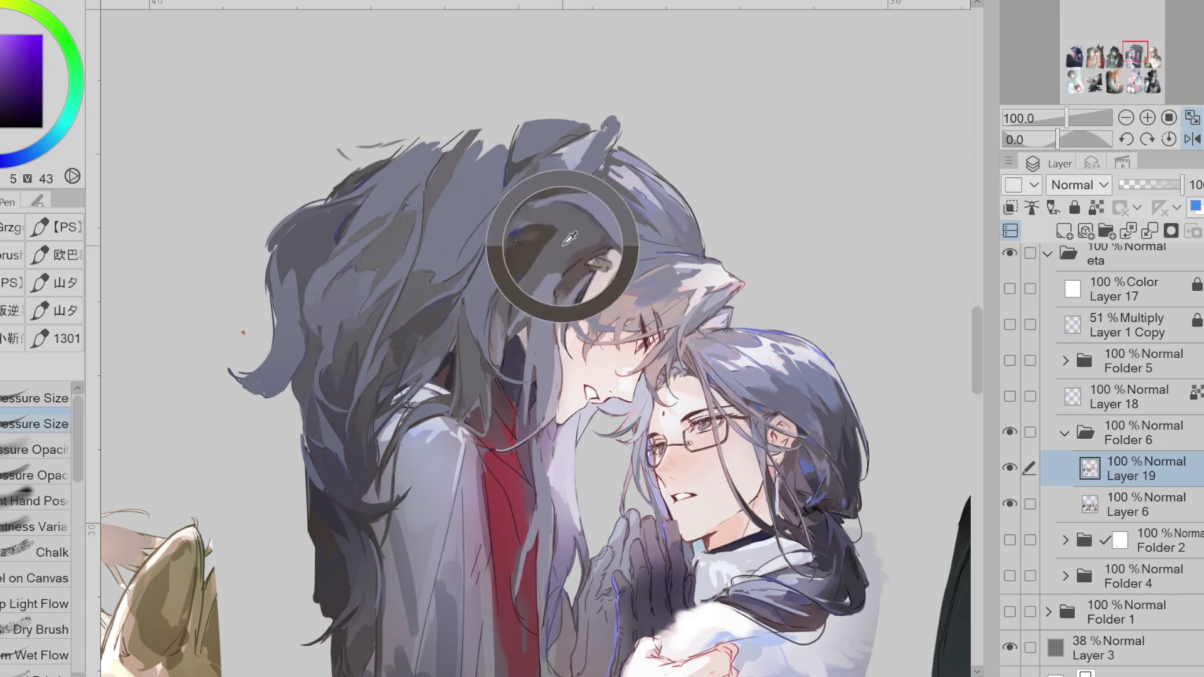
pyautogui.click(560, 256)
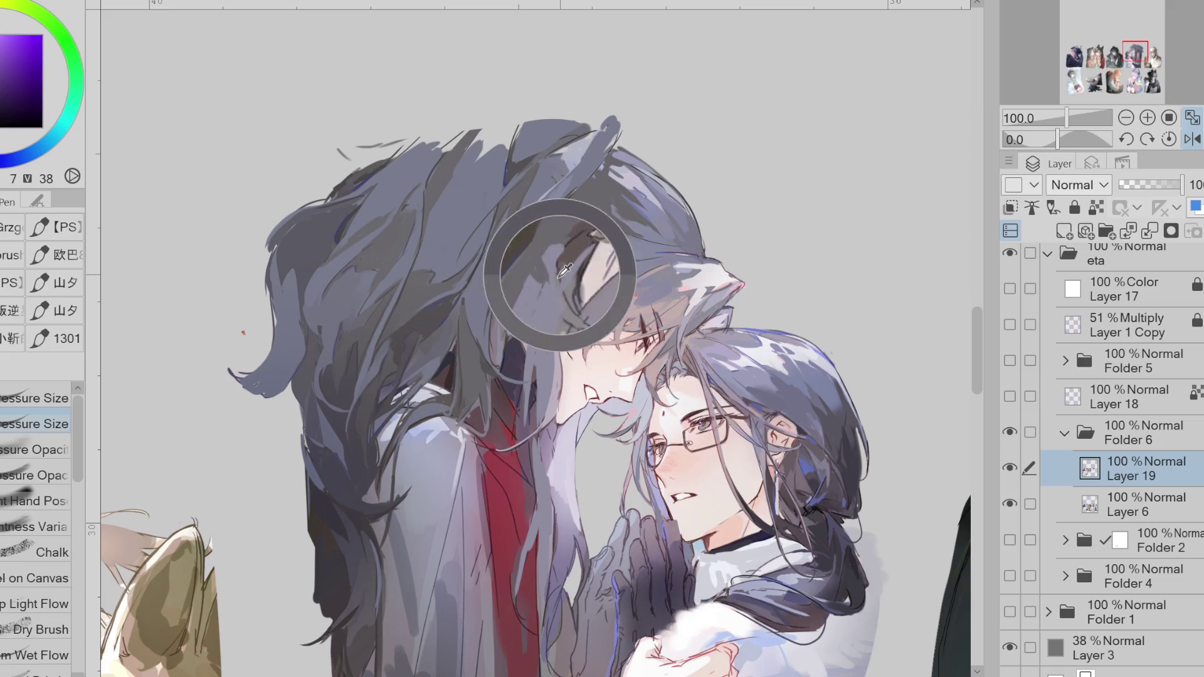
pyautogui.click(557, 249)
pyautogui.click(561, 261)
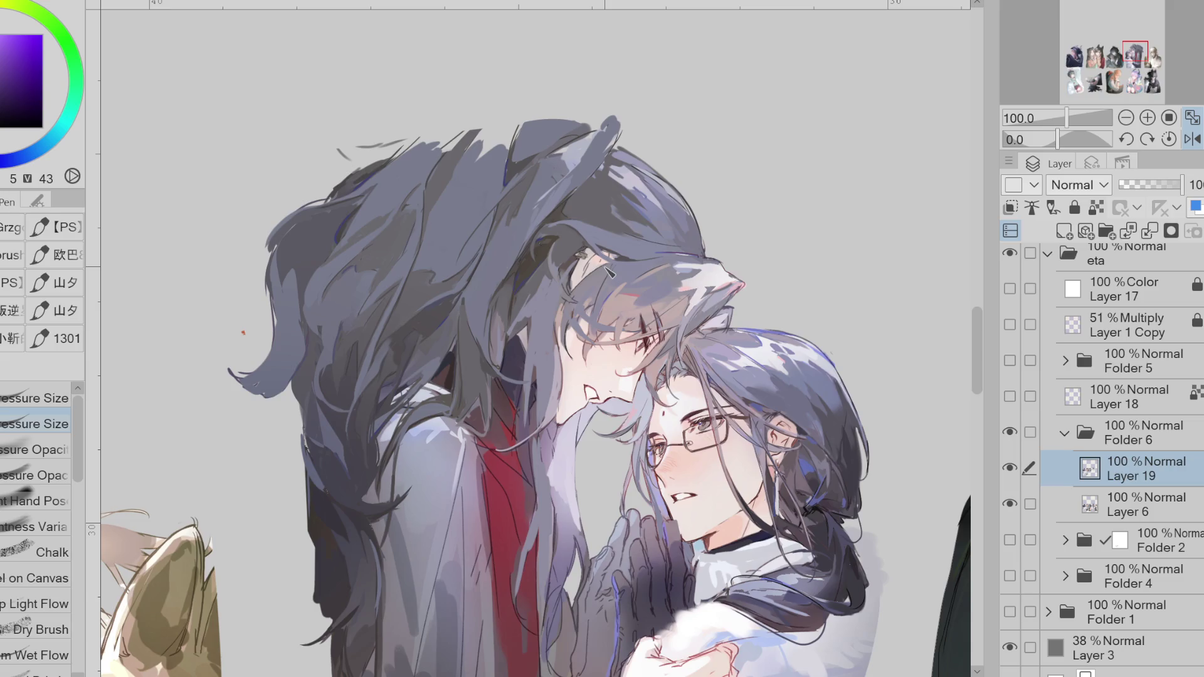
pyautogui.click(602, 237)
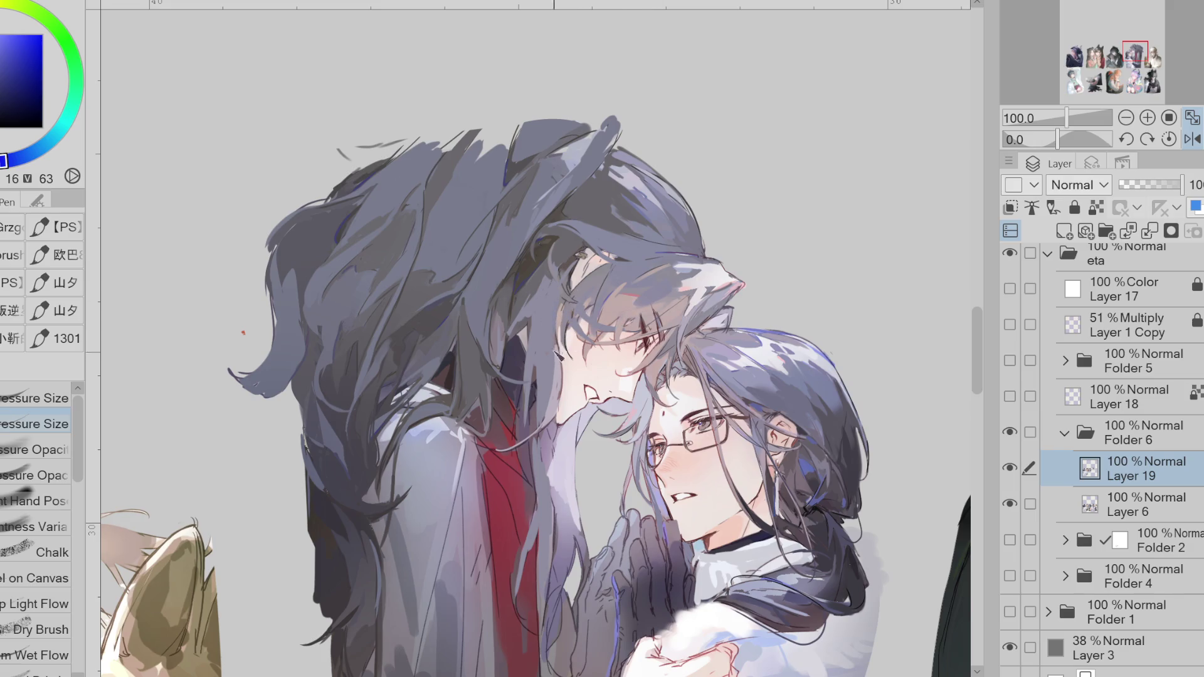
pyautogui.keyDown('alt'); pyautogui.click(584, 300); pyautogui.keyUp('alt')
pyautogui.click(13, 80)
pyautogui.keyDown('alt'); pyautogui.click(552, 277); pyautogui.keyUp('alt')
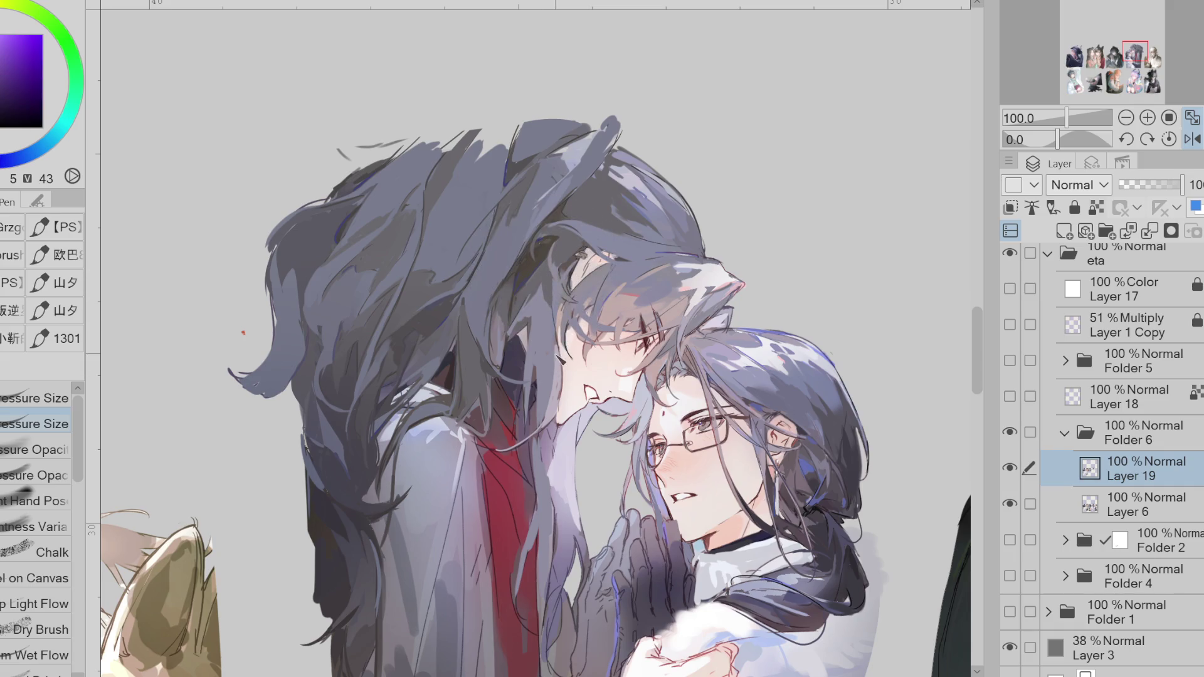
pyautogui.scroll(-1, 562, 355)
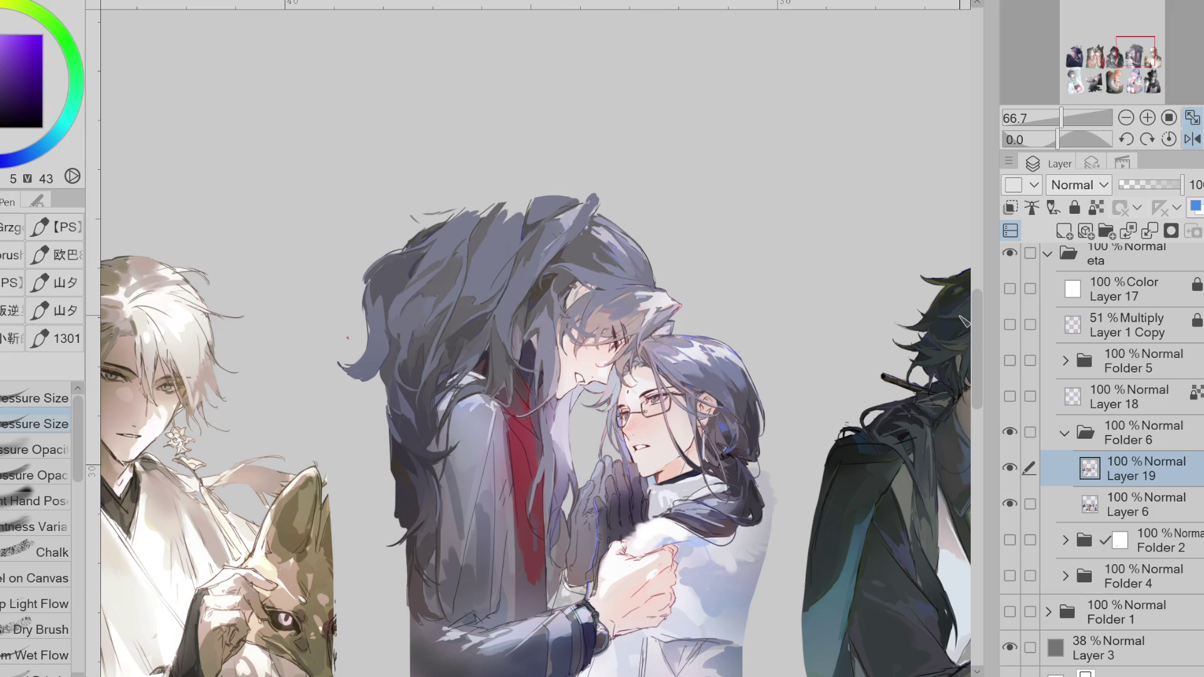
pyautogui.moveTo(980, 327); pyautogui.dragTo(988, 355)
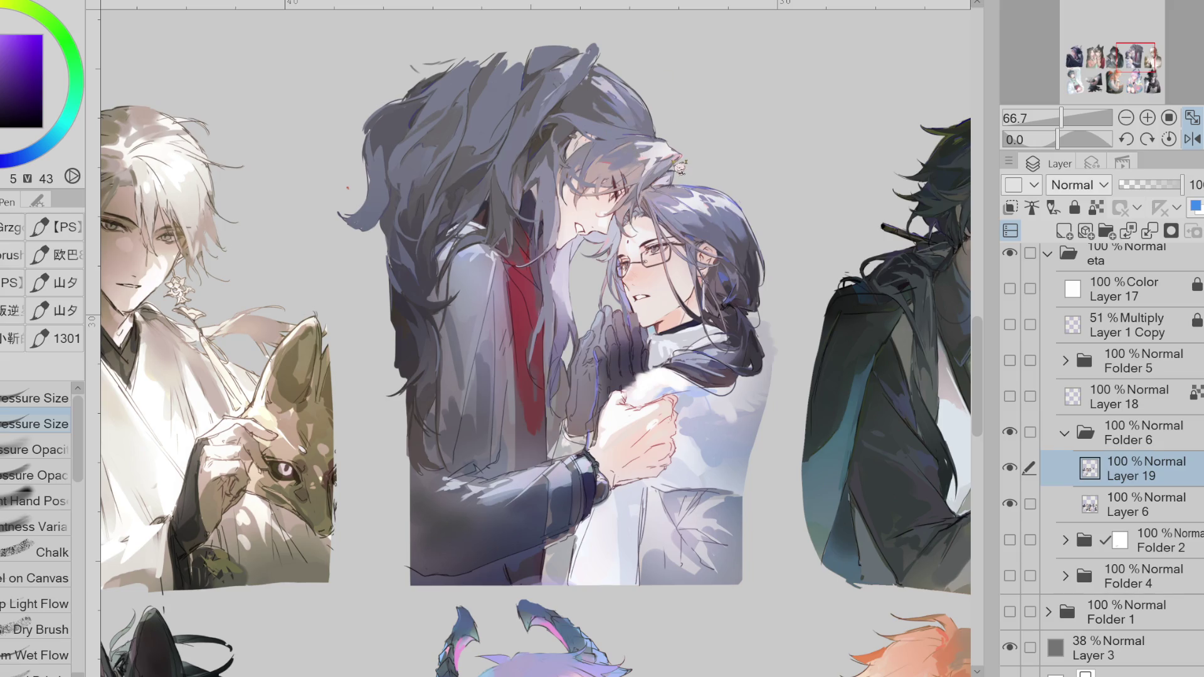
pyautogui.scroll(-2, 819, 258)
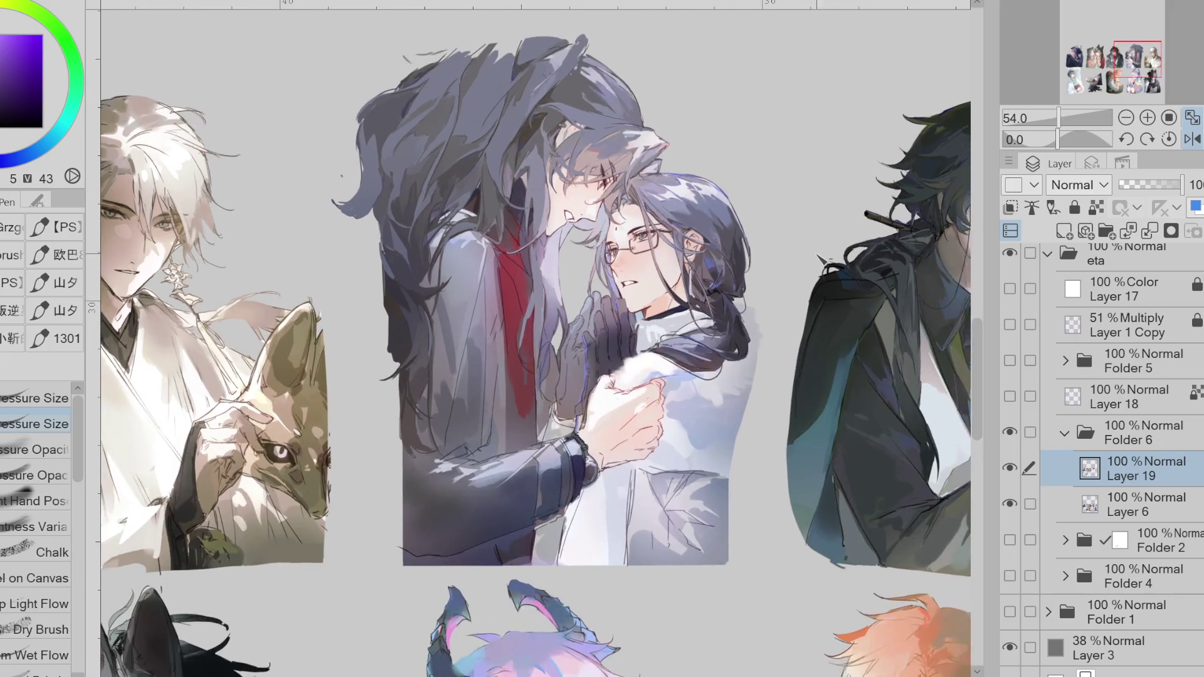
pyautogui.scroll(-3, 820, 257)
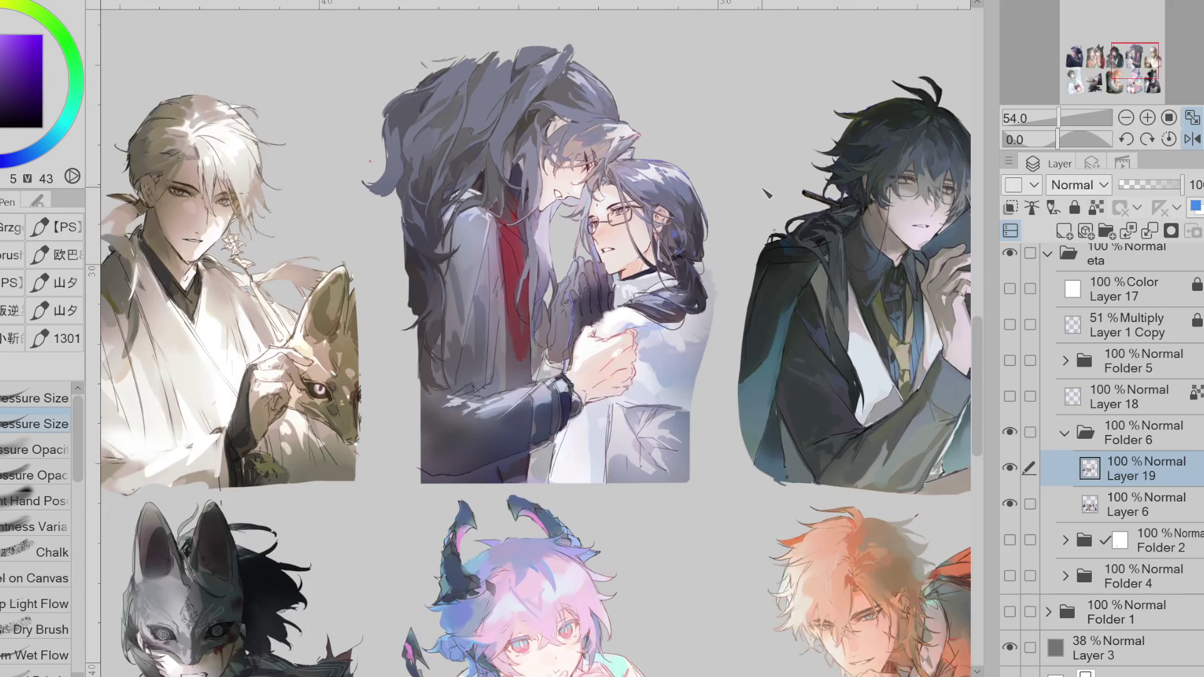
pyautogui.scroll(3, 835, 174)
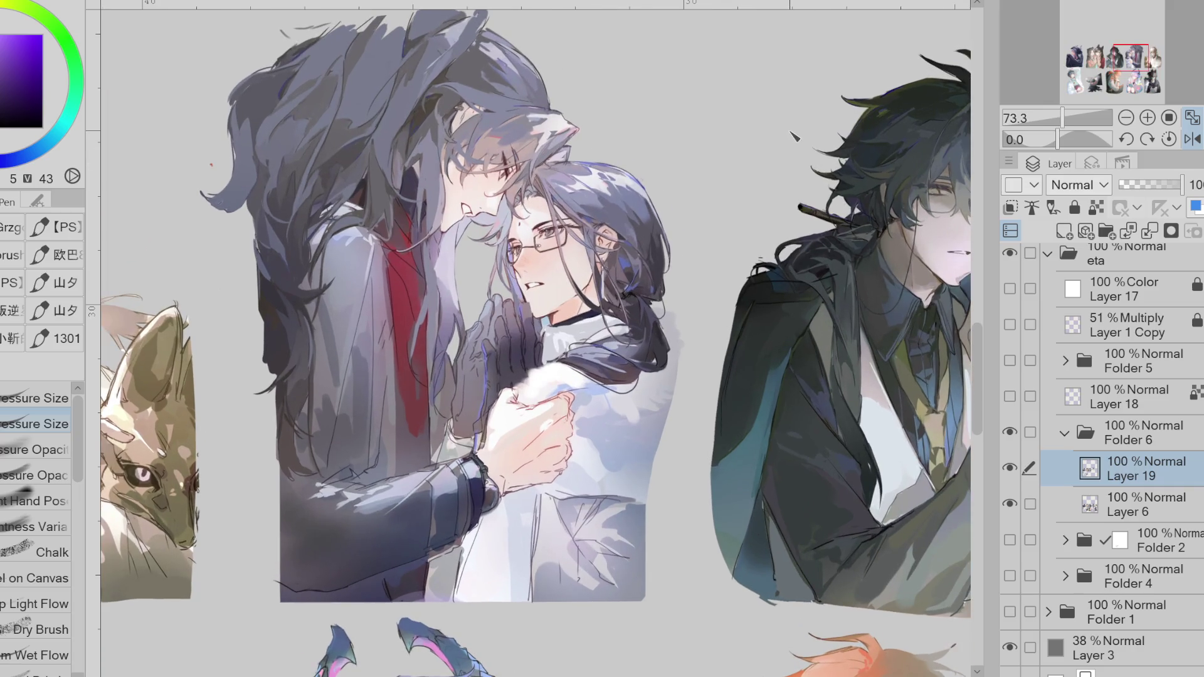
pyautogui.scroll(1, 703, 213)
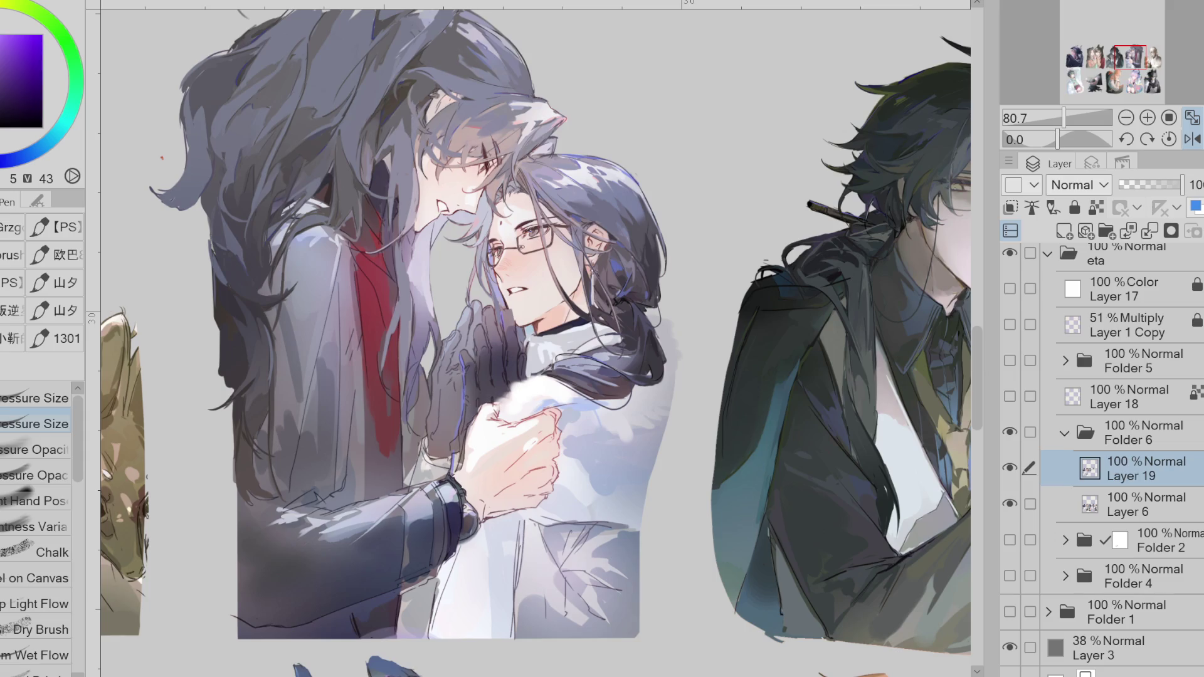
# - Toggle Layer 19 off and on repeatedly to compare the painting
pyautogui.click(1009, 468)
pyautogui.click(1009, 468)
pyautogui.click(1010, 468)
pyautogui.click(1010, 468)
pyautogui.click(1010, 468)
pyautogui.click(1009, 468)
# - Shrink the brush, sample several violet and purple hair tones, and add a new layer above Layer 19
pyautogui.press('[')
pyautogui.keyDown('alt'); pyautogui.click(363, 183); pyautogui.keyUp('alt')
pyautogui.keyDown('alt'); pyautogui.click(367, 203); pyautogui.keyUp('alt')
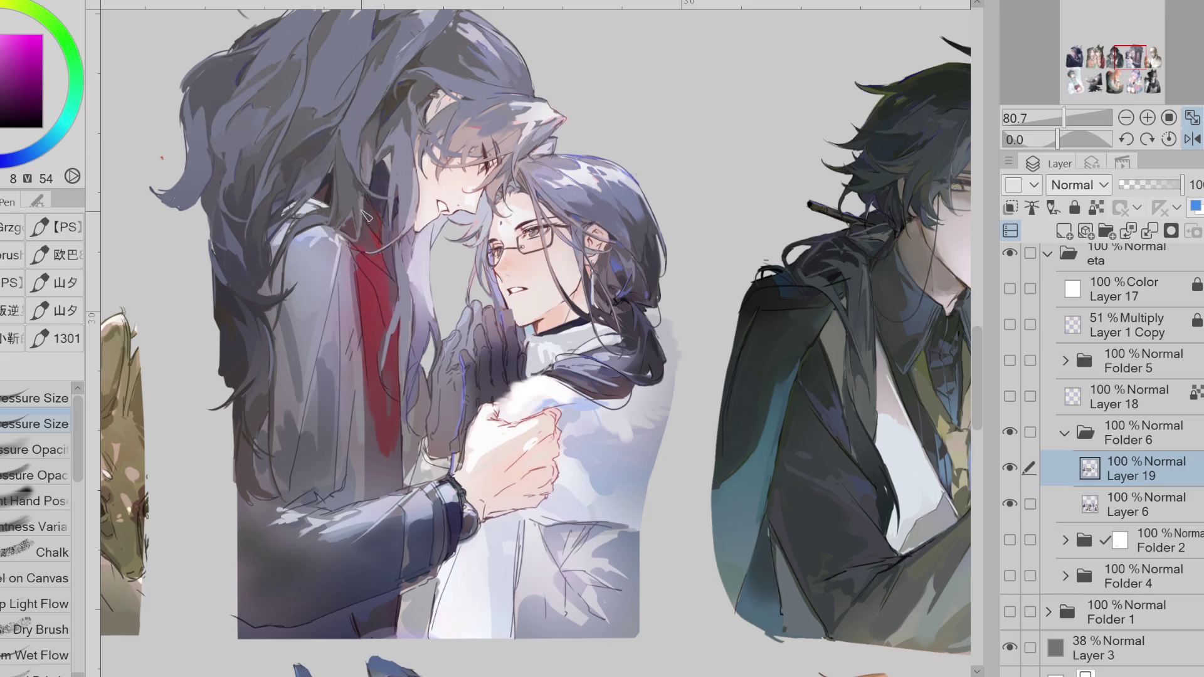
pyautogui.keyDown('alt'); pyautogui.click(359, 192); pyautogui.keyUp('alt')
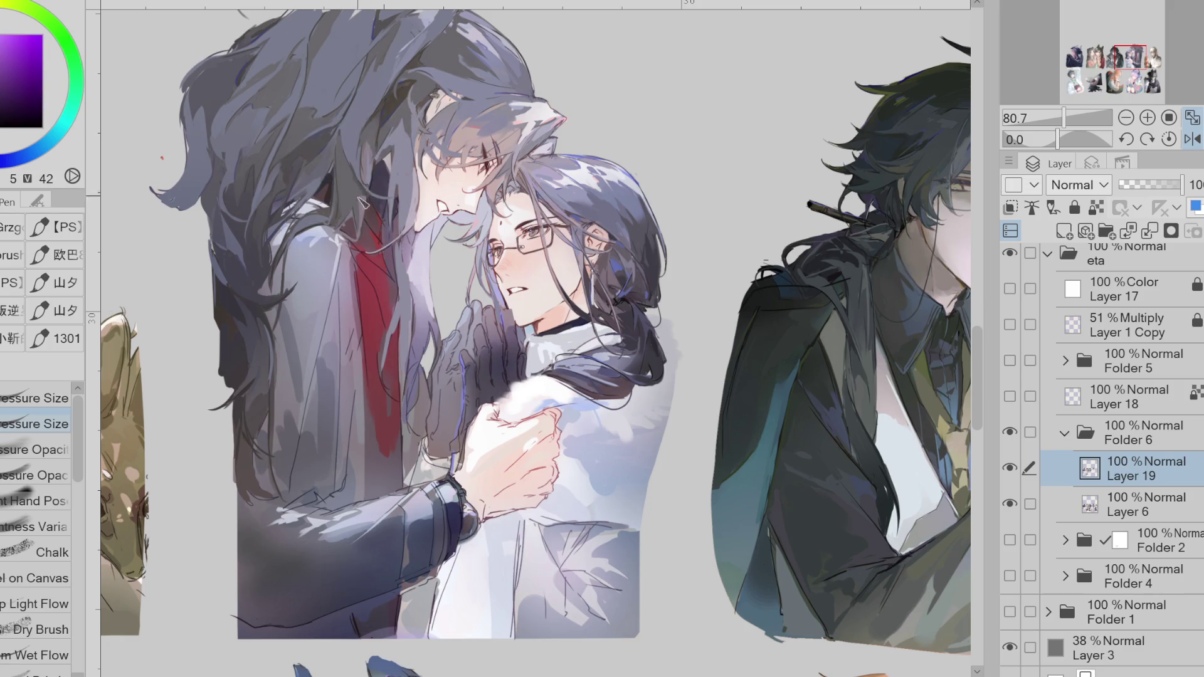
pyautogui.keyDown('alt'); pyautogui.click(363, 196); pyautogui.keyUp('alt')
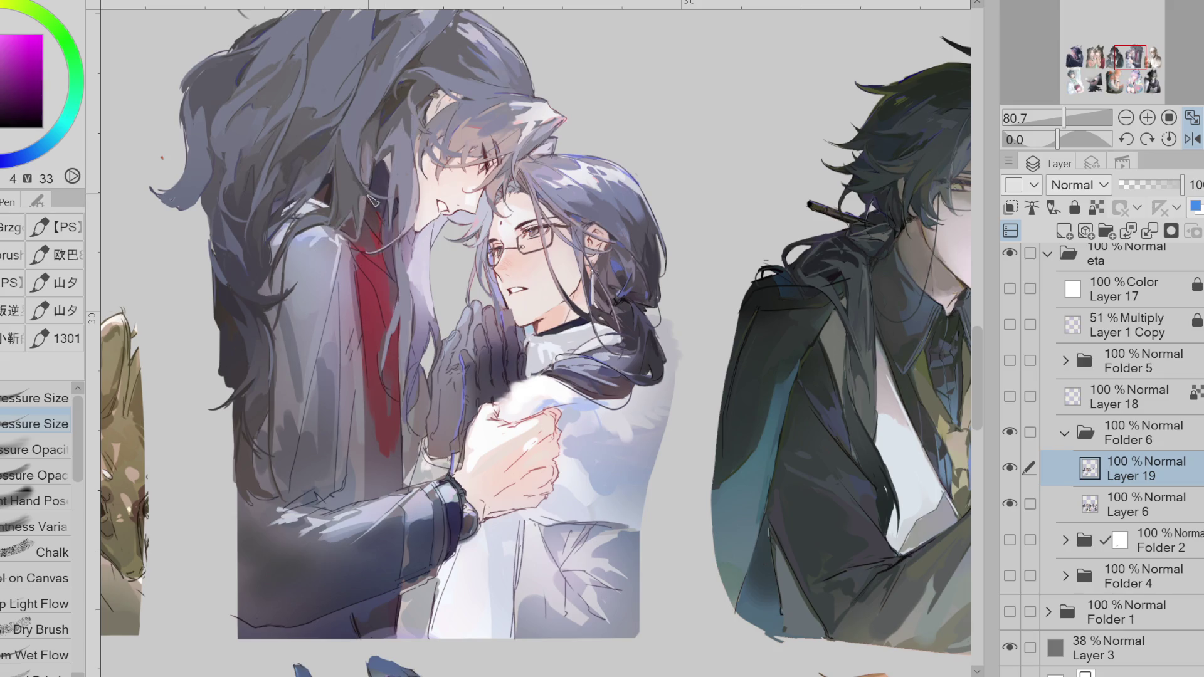
pyautogui.keyDown('alt'); pyautogui.click(379, 156); pyautogui.keyUp('alt')
pyautogui.keyDown('alt'); pyautogui.click(403, 118); pyautogui.keyUp('alt')
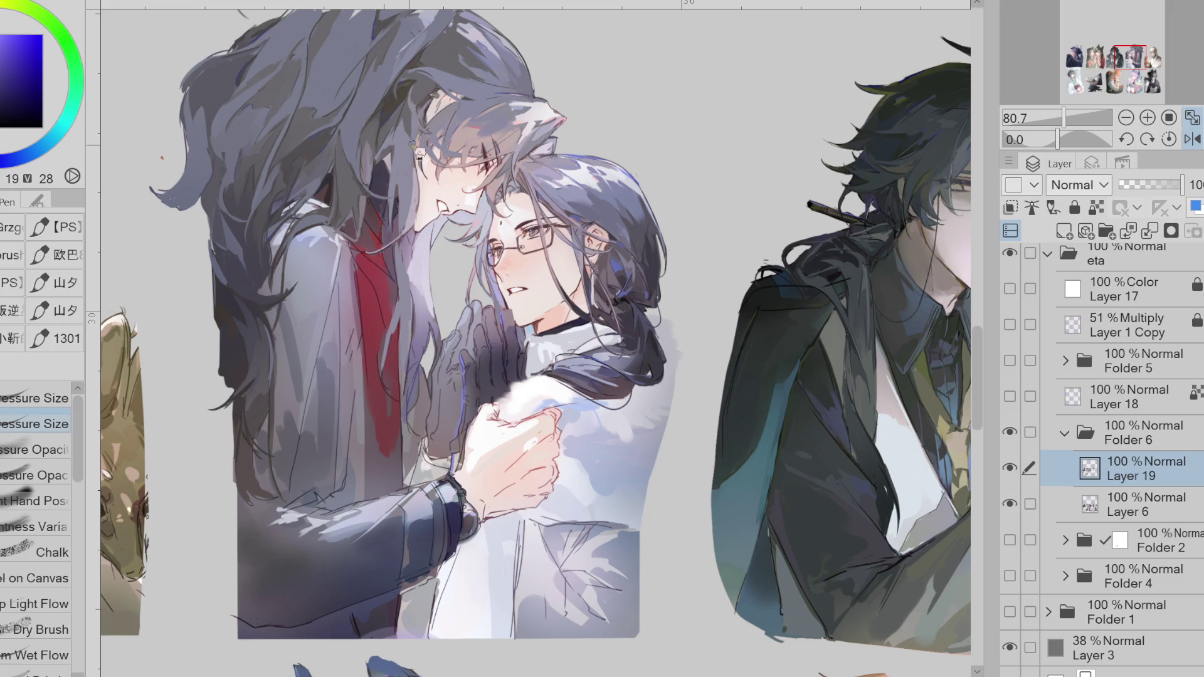
pyautogui.click(1064, 231)
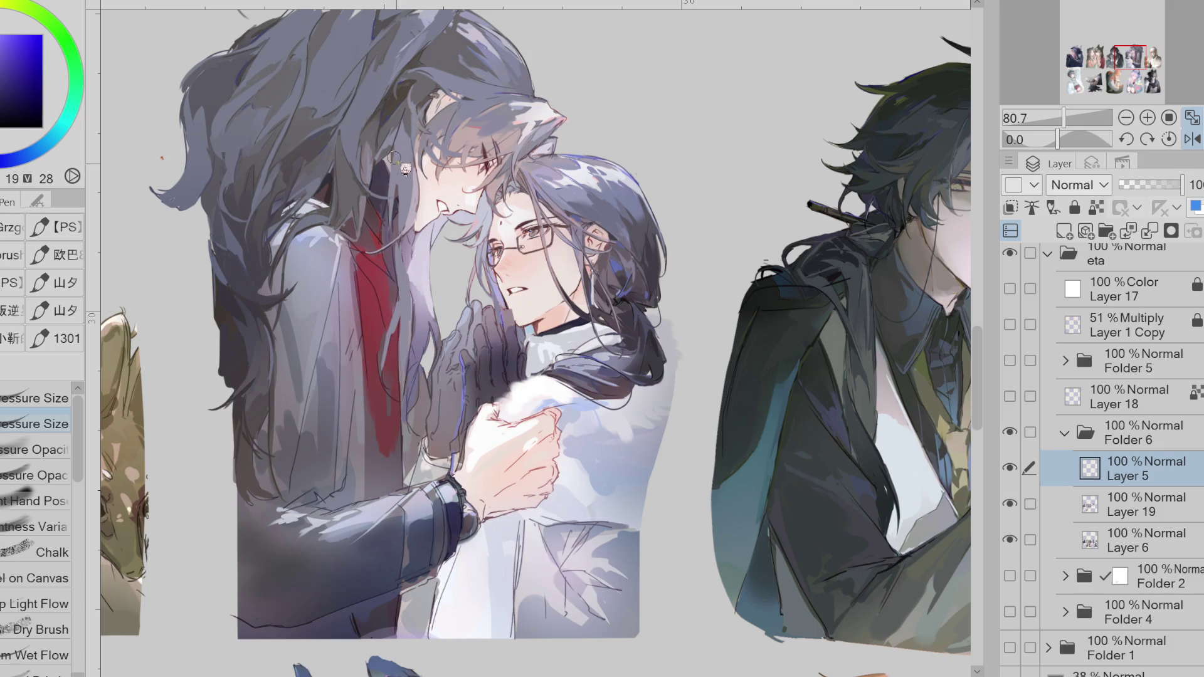
# - Draw a test hair stroke, choose a near-black line colour, and move Layer 5 above Folder 6
pyautogui.moveTo(392, 162); pyautogui.dragTo(389, 220)
pyautogui.keyDown('alt'); pyautogui.click(400, 237); pyautogui.keyUp('alt')
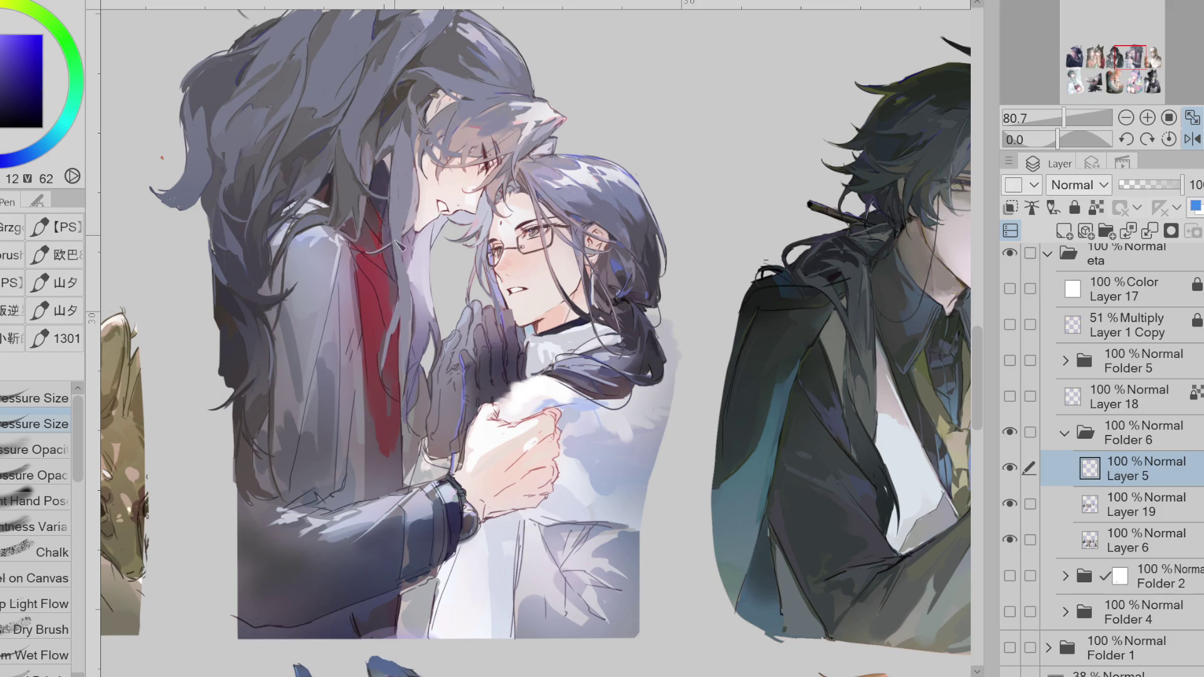
pyautogui.keyDown('alt'); pyautogui.click(491, 138); pyautogui.keyUp('alt')
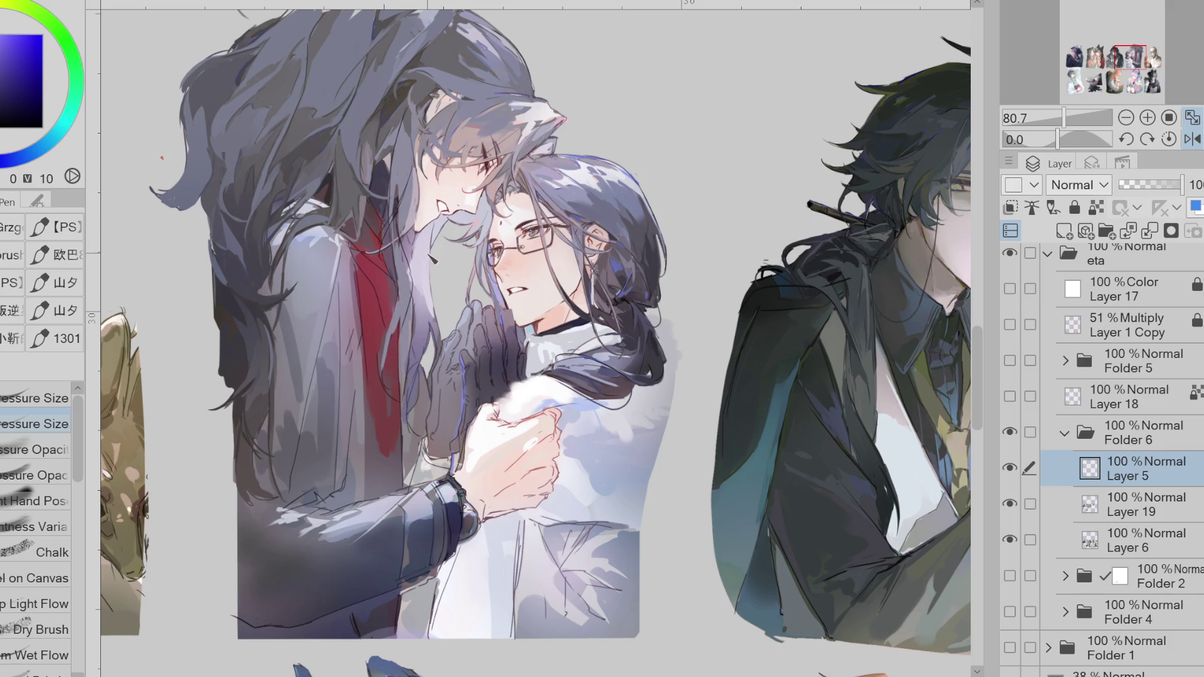
pyautogui.moveTo(1127, 480); pyautogui.dragTo(1126, 417)
# - Fade Folder 6 to 35% opacity and make Layer 5 the drawing layer
pyautogui.click(1129, 468)
pyautogui.moveTo(1182, 184); pyautogui.dragTo(1141, 184)
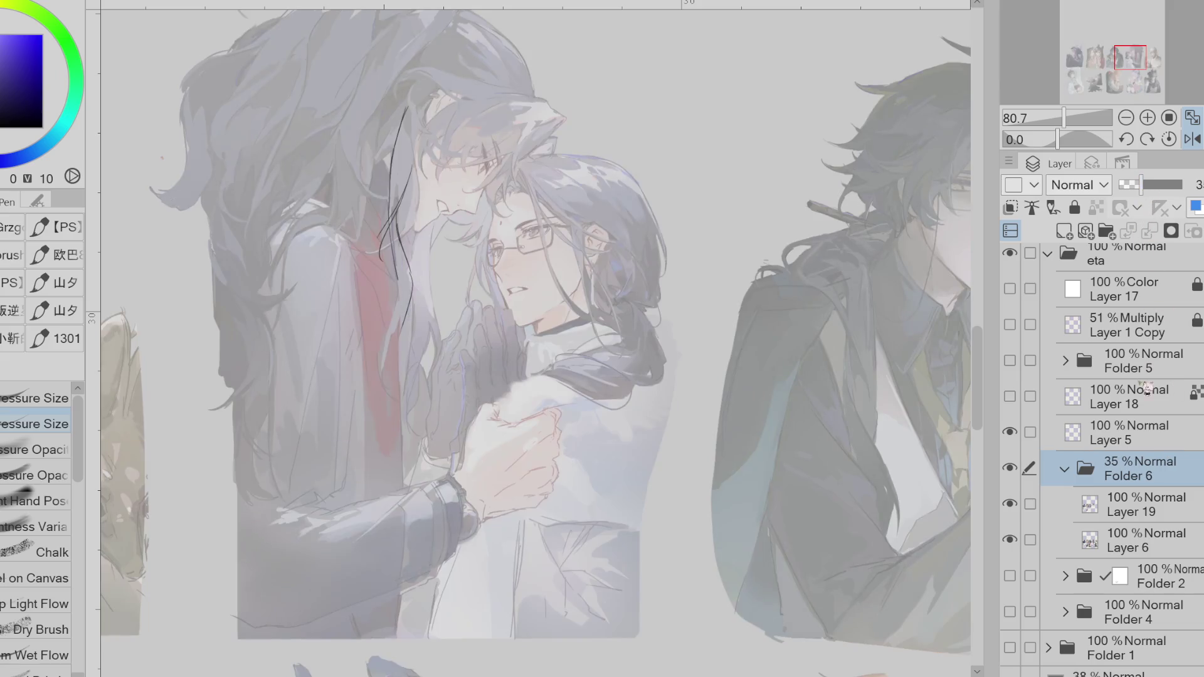
pyautogui.click(1159, 446)
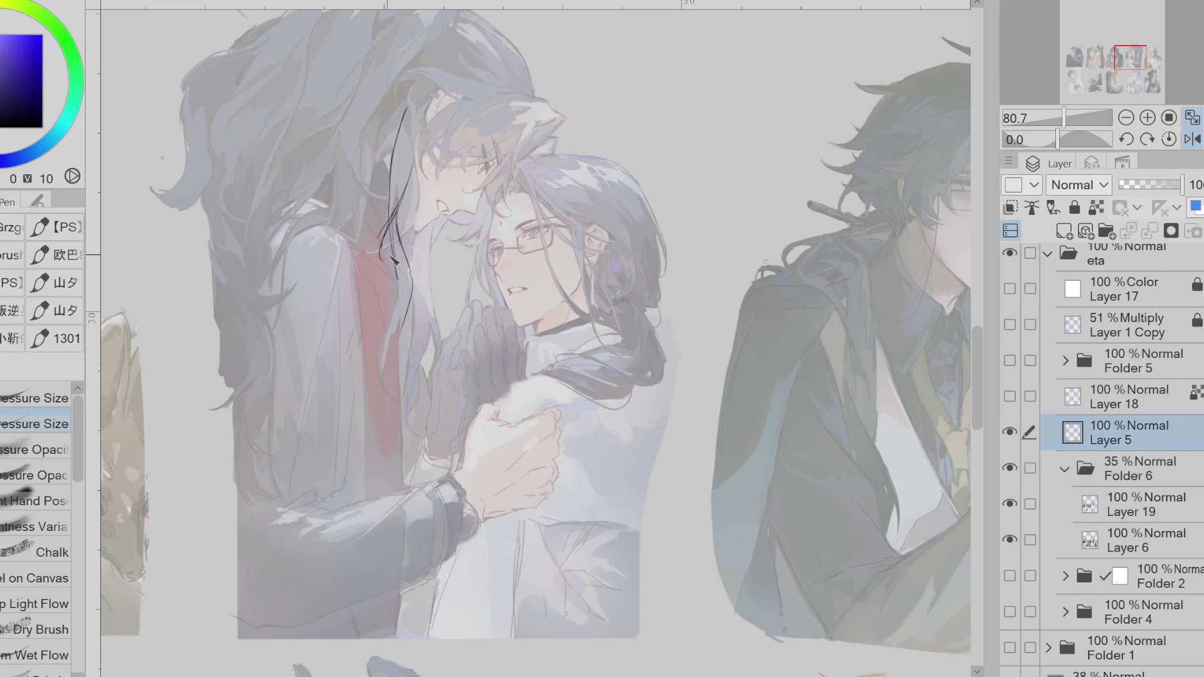
# - Draw dark hair lines along the taller man's cheek, erasing as needed
pyautogui.moveTo(401, 214); pyautogui.dragTo(380, 261)
pyautogui.press('e')
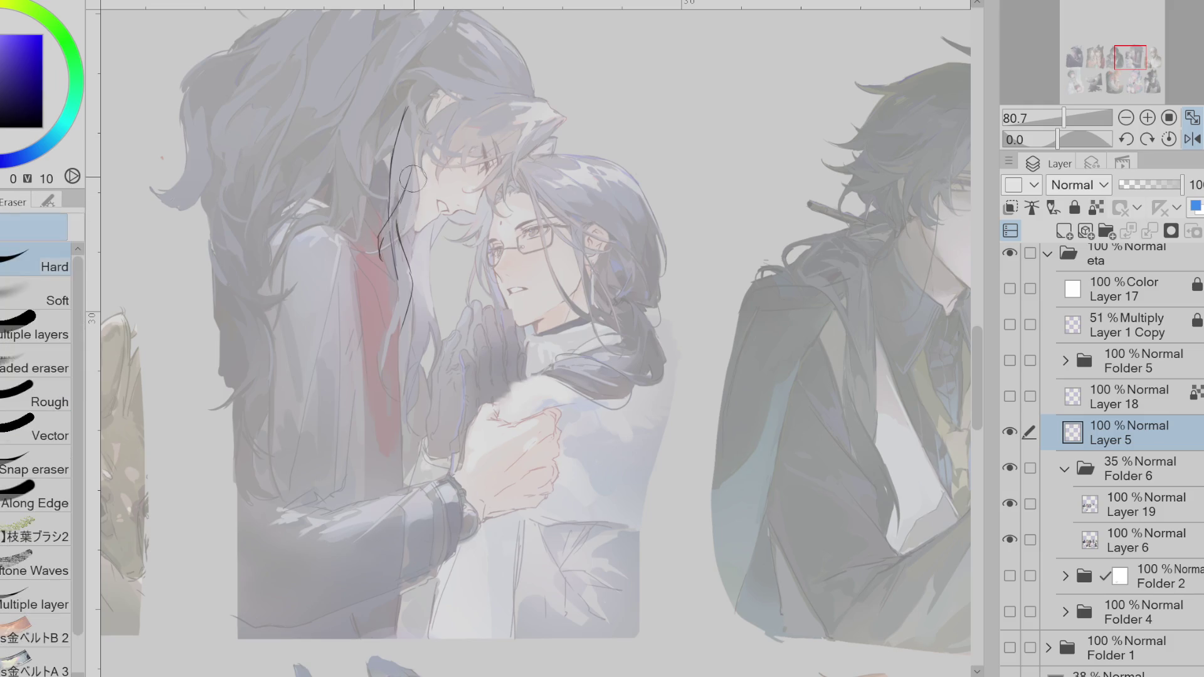
pyautogui.press('p')
pyautogui.press('e')
pyautogui.press('p')
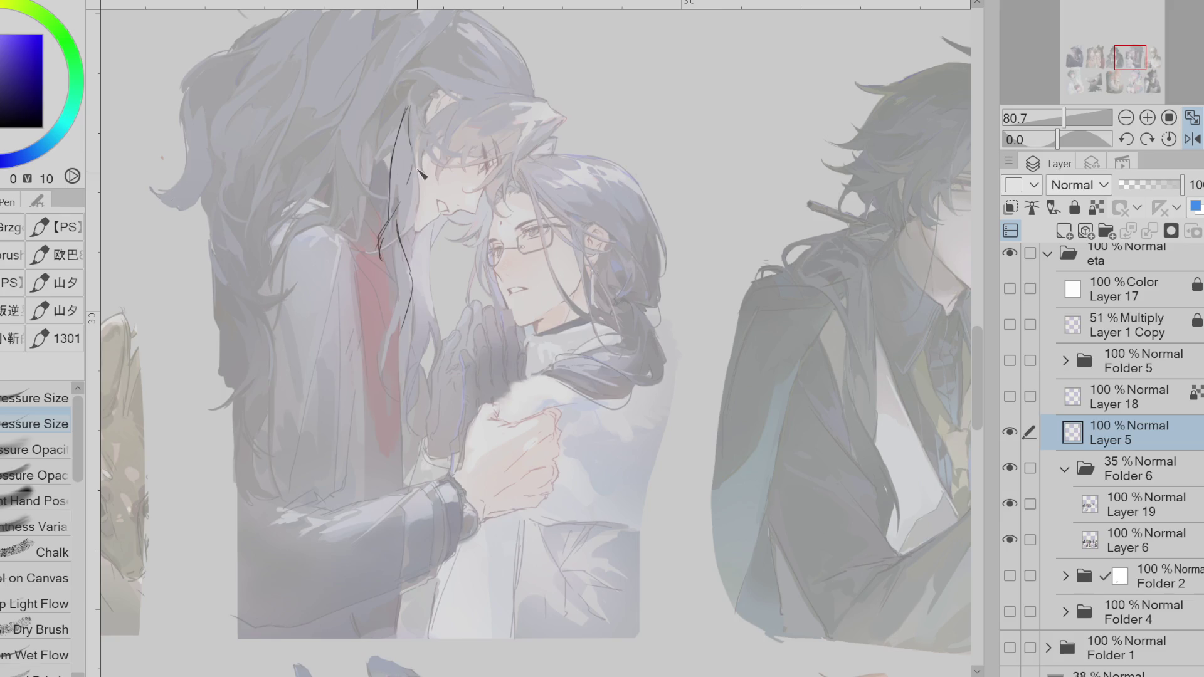
pyautogui.moveTo(409, 213)
pyautogui.mouseDown()
pyautogui.moveTo(394, 258)
pyautogui.moveTo(406, 286)
pyautogui.mouseUp()
pyautogui.press('e')
pyautogui.press('p')
# - Extend the hair line downward, add a thin strand beside it, and erase its lower end
pyautogui.moveTo(412, 294)
pyautogui.mouseDown()
pyautogui.moveTo(384, 360)
pyautogui.moveTo(396, 380)
pyautogui.mouseUp()
pyautogui.moveTo(387, 336); pyautogui.dragTo(400, 403)
pyautogui.press('e')
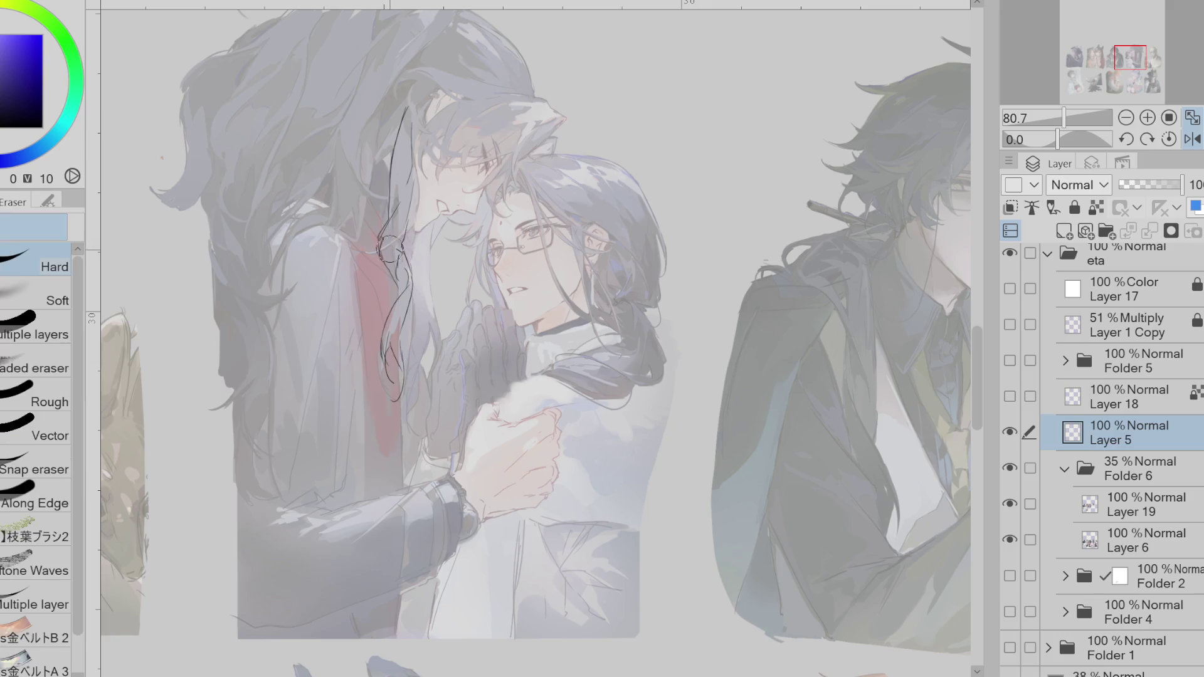
pyautogui.press('e')
pyautogui.moveTo(395, 370); pyautogui.dragTo(401, 405)
pyautogui.press('p')
pyautogui.press('e')
pyautogui.press('p')
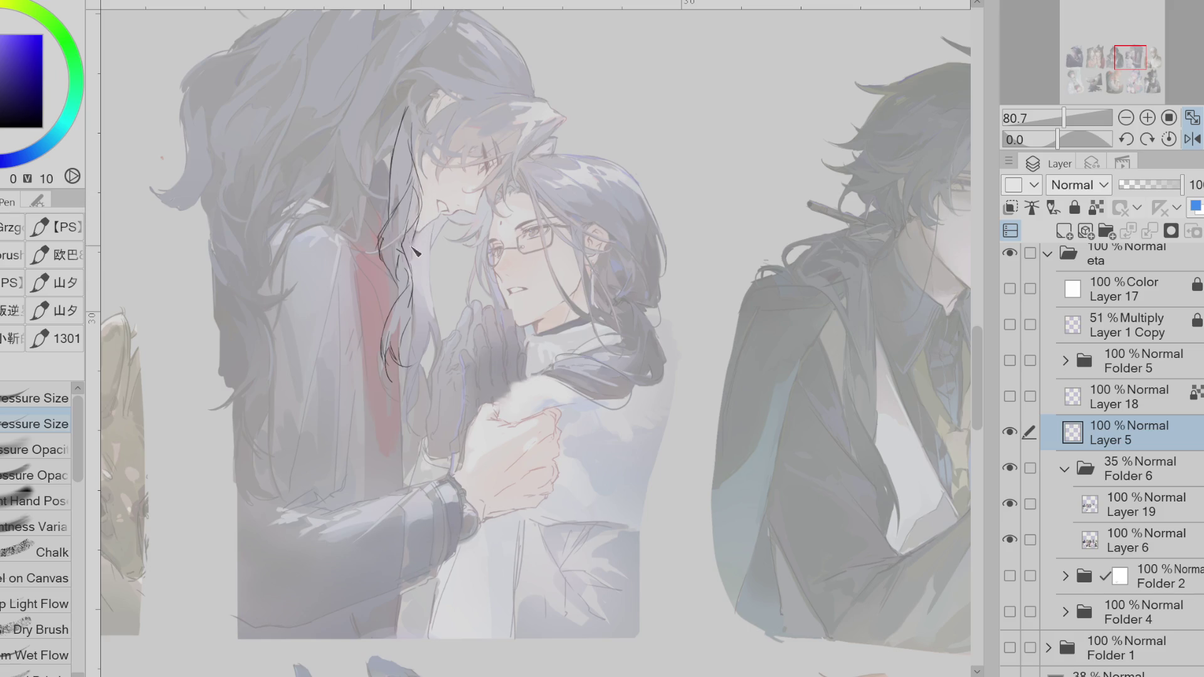
pyautogui.press('e')
pyautogui.press('p')
# - Extend the hair outline further down and add a line curving up the head, undoing the top stroke
pyautogui.moveTo(398, 298)
pyautogui.mouseDown()
pyautogui.moveTo(419, 326)
pyautogui.moveTo(408, 425)
pyautogui.moveTo(419, 433)
pyautogui.mouseUp()
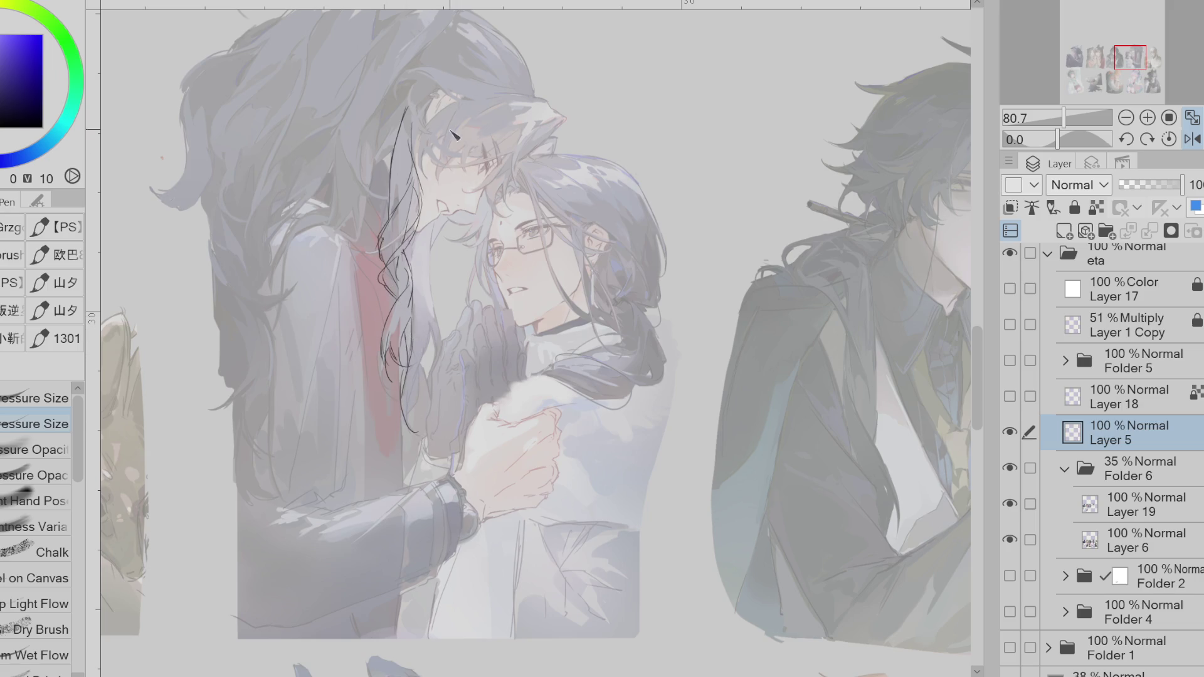
pyautogui.press('e')
pyautogui.press('p')
pyautogui.moveTo(394, 151); pyautogui.dragTo(414, 108)
pyautogui.moveTo(492, 77); pyautogui.dragTo(430, 94)
pyautogui.hotkey('ctrl', 'z')
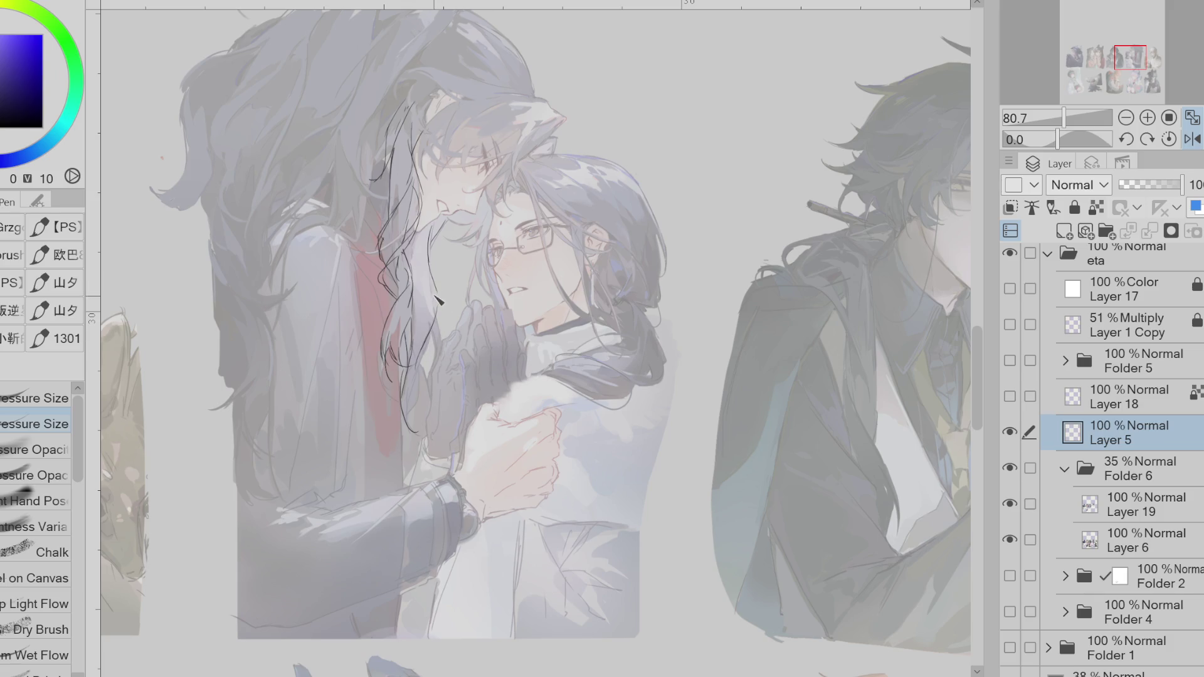
pyautogui.press('e')
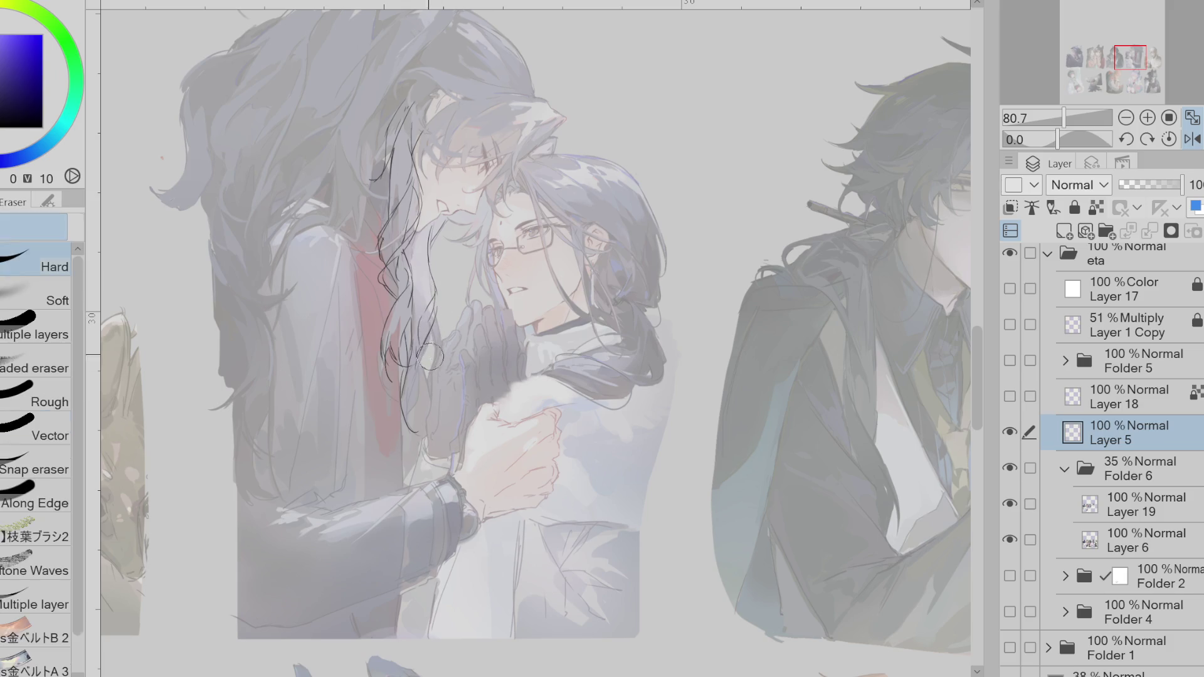
pyautogui.press('p')
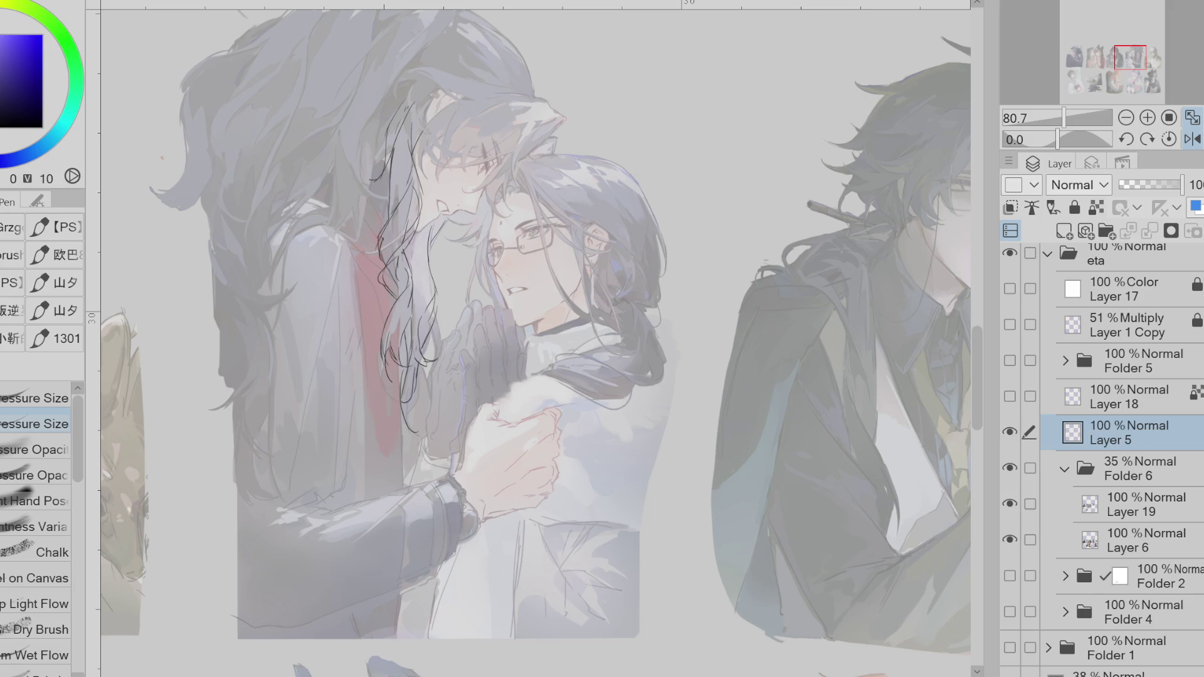
# - Redraw curly hair strands beside the taller man's face, then return Folder 6 to 100% opacity
pyautogui.press('e')
pyautogui.press('p')
pyautogui.press('e')
pyautogui.press('p')
pyautogui.press('e')
pyautogui.press('p')
pyautogui.moveTo(478, 223); pyautogui.dragTo(444, 238)
pyautogui.moveTo(518, 248)
pyautogui.mouseDown()
pyautogui.moveTo(444, 229)
pyautogui.moveTo(439, 246)
pyautogui.moveTo(469, 234)
pyautogui.mouseUp()
pyautogui.click(1129, 469)
pyautogui.click(1182, 184)
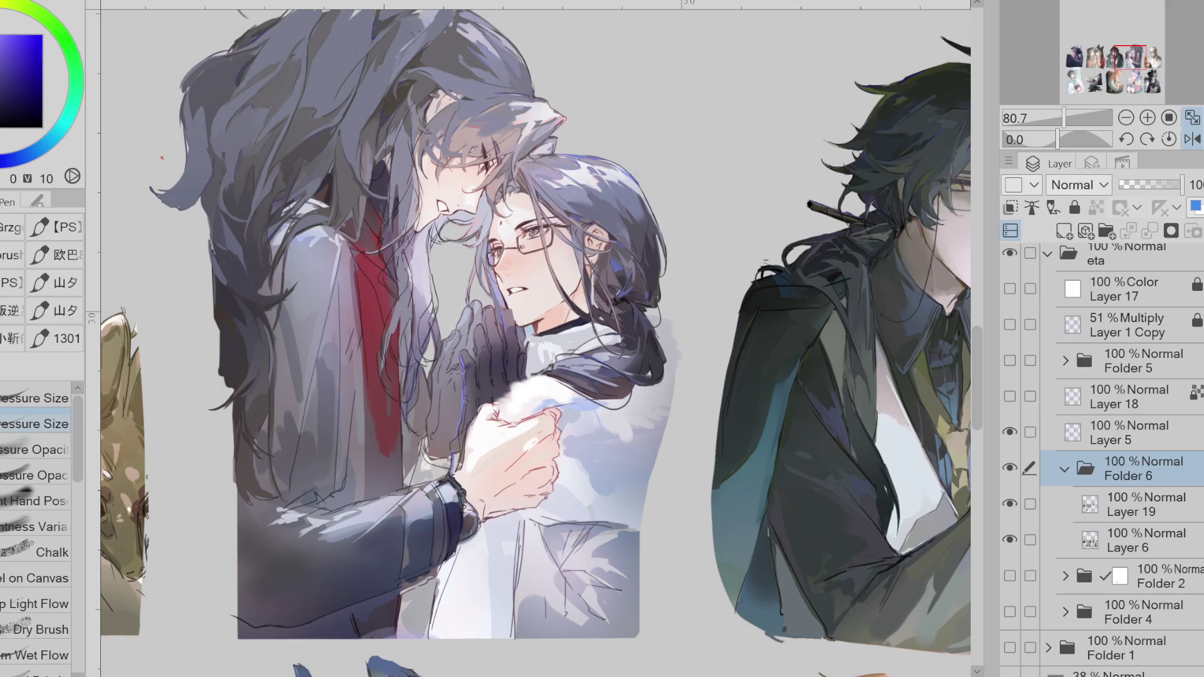
# - Mirror and zoom the canvas, toggle Folder 6 to check the line art, and select Layer 19
pyautogui.press('h')
pyautogui.click(1129, 508)
pyautogui.scroll(3, 644, 210)
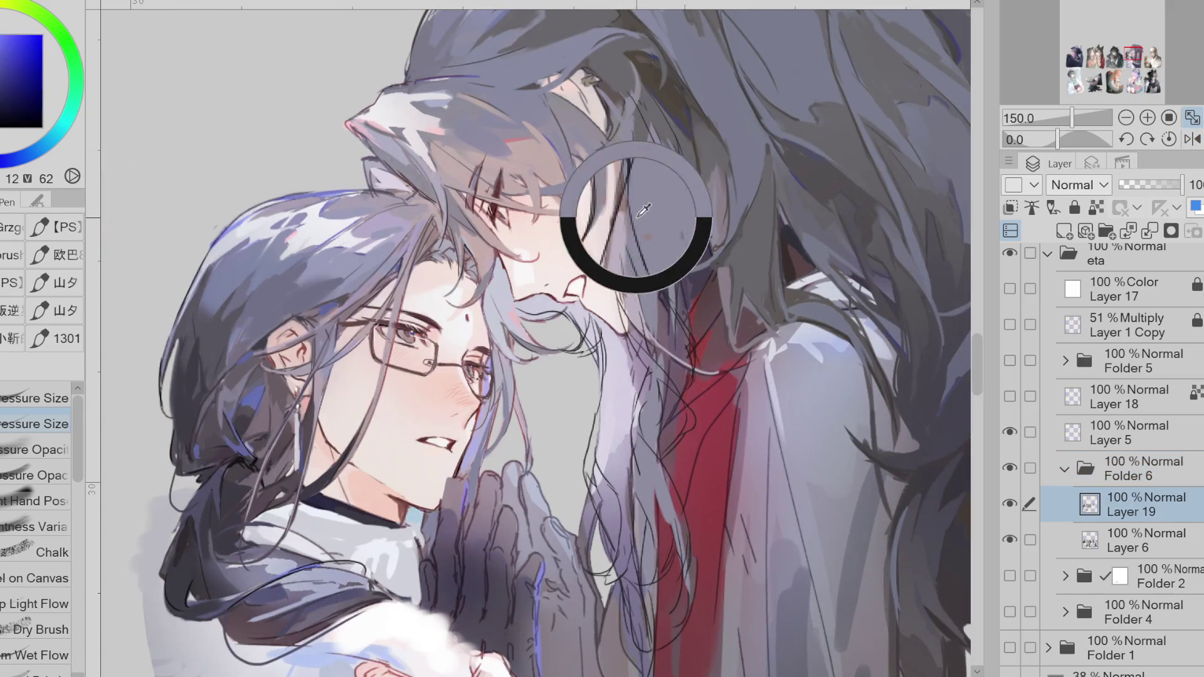
pyautogui.click(1157, 478)
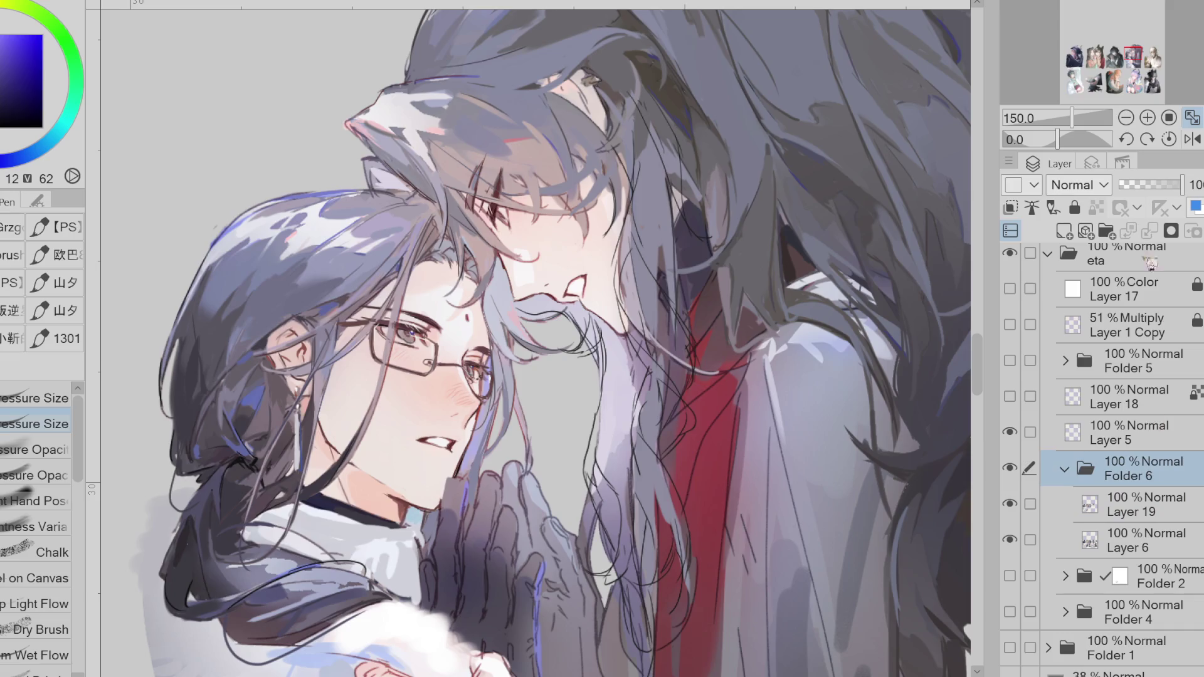
pyautogui.click(1010, 467)
pyautogui.click(1010, 468)
pyautogui.keyDown('alt'); pyautogui.click(598, 286); pyautogui.keyUp('alt')
# - Sample skin, red and purple hair tones, flip the canvas back, and paint a light-grey stroke under the chin
pyautogui.click(1116, 495)
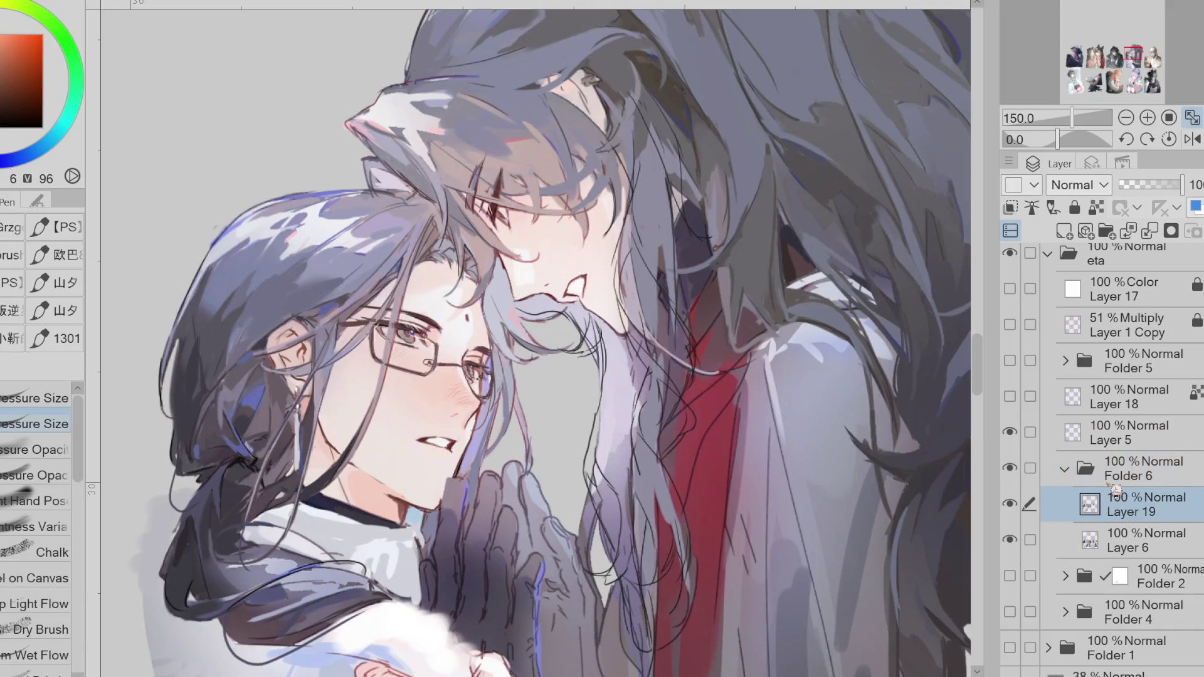
pyautogui.press('g')
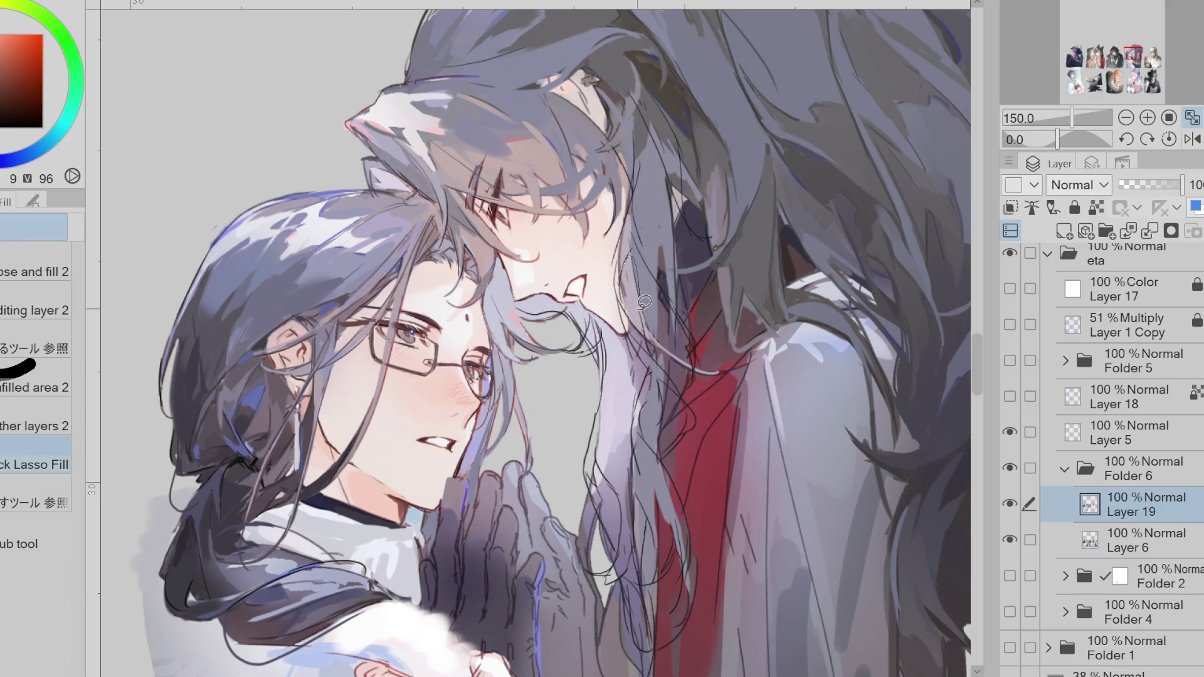
pyautogui.keyDown('alt'); pyautogui.click(624, 289); pyautogui.keyUp('alt')
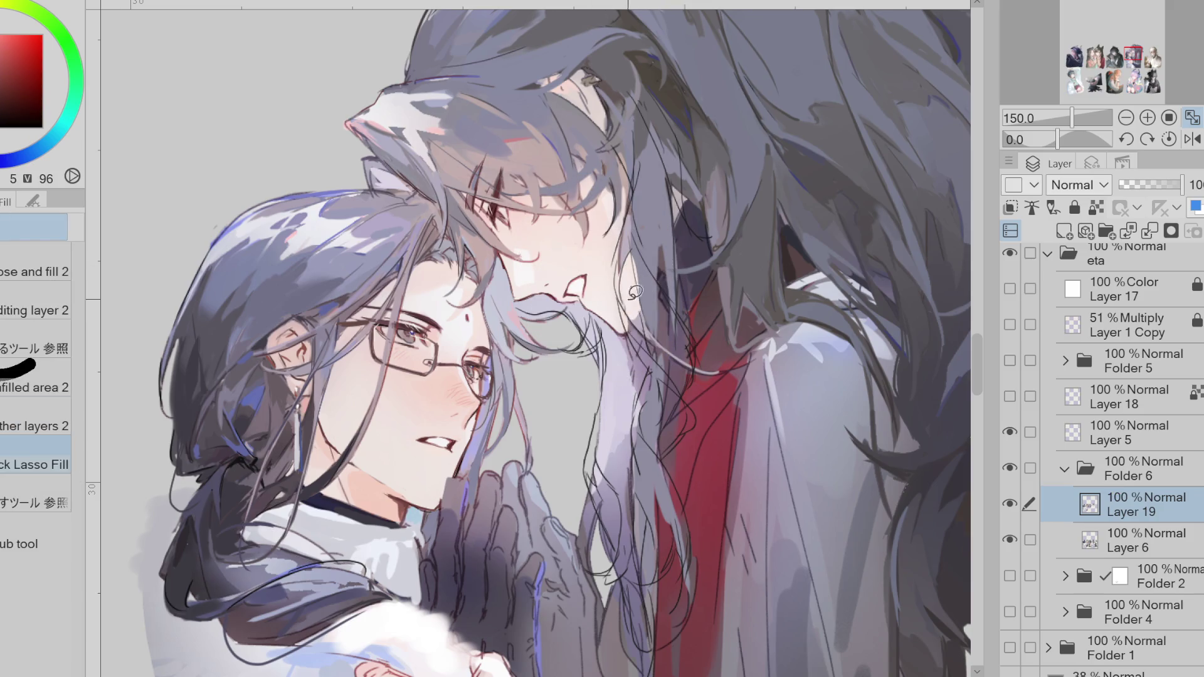
pyautogui.keyDown('alt'); pyautogui.click(647, 333); pyautogui.keyUp('alt')
pyautogui.click(1192, 139)
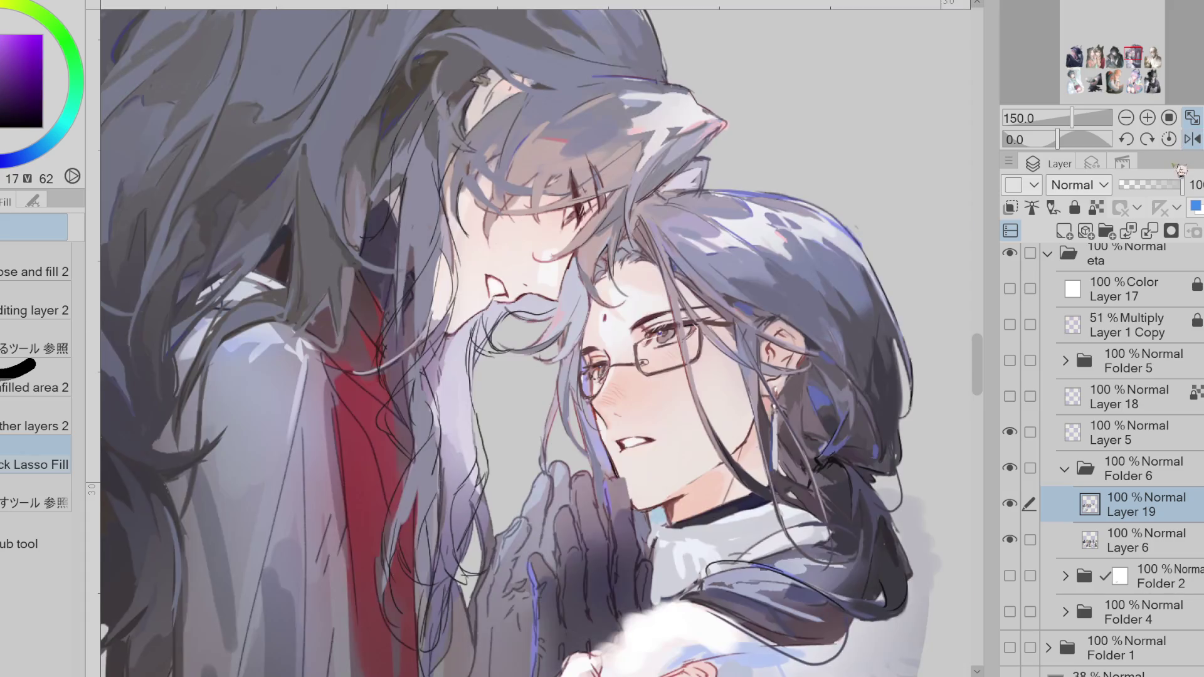
pyautogui.keyDown('alt'); pyautogui.click(434, 251); pyautogui.keyUp('alt')
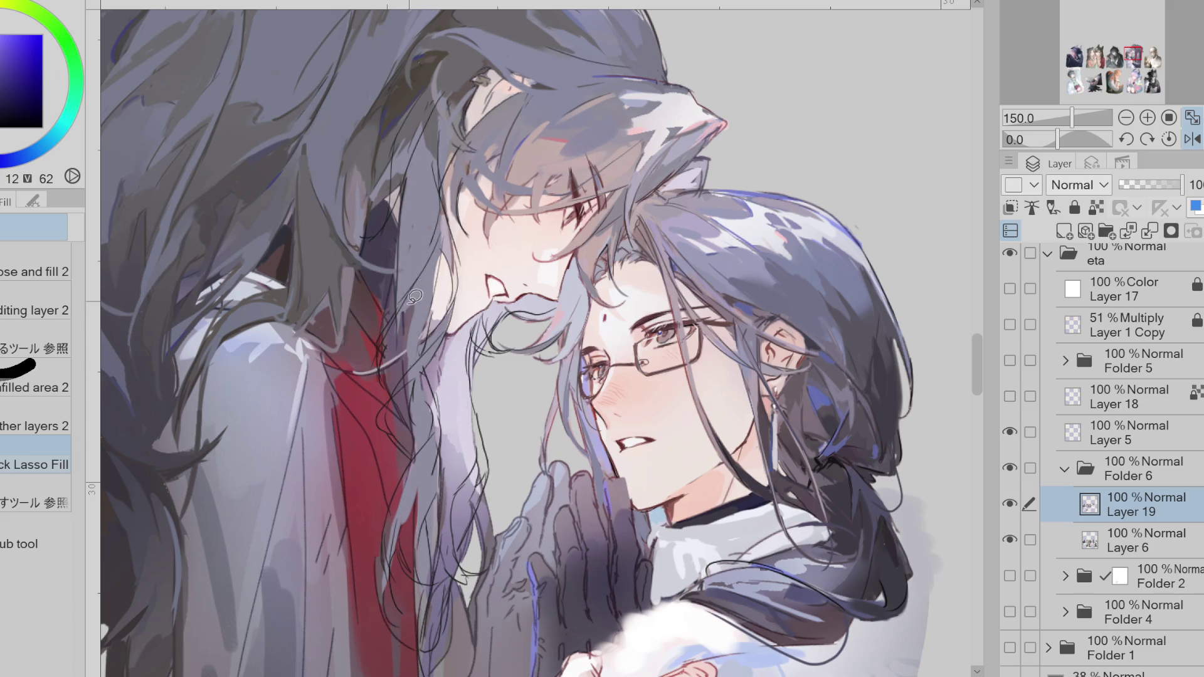
pyautogui.keyDown('alt'); pyautogui.click(403, 176); pyautogui.keyUp('alt')
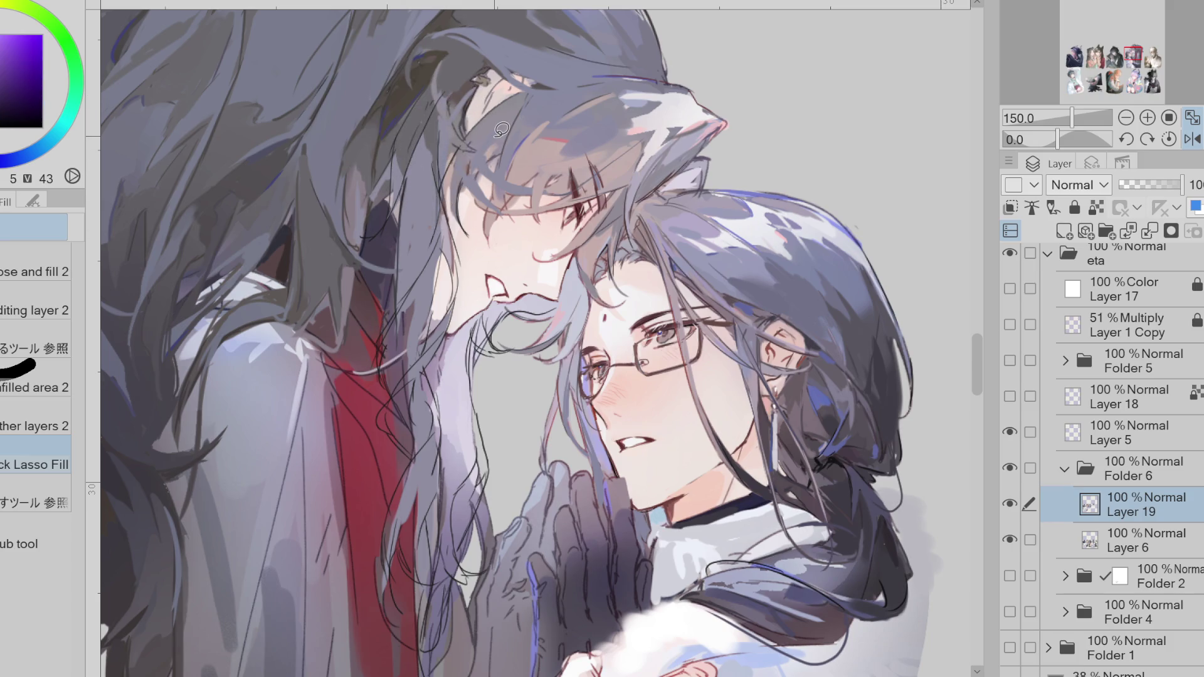
pyautogui.keyDown('alt'); pyautogui.click(496, 307); pyautogui.keyUp('alt')
pyautogui.moveTo(519, 300); pyautogui.dragTo(545, 302)
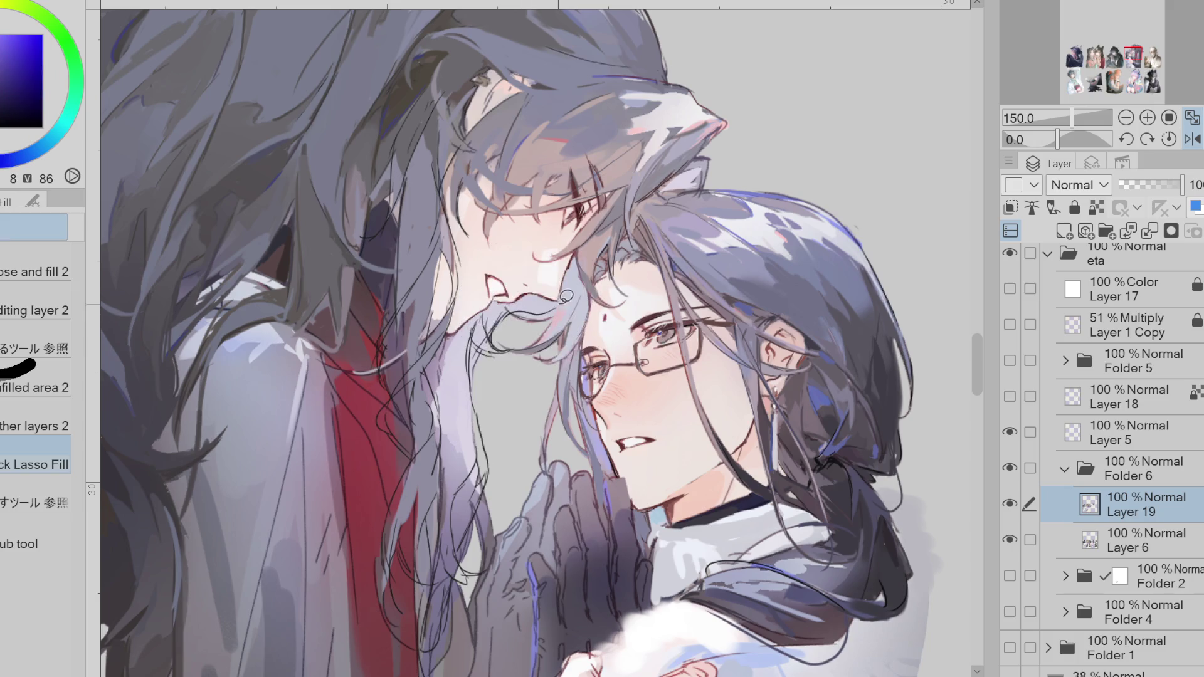
# - Widen a lavender hair strand and paint mid-tone strokes down it with resampled colours
pyautogui.keyDown('alt'); pyautogui.click(491, 434); pyautogui.keyUp('alt')
pyautogui.keyDown('alt'); pyautogui.click(491, 448); pyautogui.keyUp('alt')
pyautogui.moveTo(491, 461)
pyautogui.mouseDown()
pyautogui.moveTo(472, 496)
pyautogui.moveTo(483, 468)
pyautogui.mouseUp()
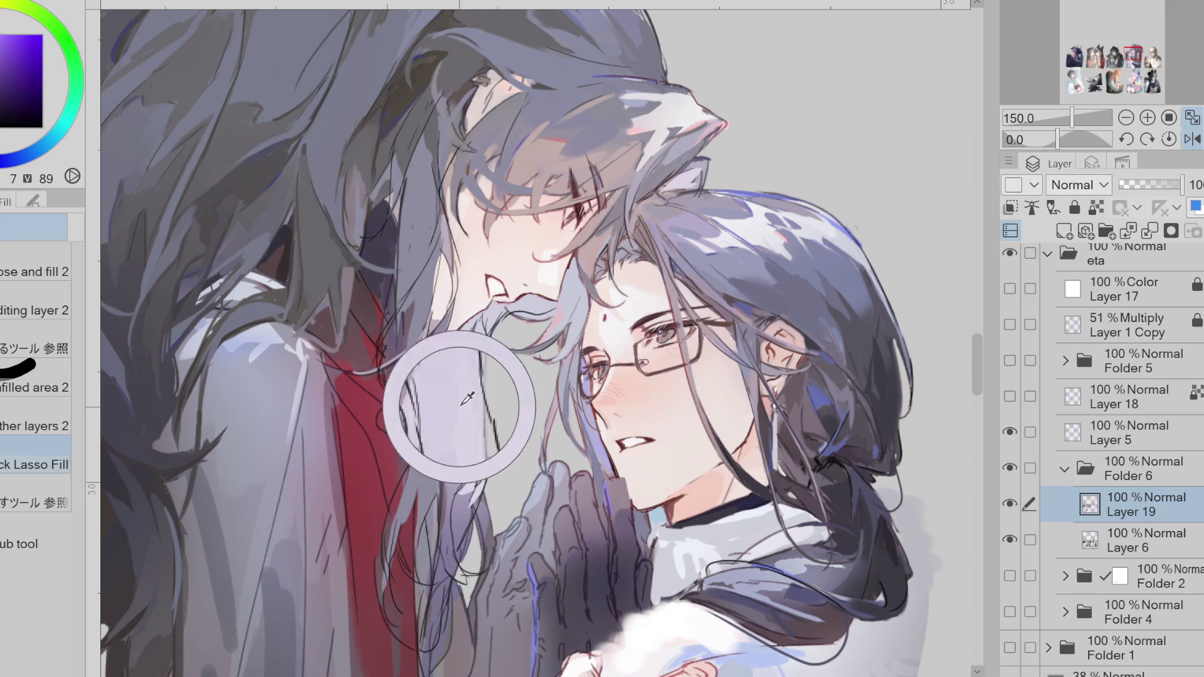
pyautogui.keyDown('alt'); pyautogui.click(479, 415); pyautogui.keyUp('alt')
pyautogui.moveTo(464, 407)
pyautogui.mouseDown()
pyautogui.moveTo(445, 367)
pyautogui.moveTo(444, 420)
pyautogui.mouseUp()
pyautogui.keyDown('alt'); pyautogui.click(396, 396); pyautogui.keyUp('alt')
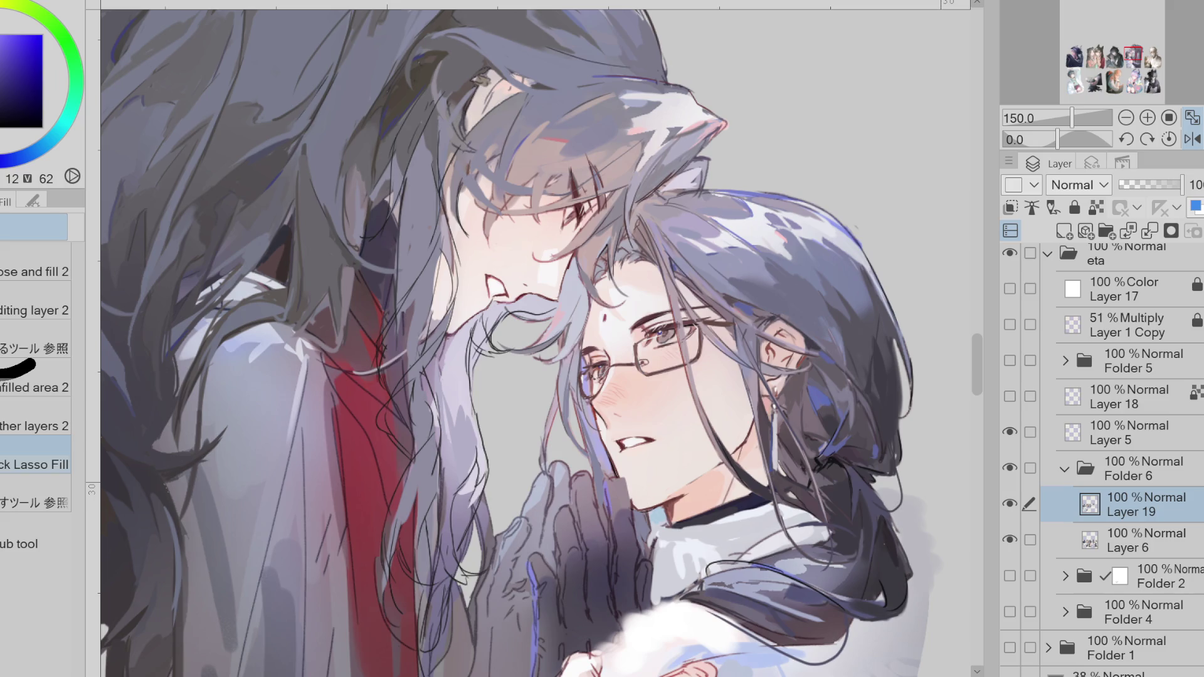
# - Paint a darker blue strand beside the face and light strokes over the hair, then sample the cloth red
pyautogui.keyDown('alt'); pyautogui.click(450, 235); pyautogui.keyUp('alt')
pyautogui.press('p')
pyautogui.keyDown('alt'); pyautogui.click(441, 249); pyautogui.keyUp('alt')
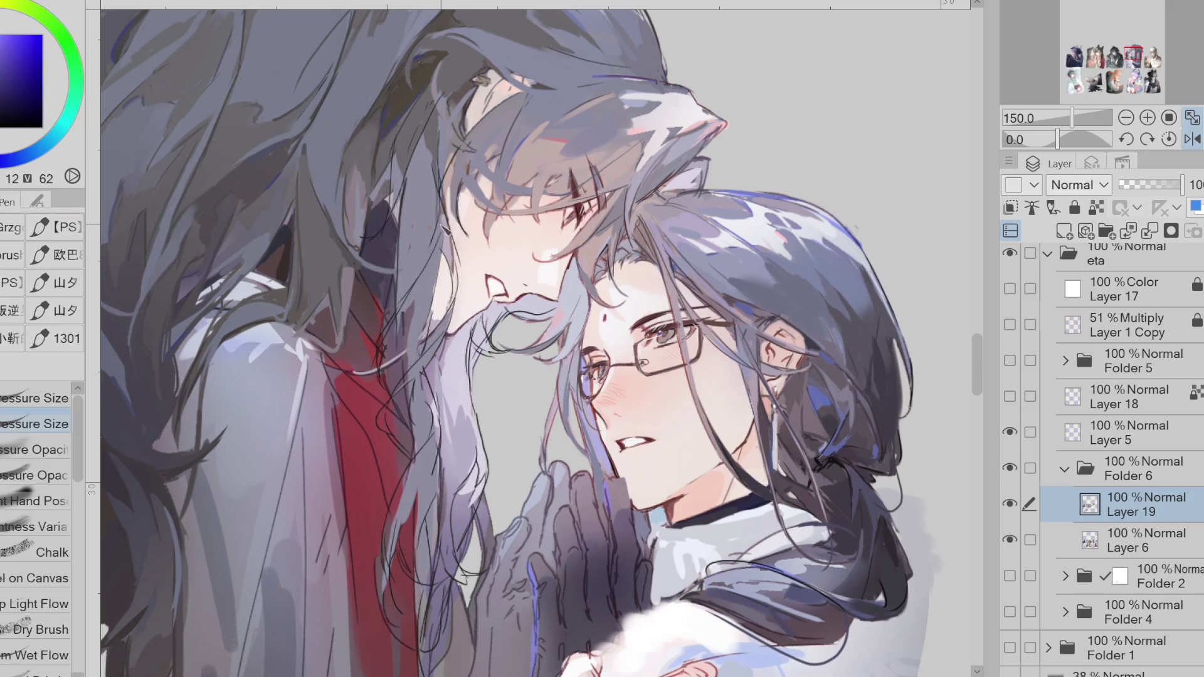
pyautogui.moveTo(443, 222)
pyautogui.mouseDown()
pyautogui.moveTo(458, 311)
pyautogui.moveTo(404, 377)
pyautogui.mouseUp()
pyautogui.moveTo(425, 295)
pyautogui.mouseDown()
pyautogui.moveTo(398, 351)
pyautogui.moveTo(405, 408)
pyautogui.moveTo(418, 388)
pyautogui.moveTo(437, 450)
pyautogui.moveTo(391, 539)
pyautogui.moveTo(418, 512)
pyautogui.moveTo(439, 567)
pyautogui.mouseUp()
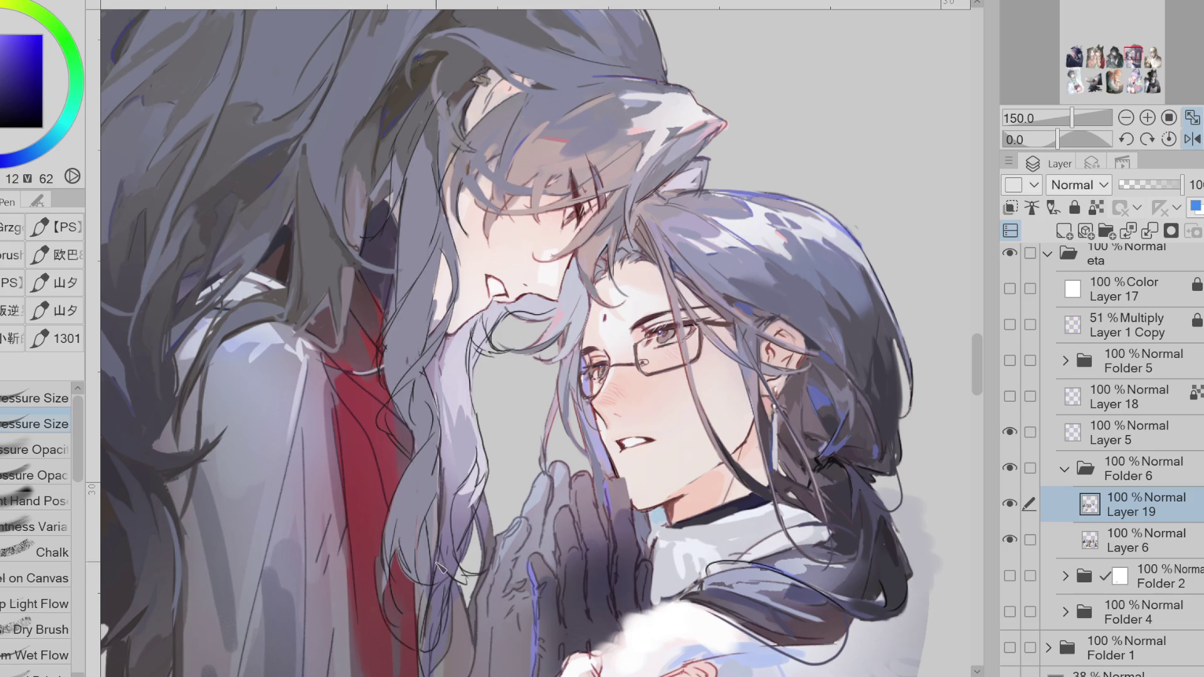
pyautogui.scroll(-2, 405, 403)
pyautogui.keyDown('alt'); pyautogui.click(386, 524); pyautogui.keyUp('alt')
# - Toggle Layer 19 to compare the light hair overpaint, then sample blue-violet and robe-red colours
pyautogui.keyDown('alt'); pyautogui.click(387, 498); pyautogui.keyUp('alt')
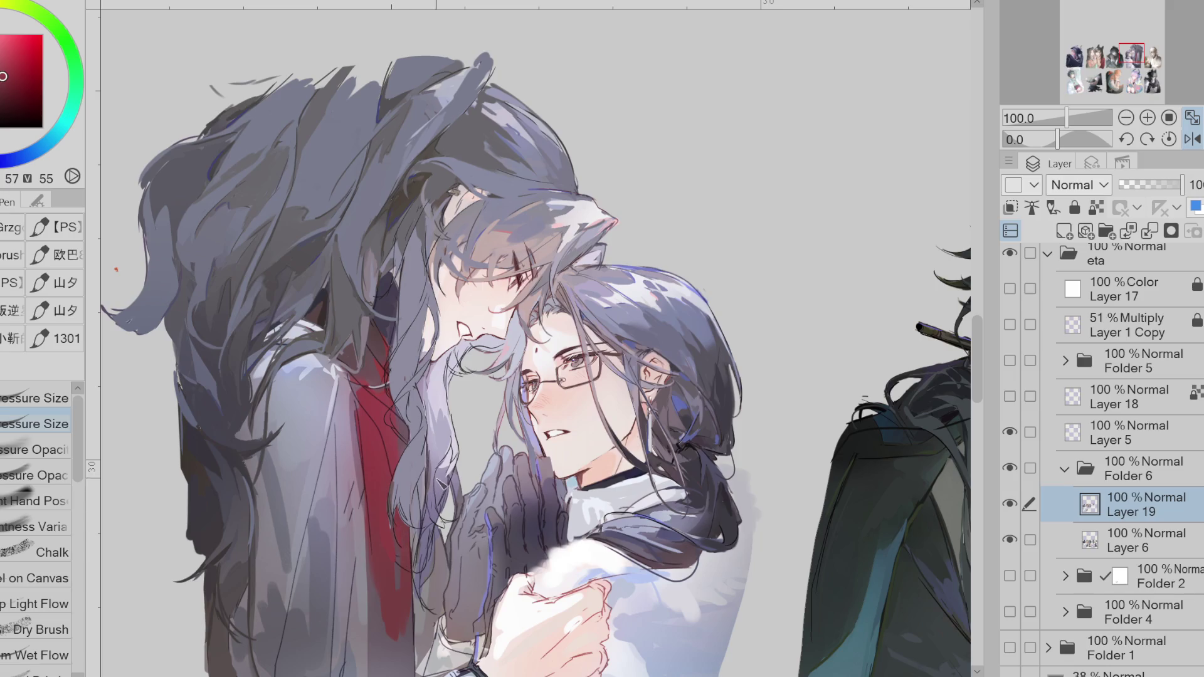
pyautogui.click(1010, 505)
pyautogui.click(1011, 504)
pyautogui.click(1010, 504)
pyautogui.click(1010, 504)
pyautogui.keyDown('alt'); pyautogui.click(415, 417); pyautogui.keyUp('alt')
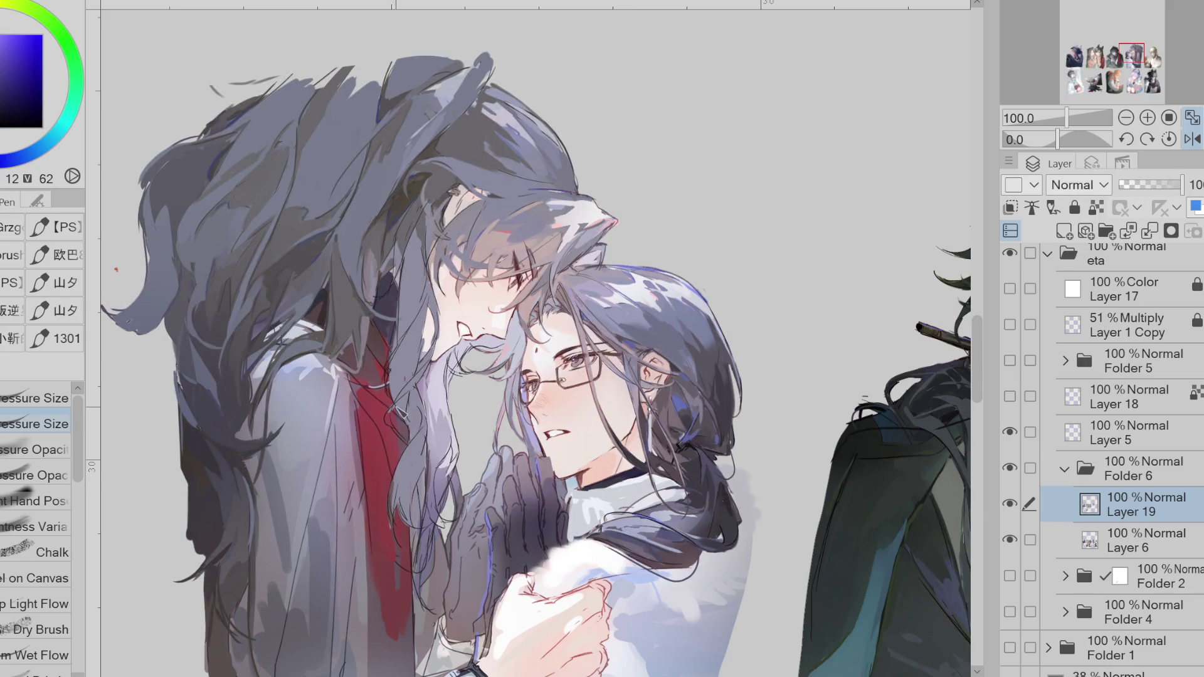
pyautogui.press('x')
pyautogui.press('x')
pyautogui.keyDown('alt'); pyautogui.click(400, 368); pyautogui.keyUp('alt')
pyautogui.keyDown('alt'); pyautogui.click(392, 369); pyautogui.keyUp('alt')
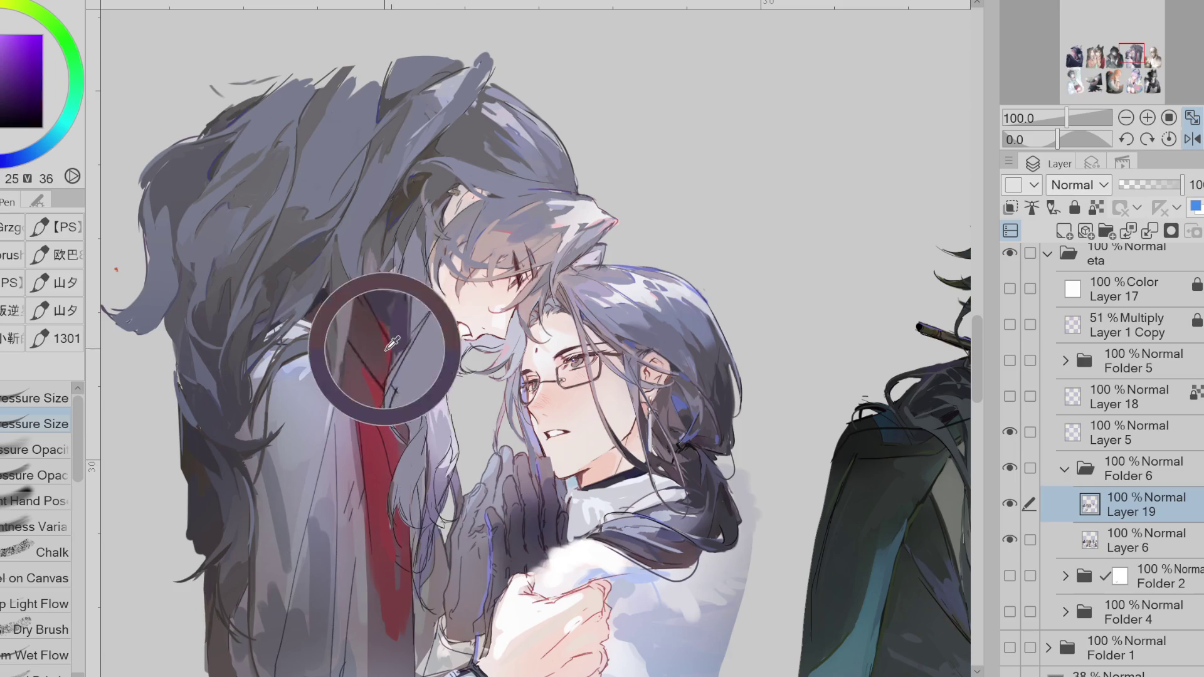
pyautogui.keyDown('alt'); pyautogui.click(434, 486); pyautogui.keyUp('alt')
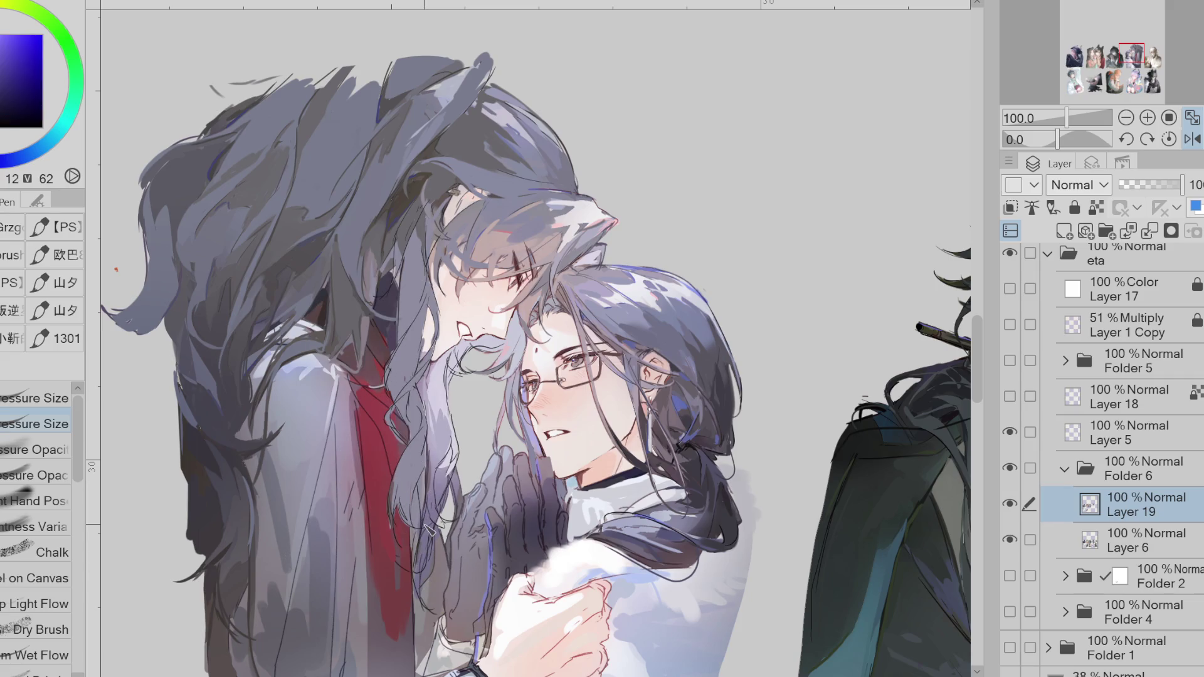
# - Test Folder 6 at 30% and 34% opacity, restore it to full, and return to Layer 19
pyautogui.click(1101, 477)
pyautogui.click(1138, 184)
pyautogui.moveTo(1149, 202); pyautogui.dragTo(1194, 207)
pyautogui.keyDown('alt'); pyautogui.click(391, 569); pyautogui.keyUp('alt')
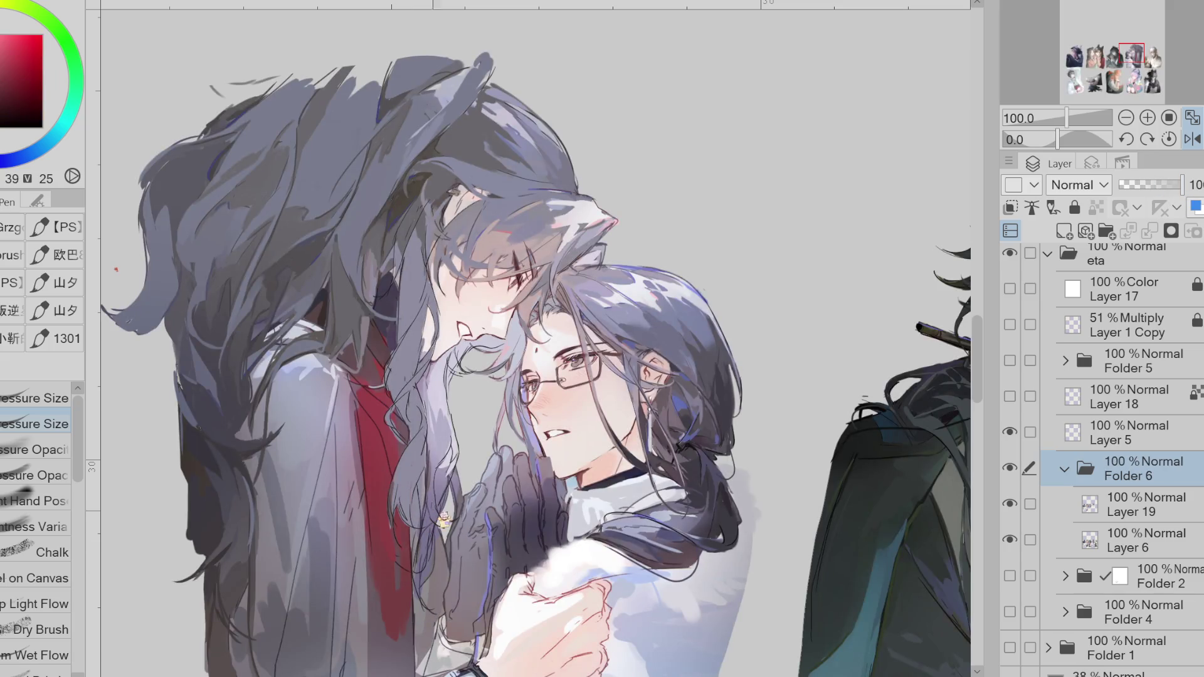
pyautogui.click(1132, 513)
# - Sample purple hair tones and robe reds while mirroring the view to check the drawing
pyautogui.keyDown('alt'); pyautogui.click(404, 538); pyautogui.keyUp('alt')
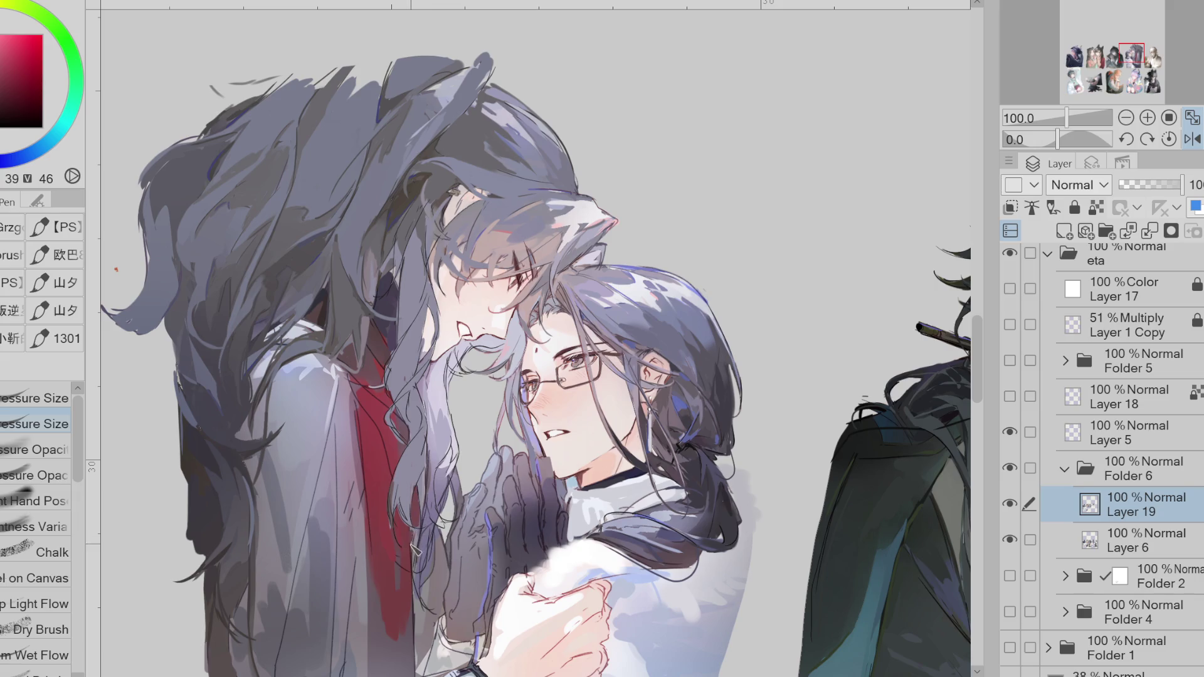
pyautogui.keyDown('alt'); pyautogui.click(438, 520); pyautogui.keyUp('alt')
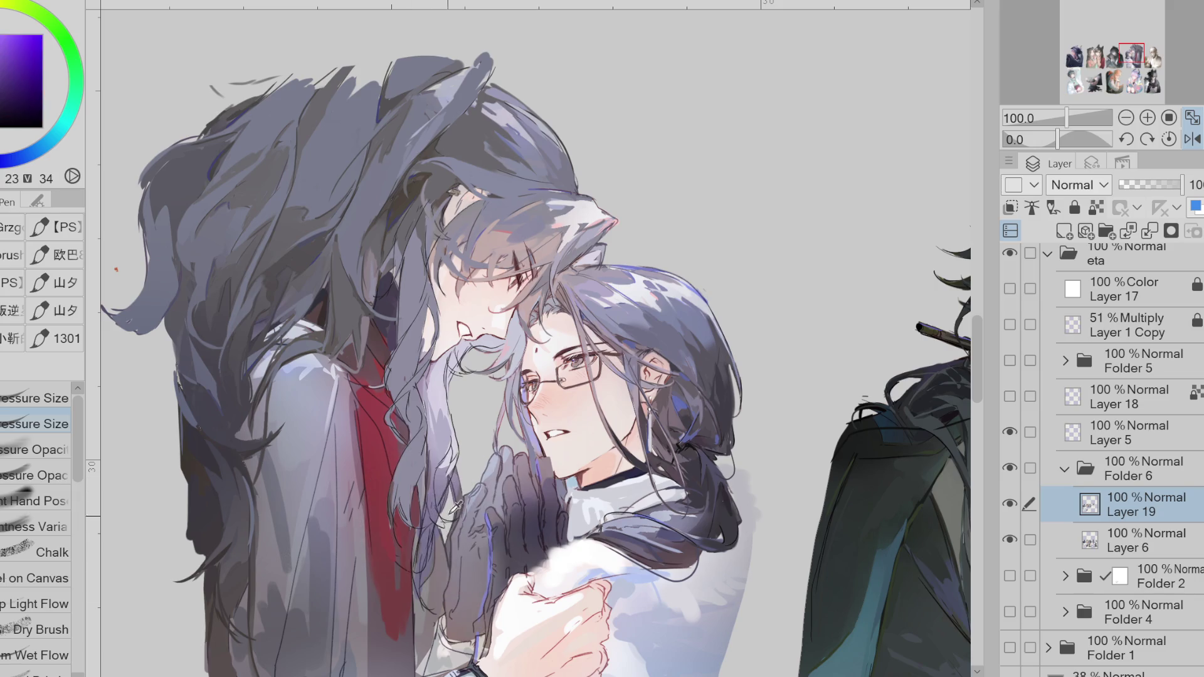
pyautogui.keyDown('alt'); pyautogui.click(448, 477); pyautogui.keyUp('alt')
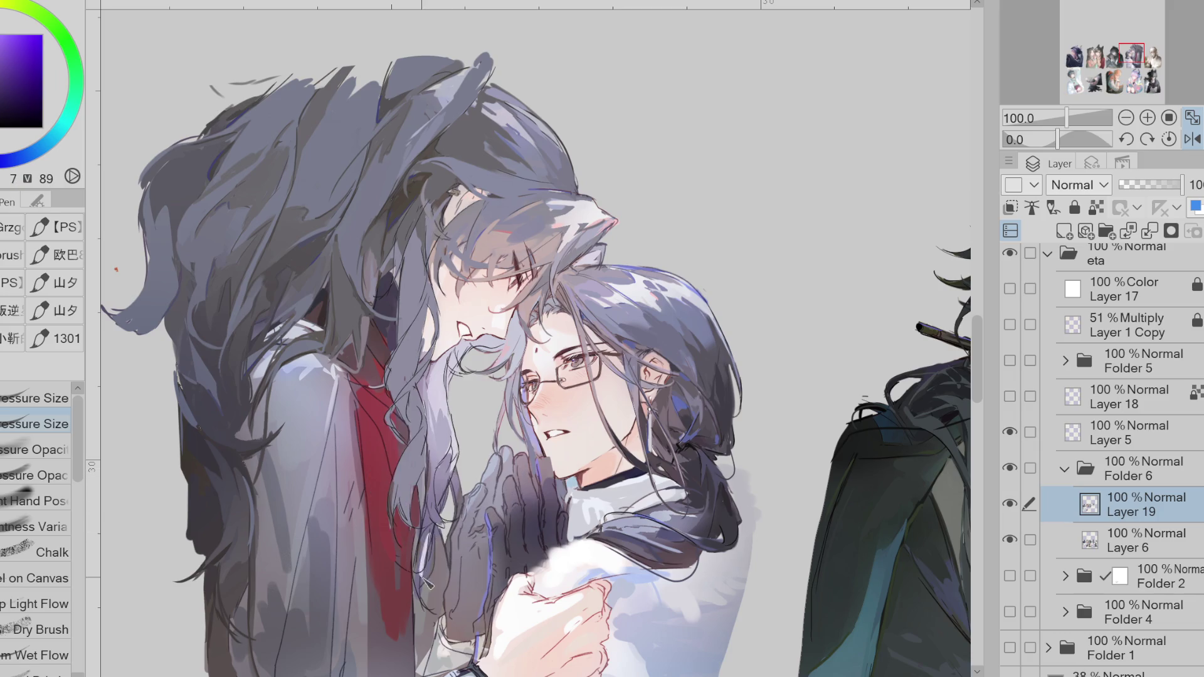
pyautogui.keyDown('alt'); pyautogui.click(440, 575); pyautogui.keyUp('alt')
pyautogui.keyDown('alt'); pyautogui.click(435, 574); pyautogui.keyUp('alt')
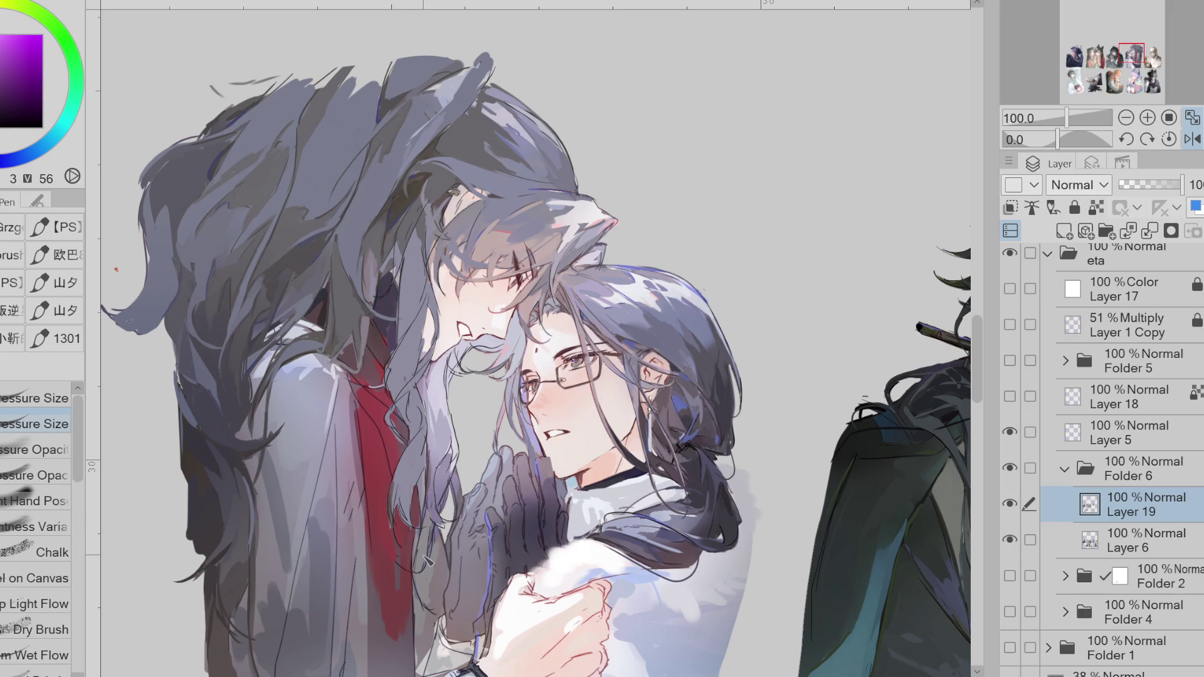
pyautogui.click(1192, 138)
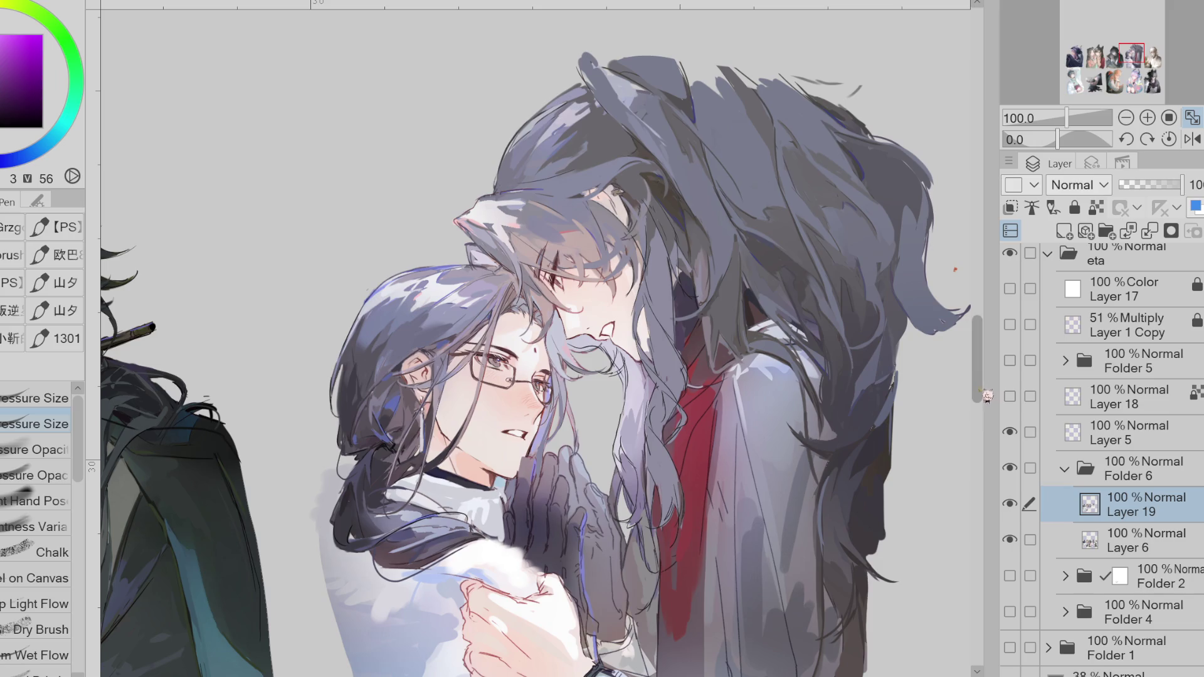
pyautogui.keyDown('alt'); pyautogui.click(631, 480); pyautogui.keyUp('alt')
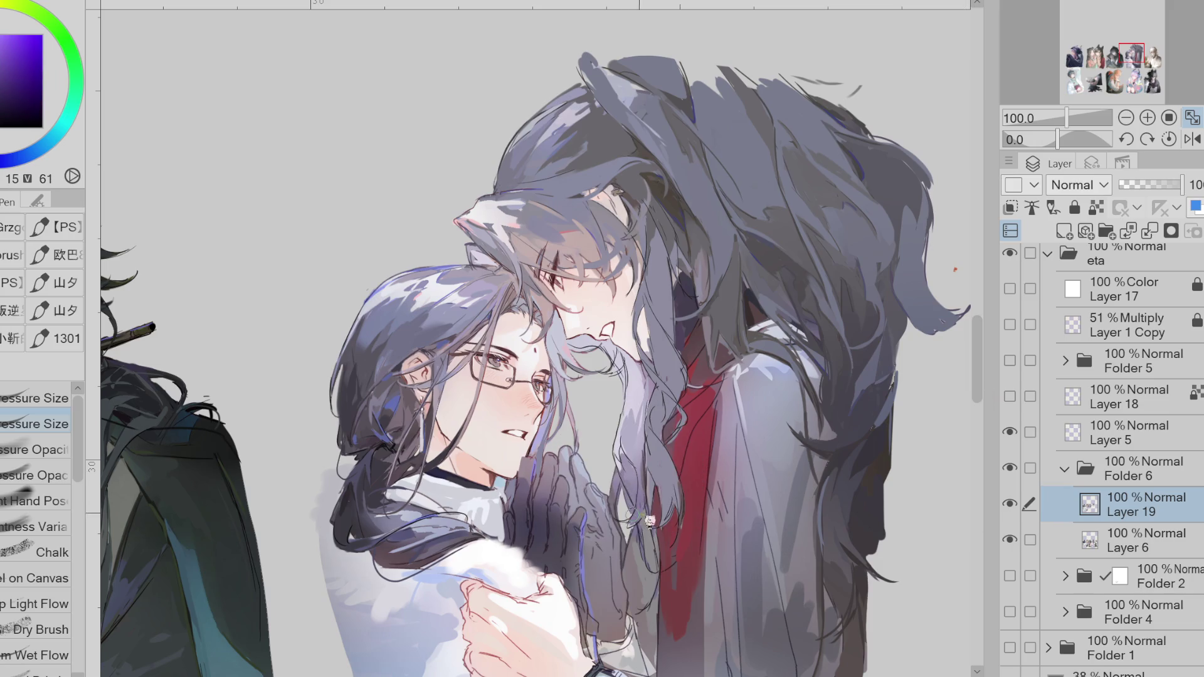
pyautogui.keyDown('alt'); pyautogui.click(642, 511); pyautogui.keyUp('alt')
pyautogui.keyDown('alt'); pyautogui.click(648, 486); pyautogui.keyUp('alt')
pyautogui.keyDown('alt'); pyautogui.click(683, 424); pyautogui.keyUp('alt')
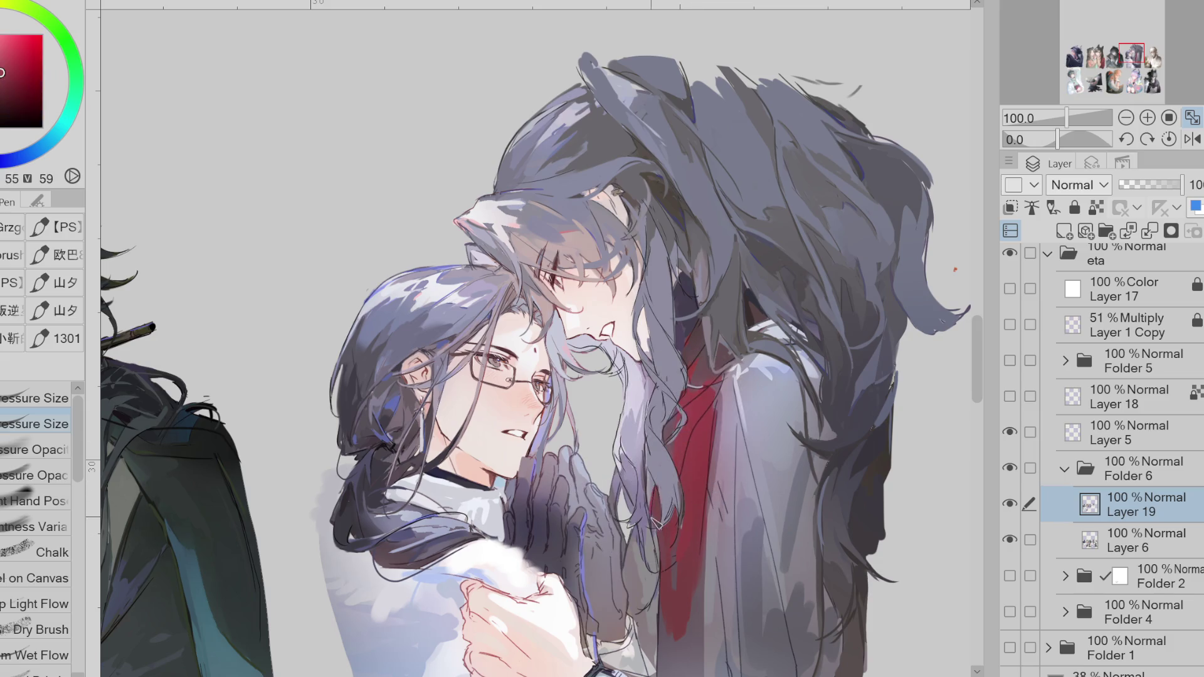
pyautogui.press('h')
# - Mirror and tilt the view, then paint skin-tone touches on the cheek of the man without glasses
pyautogui.keyDown('alt'); pyautogui.click(406, 569); pyautogui.keyUp('alt')
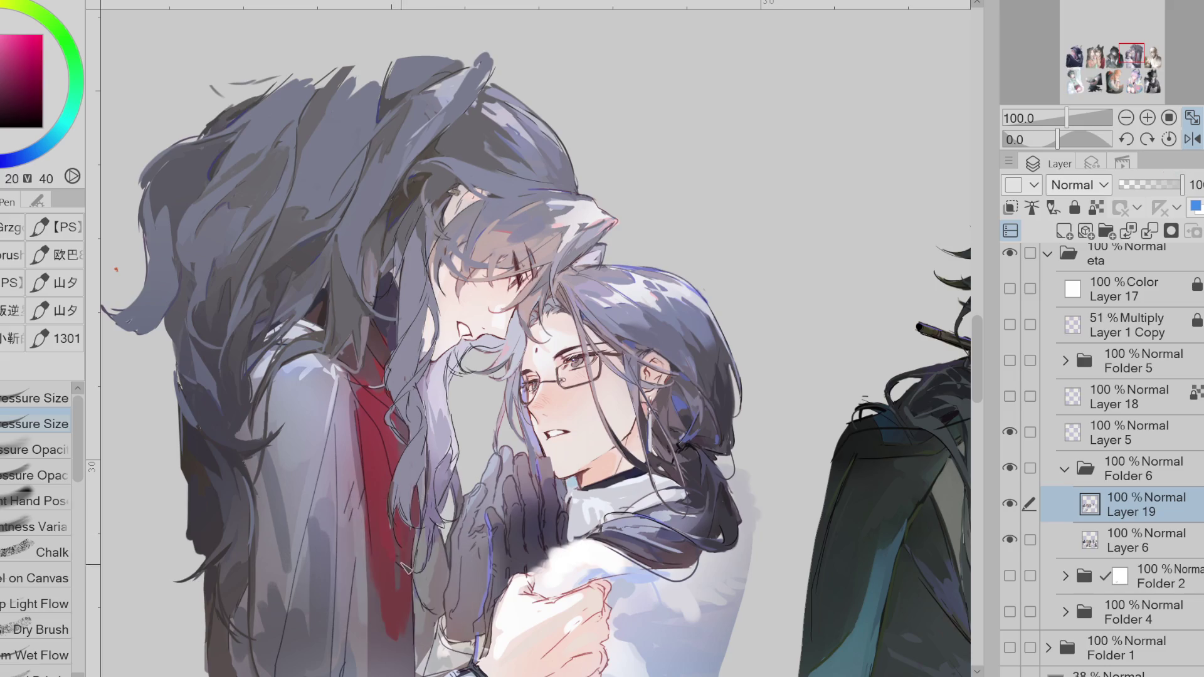
pyautogui.keyDown('alt'); pyautogui.click(397, 603); pyautogui.keyUp('alt')
pyautogui.keyDown('alt'); pyautogui.click(408, 470); pyautogui.keyUp('alt')
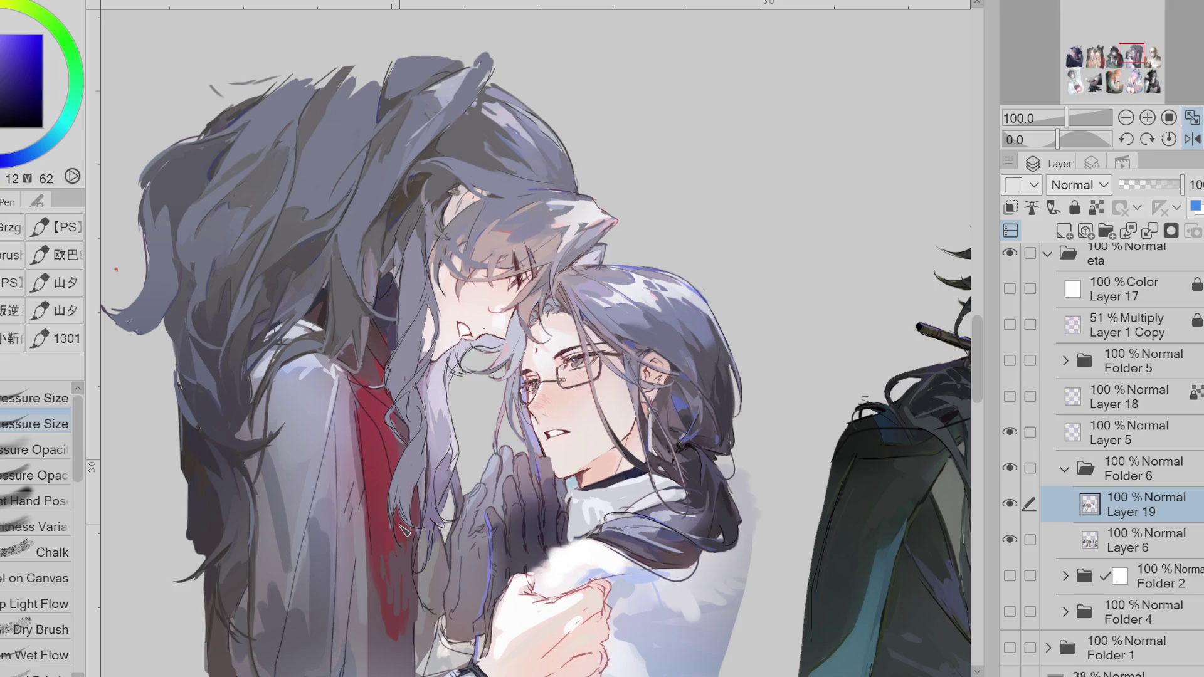
pyautogui.keyDown('alt'); pyautogui.click(388, 376); pyautogui.keyUp('alt')
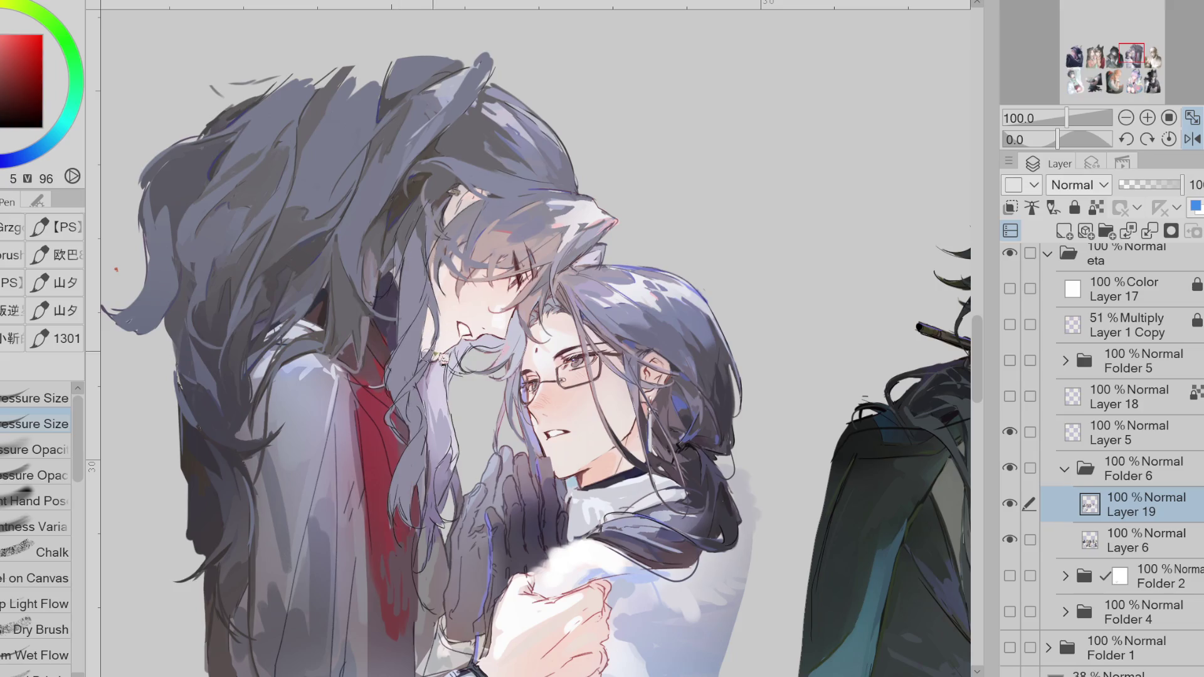
pyautogui.press('h')
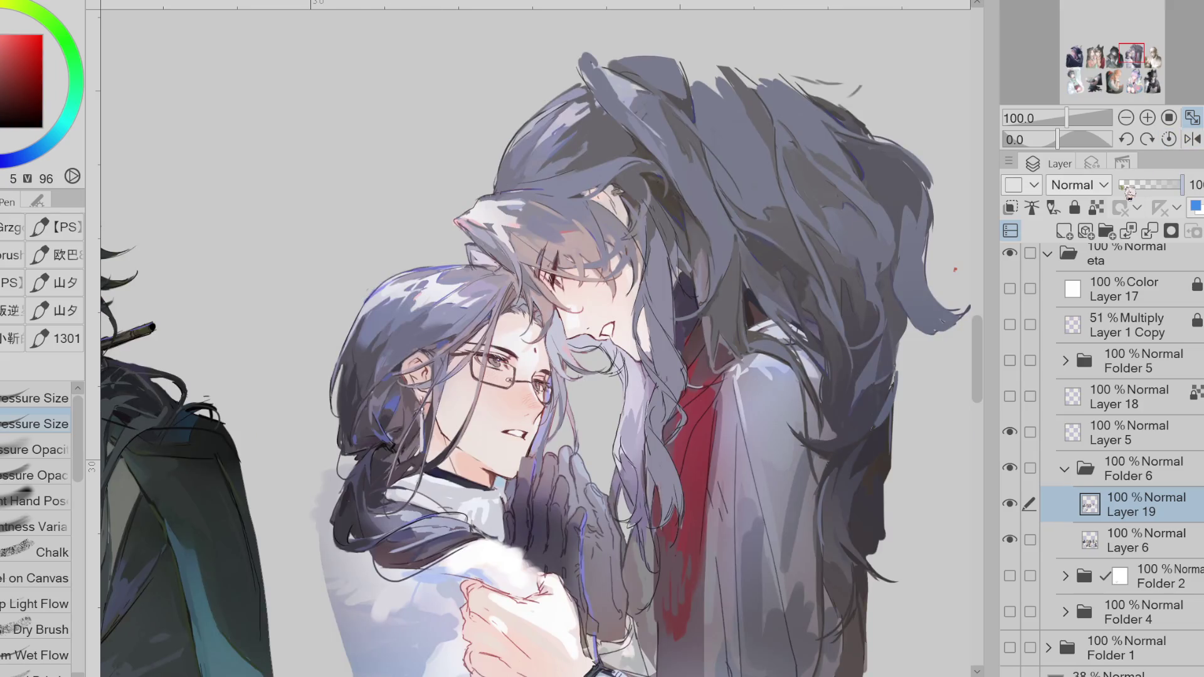
pyautogui.press('-')
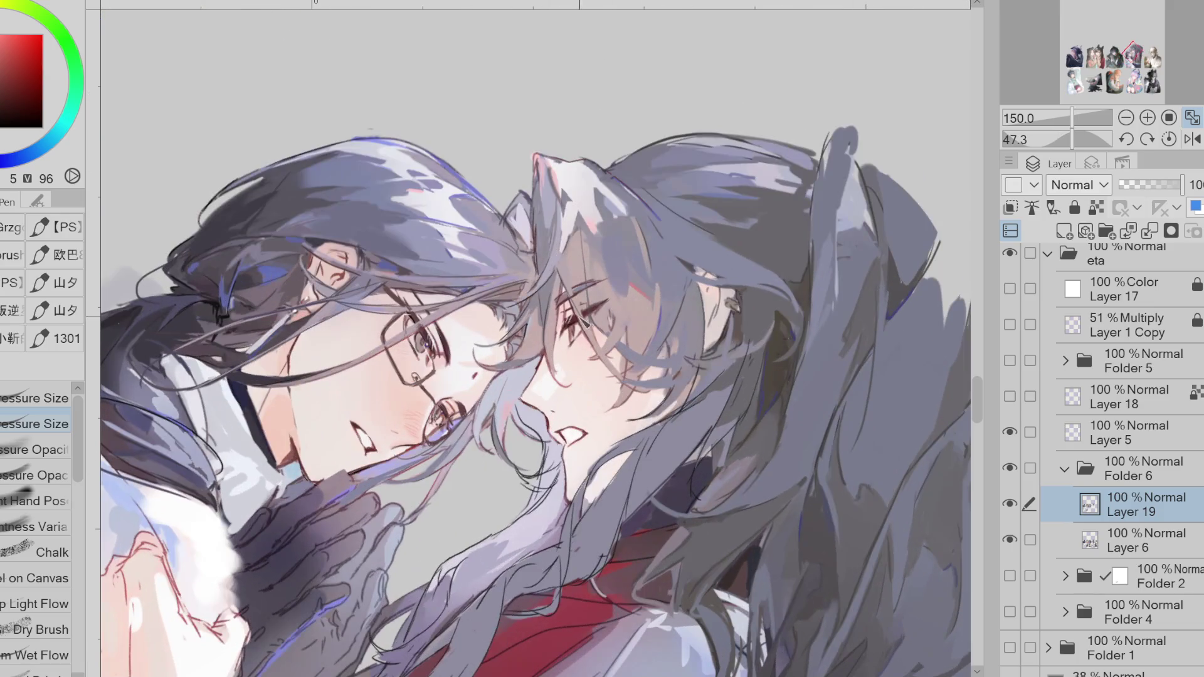
pyautogui.keyDown('alt'); pyautogui.click(541, 384); pyautogui.keyUp('alt')
pyautogui.moveTo(540, 384)
pyautogui.mouseDown()
pyautogui.moveTo(539, 364)
pyautogui.moveTo(534, 387)
pyautogui.mouseUp()
pyautogui.keyDown('alt'); pyautogui.click(533, 385); pyautogui.keyUp('alt')
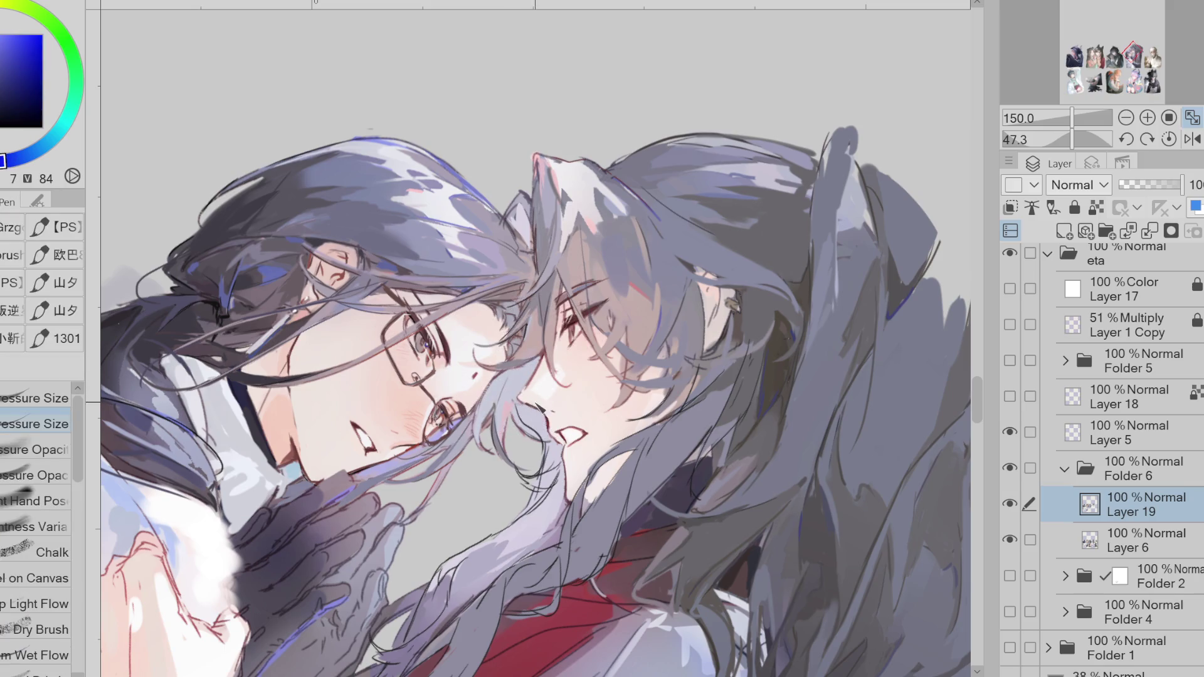
# - Eyedrop tones around the chin: dark red, skin, grey and dark purple
pyautogui.keyDown('alt'); pyautogui.click(538, 406); pyautogui.keyUp('alt')
pyautogui.keyDown('alt'); pyautogui.click(537, 403); pyautogui.keyUp('alt')
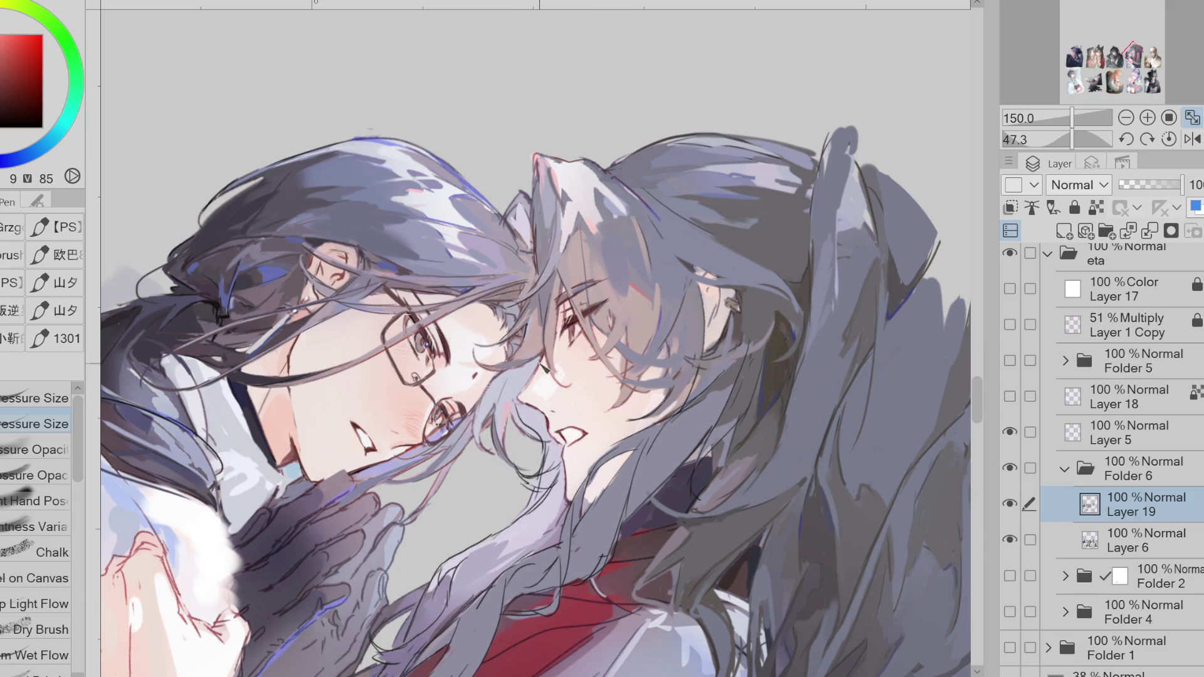
pyautogui.keyDown('alt'); pyautogui.click(539, 400); pyautogui.keyUp('alt')
pyautogui.keyDown('alt'); pyautogui.click(550, 482); pyautogui.keyUp('alt')
pyautogui.keyDown('alt'); pyautogui.click(552, 483); pyautogui.keyUp('alt')
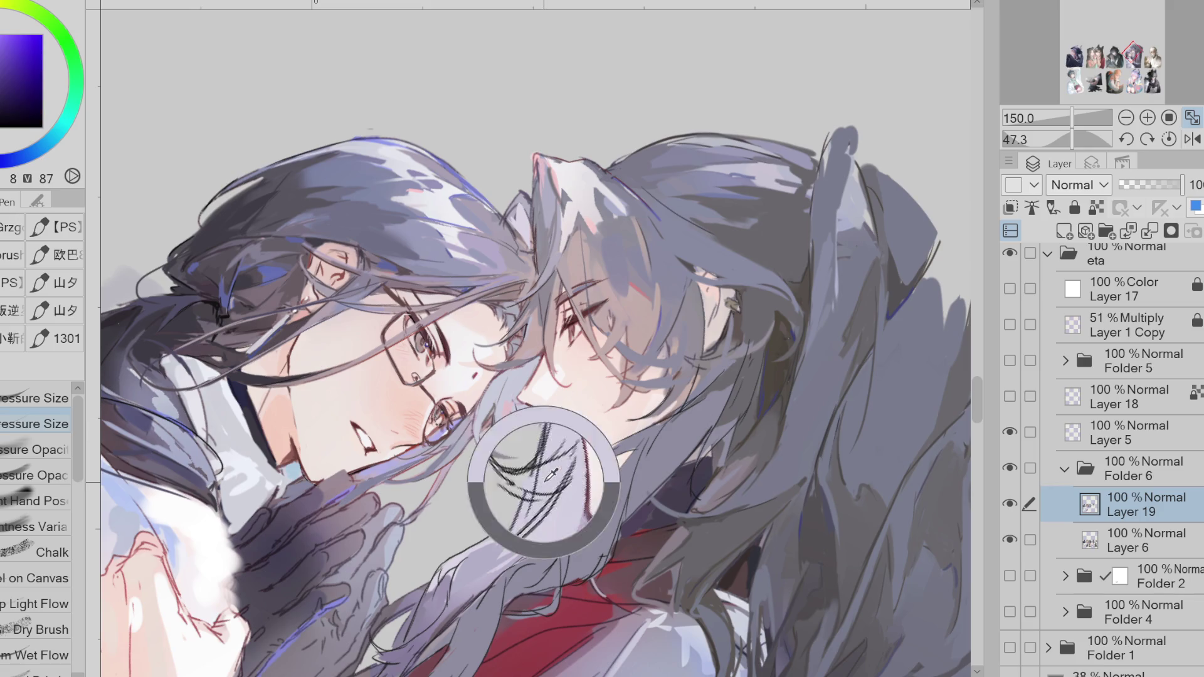
# - Reset the view zoom to 100% and return to painting on Layer 19
pyautogui.click(1148, 436)
pyautogui.click(1123, 464)
pyautogui.hotkey('ctrl', 'alt', '0')
pyautogui.keyDown('alt'); pyautogui.click(675, 419); pyautogui.keyUp('alt')
pyautogui.click(1113, 505)
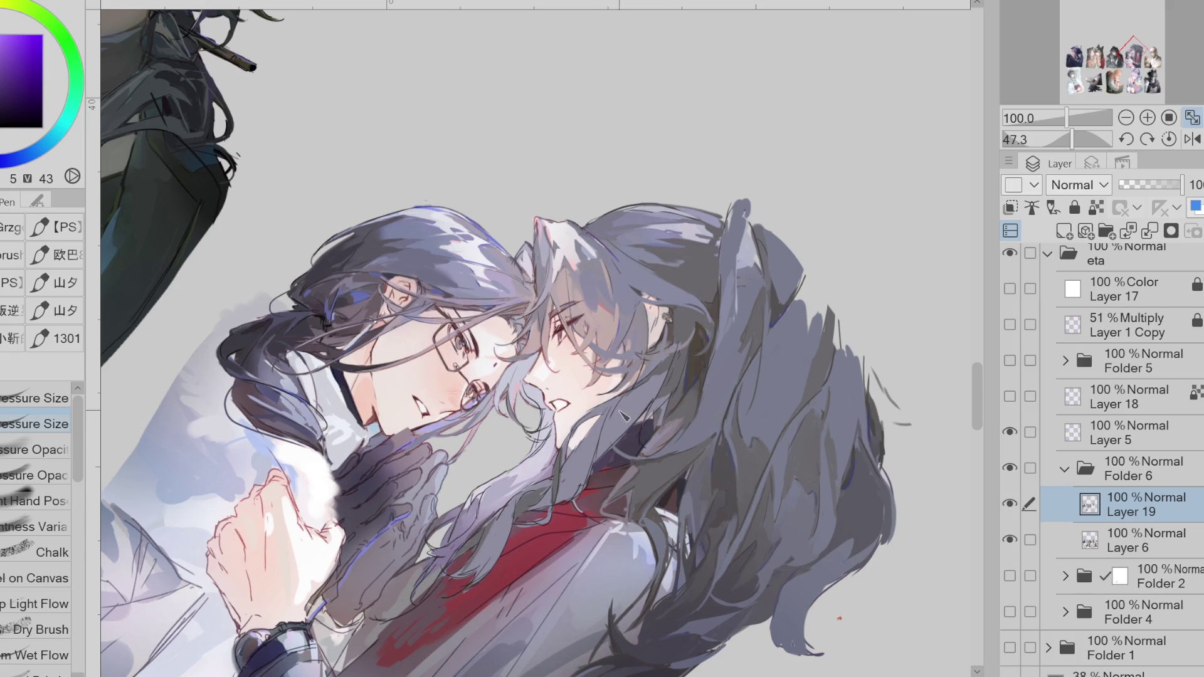
# - Sample collar and hair colours, then paint a light magenta-grey stroke over the long strands
pyautogui.keyDown('alt'); pyautogui.click(626, 467); pyautogui.keyUp('alt')
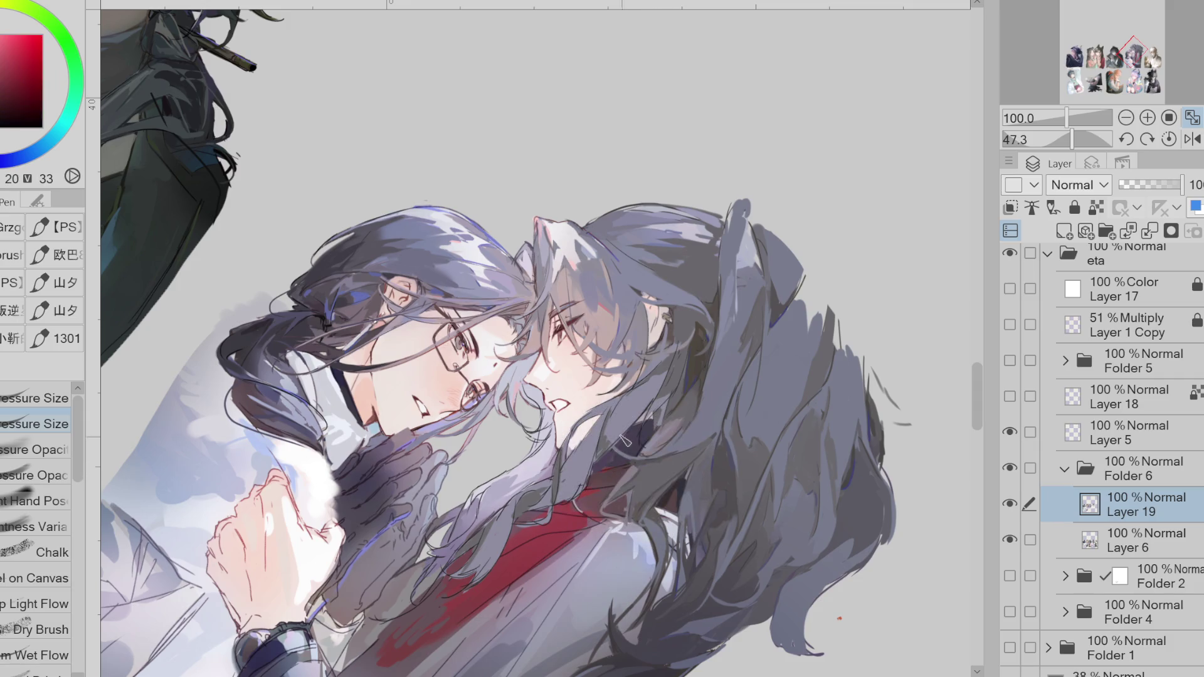
pyautogui.keyDown('alt'); pyautogui.click(642, 307); pyautogui.keyUp('alt')
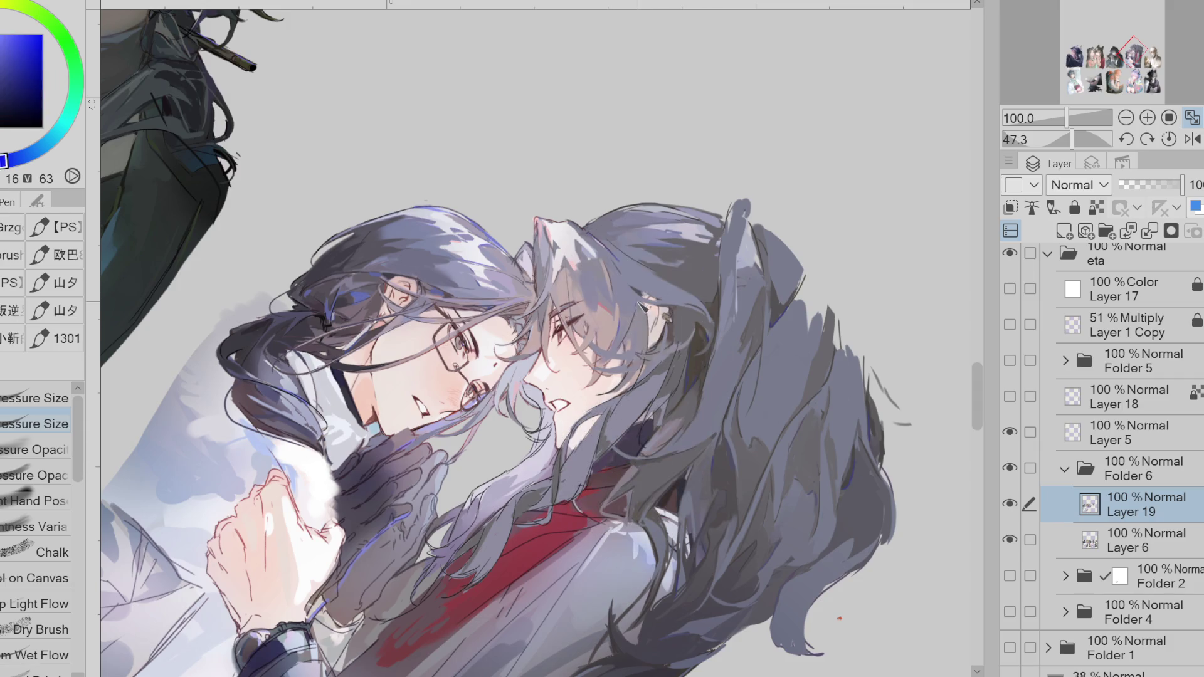
pyautogui.keyDown('alt'); pyautogui.click(620, 407); pyautogui.keyUp('alt')
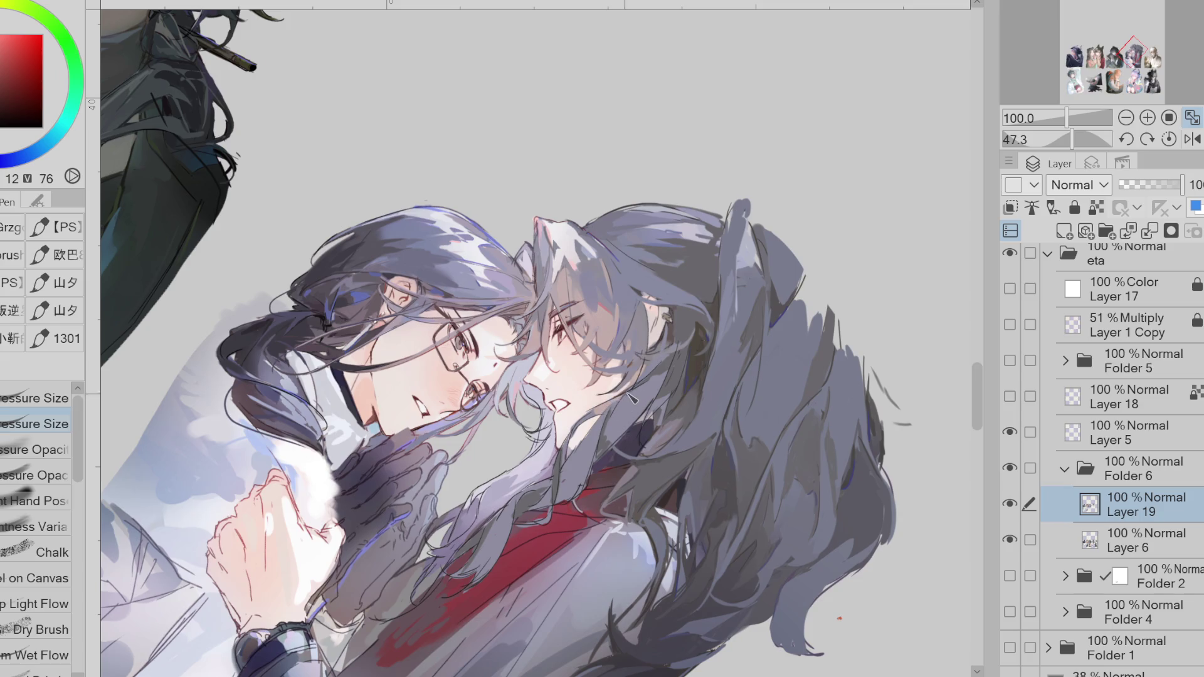
pyautogui.keyDown('alt'); pyautogui.click(583, 463); pyautogui.keyUp('alt')
pyautogui.keyDown('alt'); pyautogui.click(504, 491); pyautogui.keyUp('alt')
pyautogui.keyDown('alt'); pyautogui.click(520, 496); pyautogui.keyUp('alt')
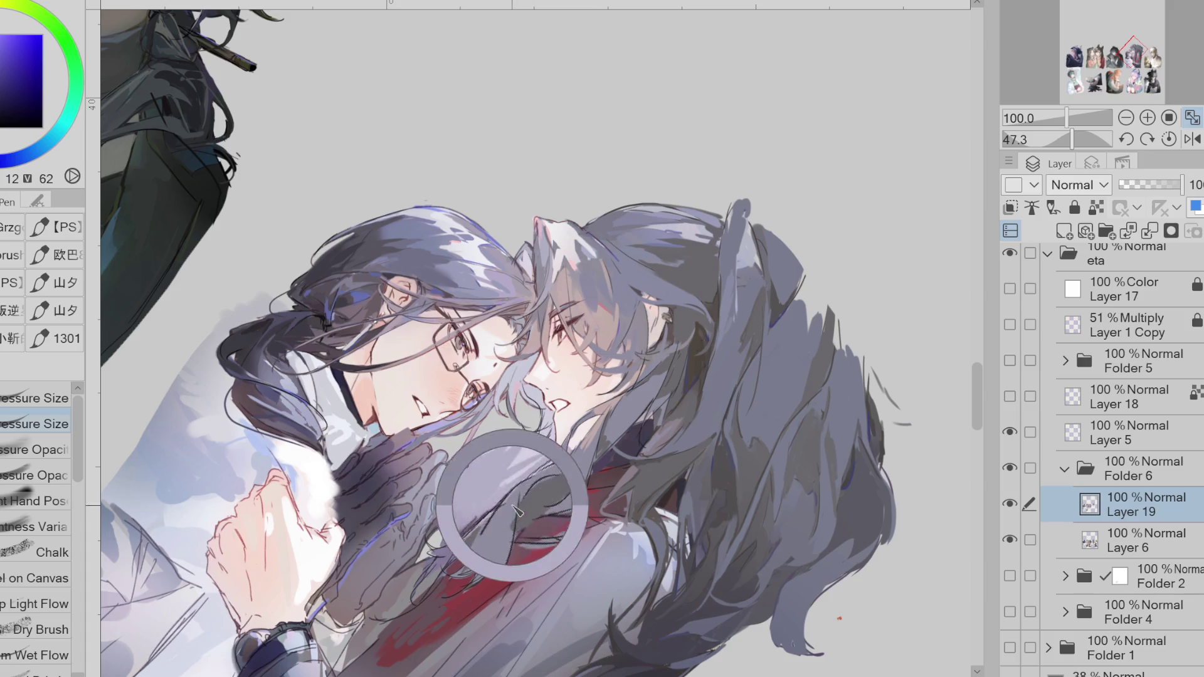
pyautogui.keyDown('alt'); pyautogui.click(483, 500); pyautogui.keyUp('alt')
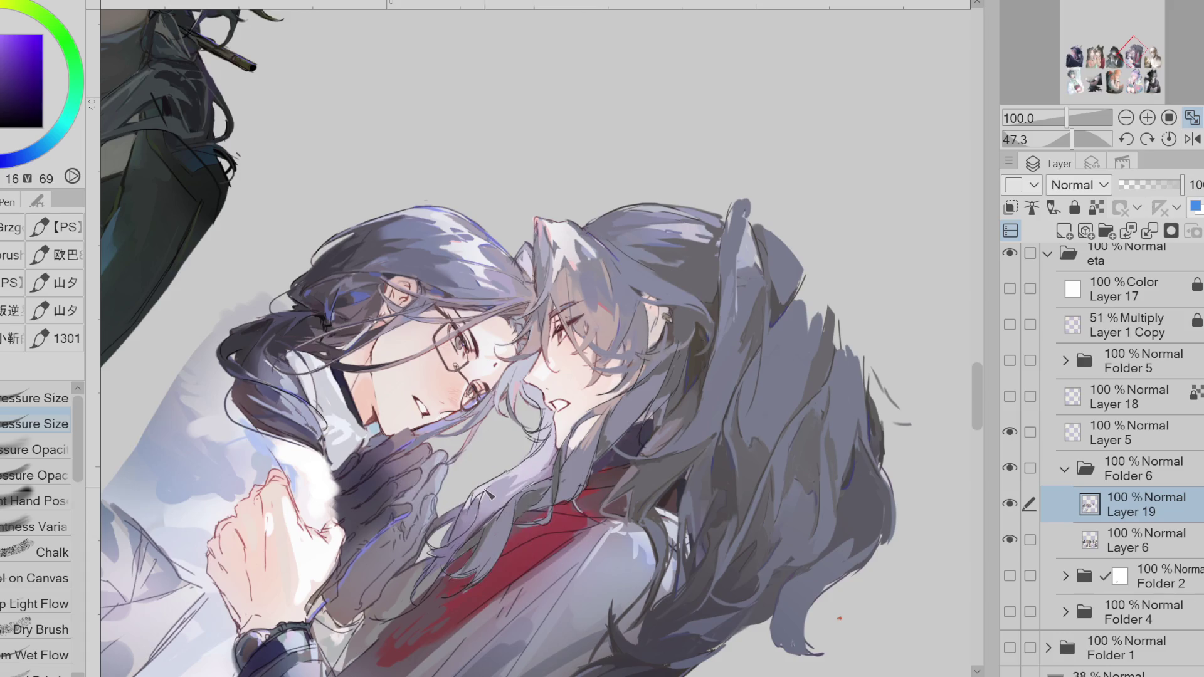
pyautogui.keyDown('alt'); pyautogui.click(465, 521); pyautogui.keyUp('alt')
pyautogui.moveTo(469, 516)
pyautogui.mouseDown()
pyautogui.moveTo(457, 552)
pyautogui.moveTo(465, 547)
pyautogui.mouseUp()
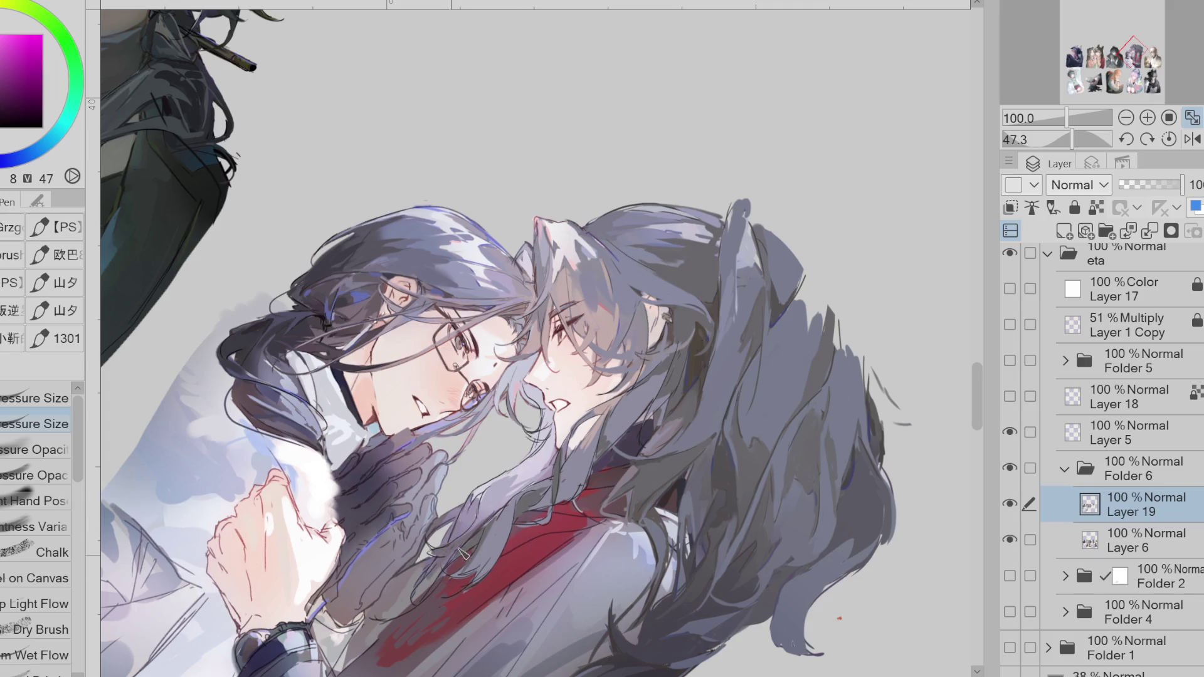
# - Eyedrop several purples and blue-purples from the hair and canvas
pyautogui.keyDown('alt'); pyautogui.click(499, 526); pyautogui.keyUp('alt')
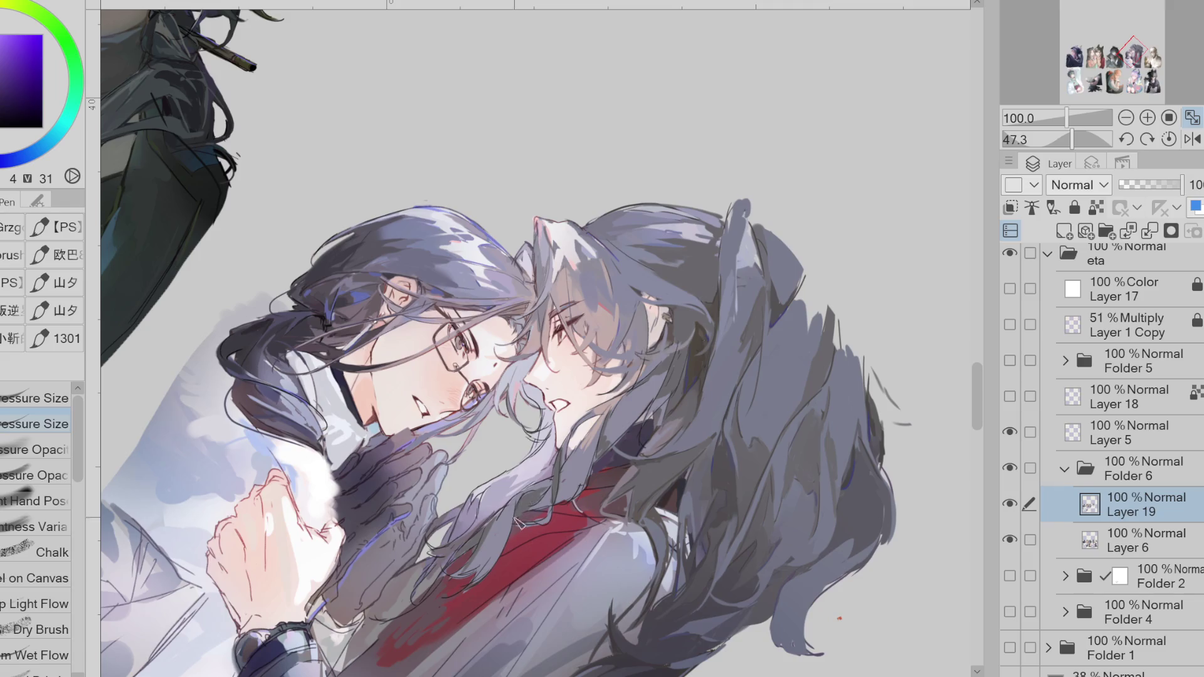
pyautogui.keyDown('alt'); pyautogui.click(591, 476); pyautogui.keyUp('alt')
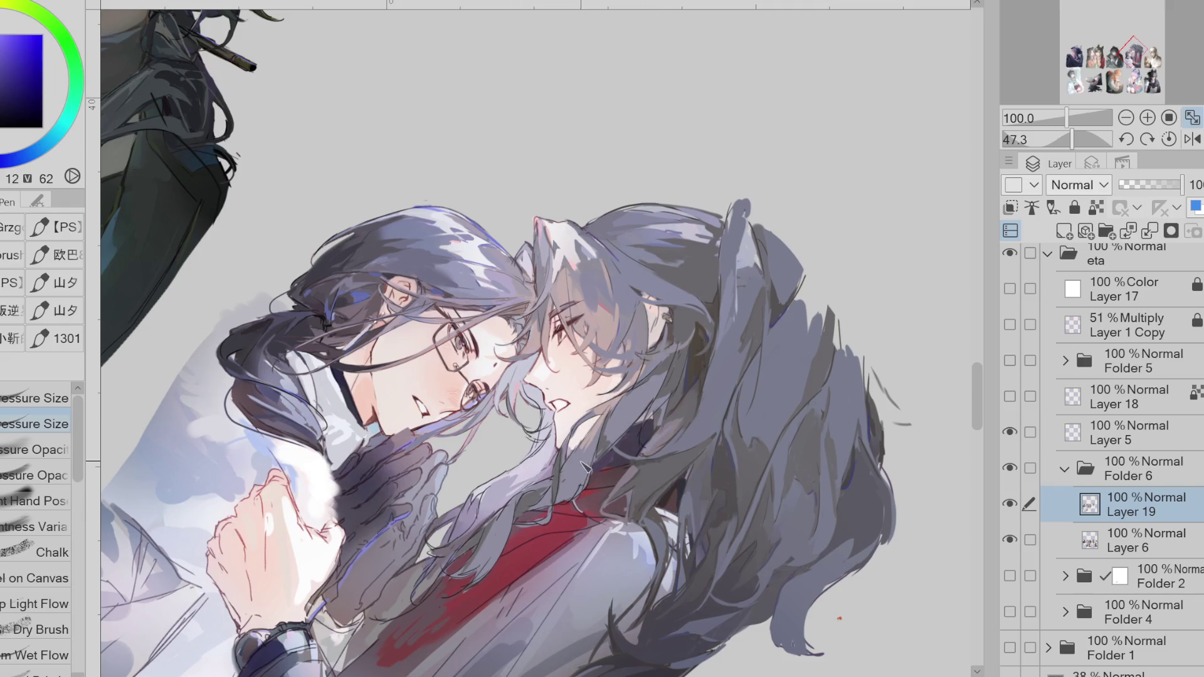
pyautogui.keyDown('alt'); pyautogui.click(663, 462); pyautogui.keyUp('alt')
pyautogui.keyDown('alt'); pyautogui.click(617, 443); pyautogui.keyUp('alt')
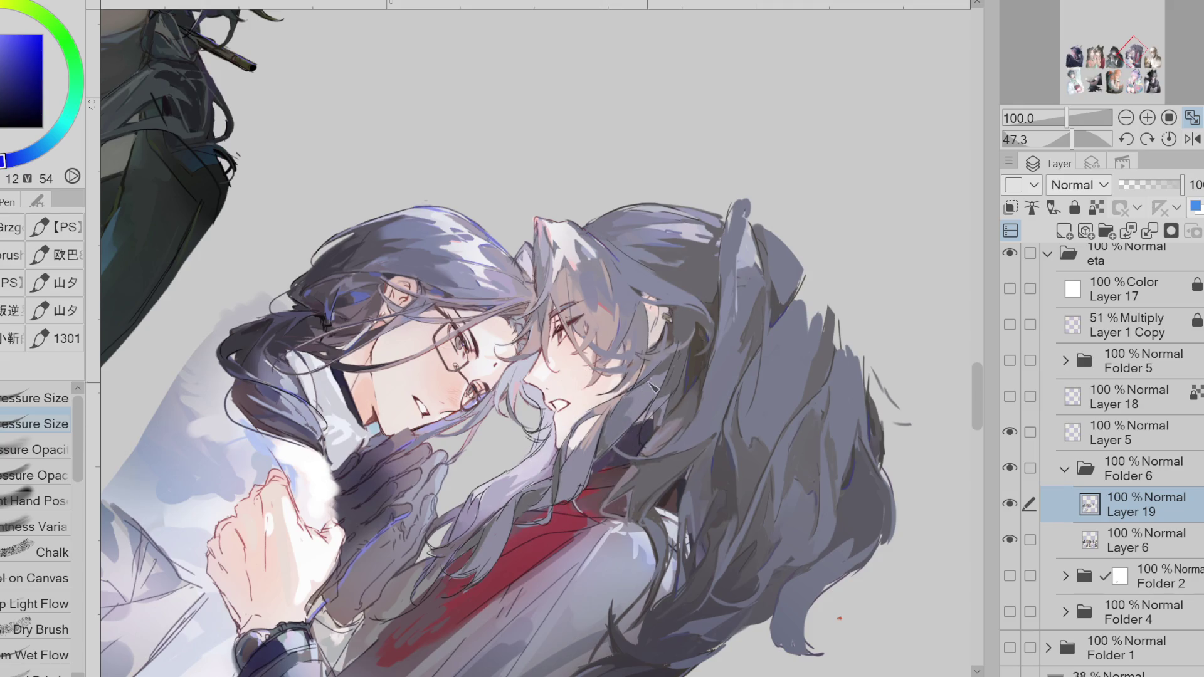
pyautogui.keyDown('alt'); pyautogui.click(649, 401); pyautogui.keyUp('alt')
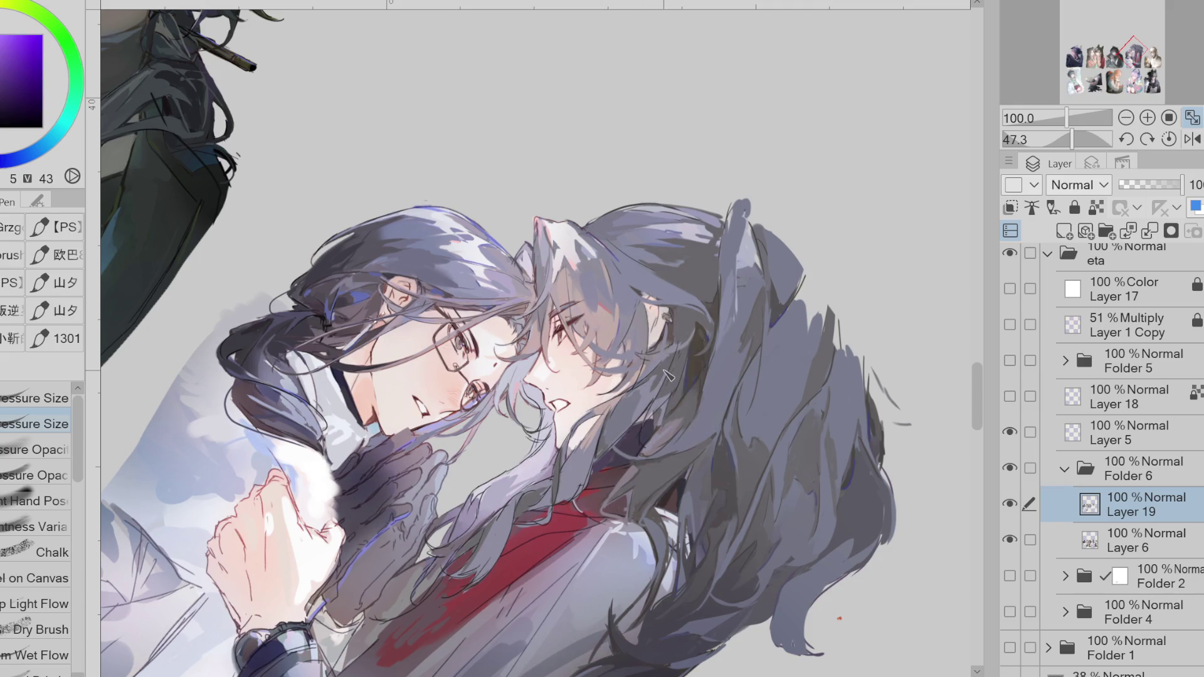
pyautogui.keyDown('alt'); pyautogui.click(650, 421); pyautogui.keyUp('alt')
pyautogui.keyDown('alt'); pyautogui.click(645, 411); pyautogui.keyUp('alt')
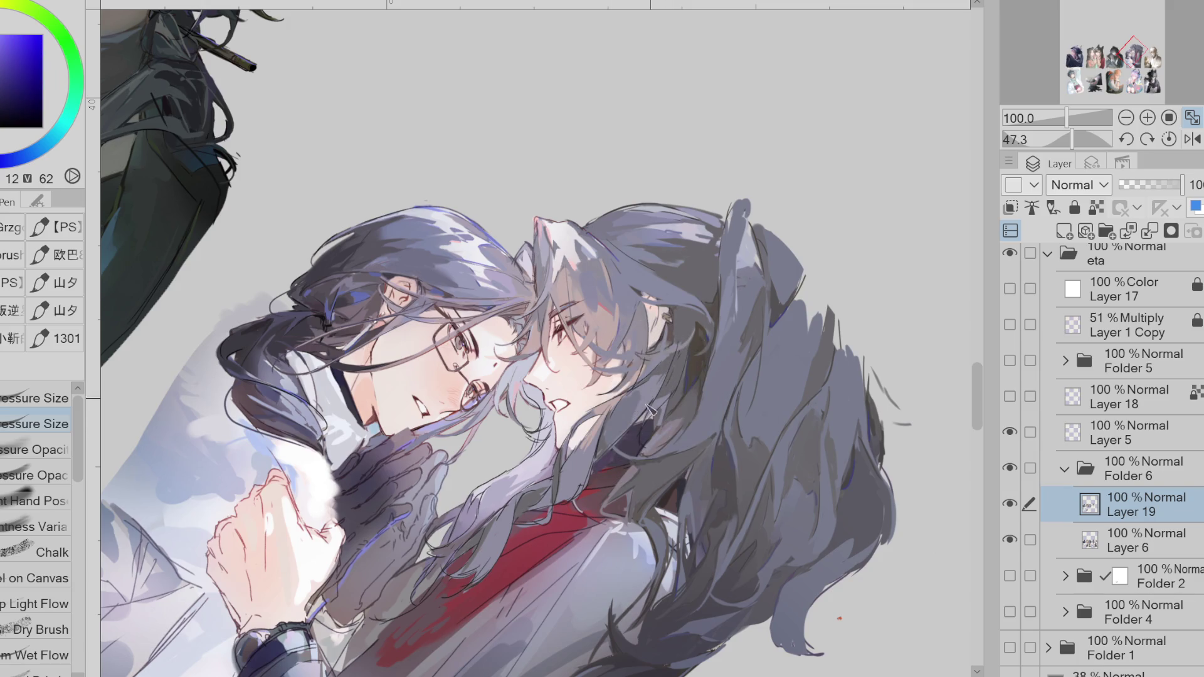
pyautogui.keyDown('alt'); pyautogui.click(610, 447); pyautogui.keyUp('alt')
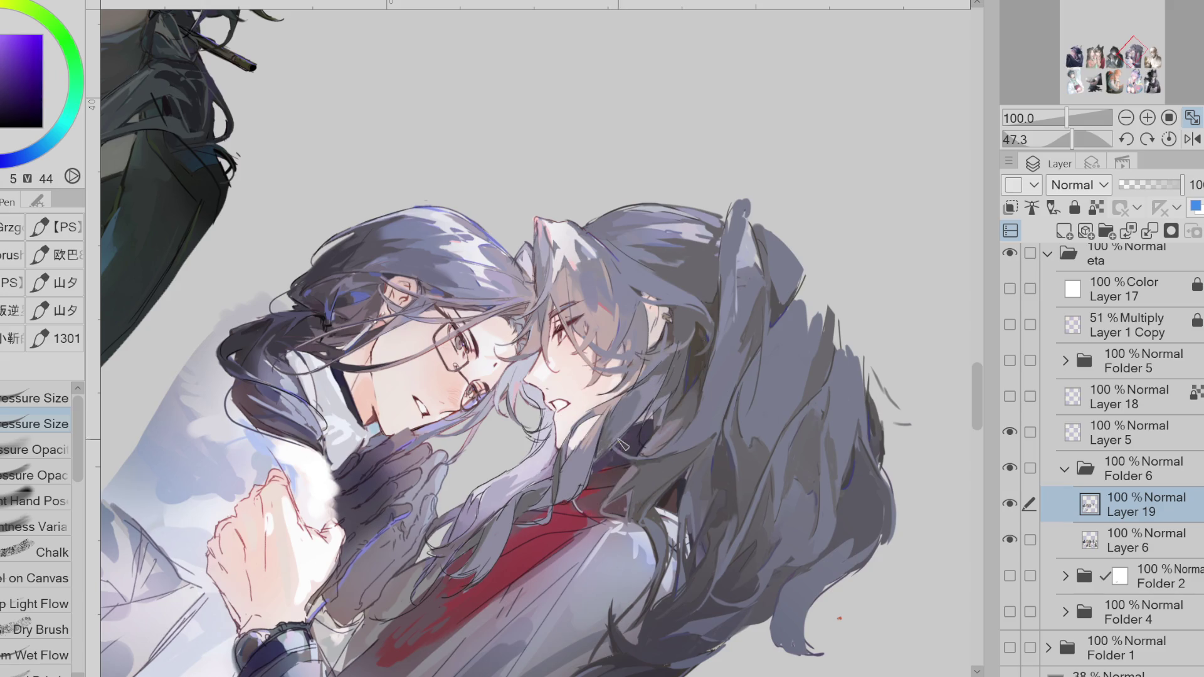
# - Mirror the canvas to check it, restore the view, then paint dark strands along the curly lock
pyautogui.click(1192, 138)
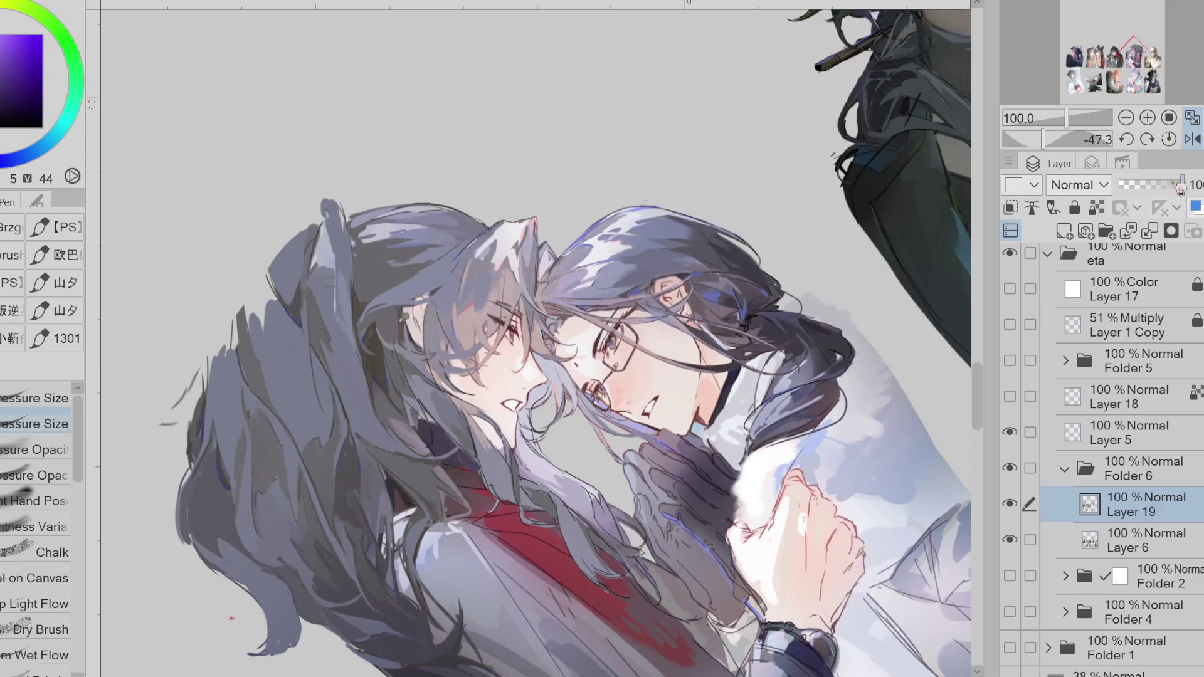
pyautogui.click(1169, 138)
pyautogui.keyDown('alt'); pyautogui.click(431, 412); pyautogui.keyUp('alt')
pyautogui.moveTo(411, 392)
pyautogui.mouseDown()
pyautogui.moveTo(404, 439)
pyautogui.moveTo(417, 461)
pyautogui.moveTo(414, 377)
pyautogui.moveTo(414, 394)
pyautogui.mouseUp()
pyautogui.moveTo(433, 345)
pyautogui.mouseDown()
pyautogui.moveTo(419, 433)
pyautogui.moveTo(425, 413)
pyautogui.mouseUp()
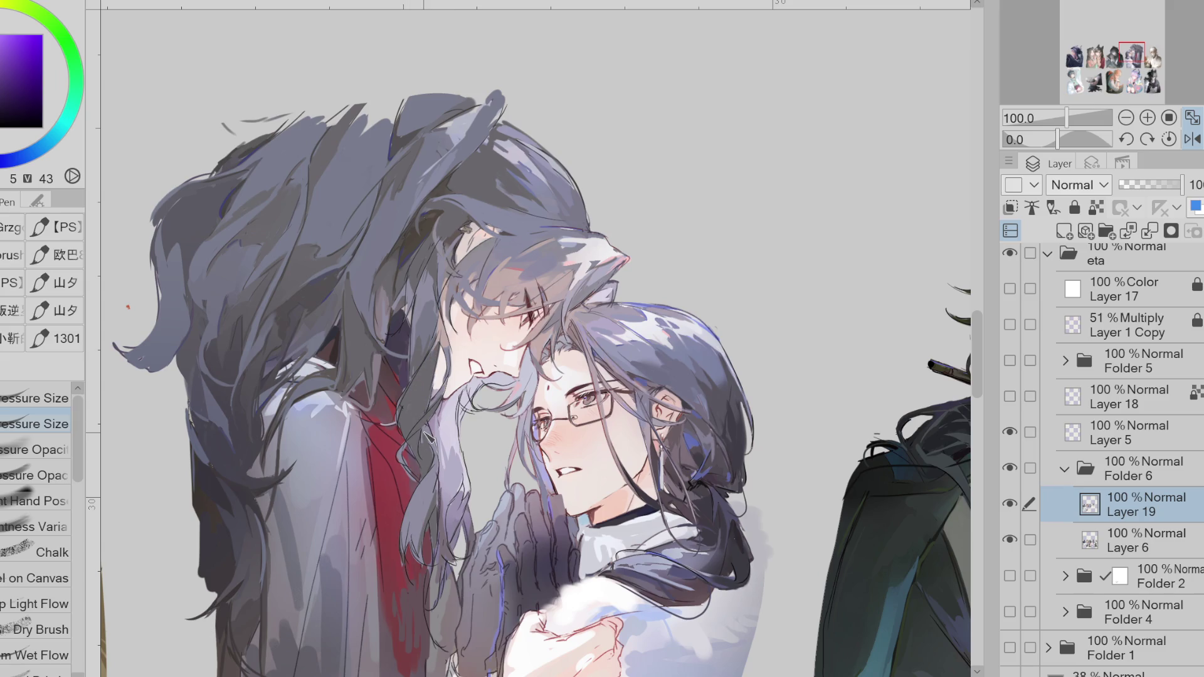
# - Paint light strands on the lower lock, then undo the extra dark strands three times
pyautogui.keyDown('alt'); pyautogui.click(429, 407); pyautogui.keyUp('alt')
pyautogui.moveTo(421, 438)
pyautogui.mouseDown()
pyautogui.moveTo(436, 476)
pyautogui.moveTo(408, 534)
pyautogui.mouseUp()
pyautogui.keyDown('alt'); pyautogui.click(418, 415); pyautogui.keyUp('alt')
pyautogui.moveTo(439, 476)
pyautogui.mouseDown()
pyautogui.moveTo(418, 555)
pyautogui.moveTo(450, 410)
pyautogui.mouseUp()
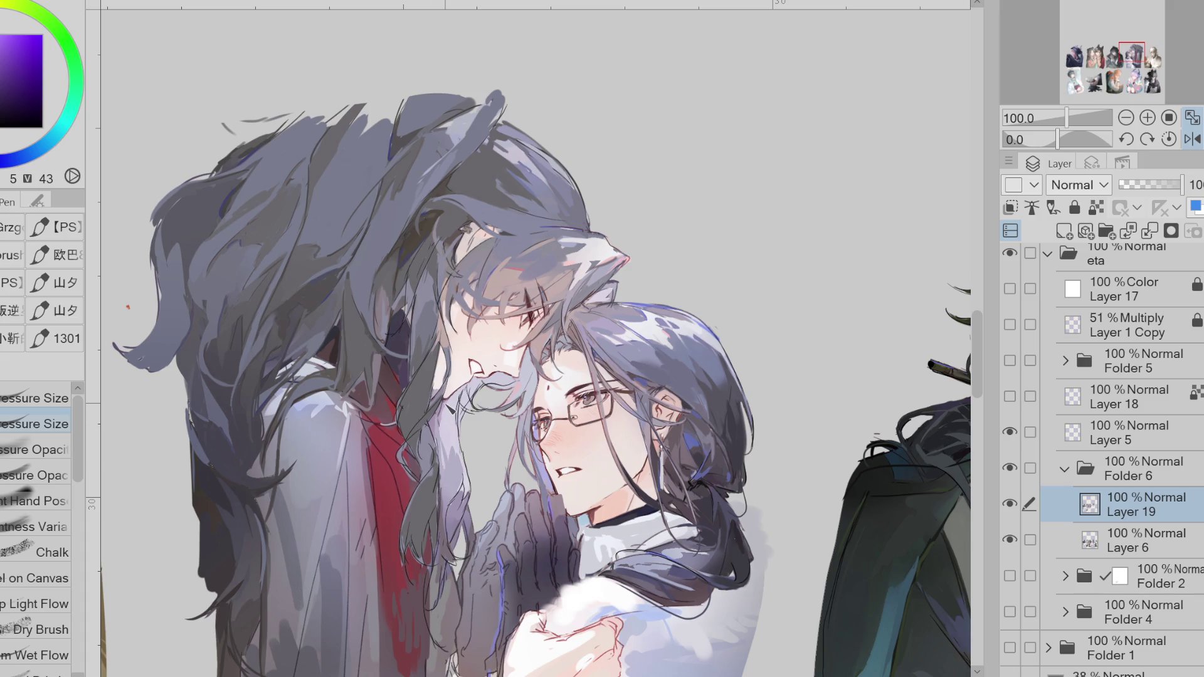
pyautogui.hotkey('ctrl', 'z')
pyautogui.hotkey('ctrl', 'z')
pyautogui.hotkey('ctrl', 'z')
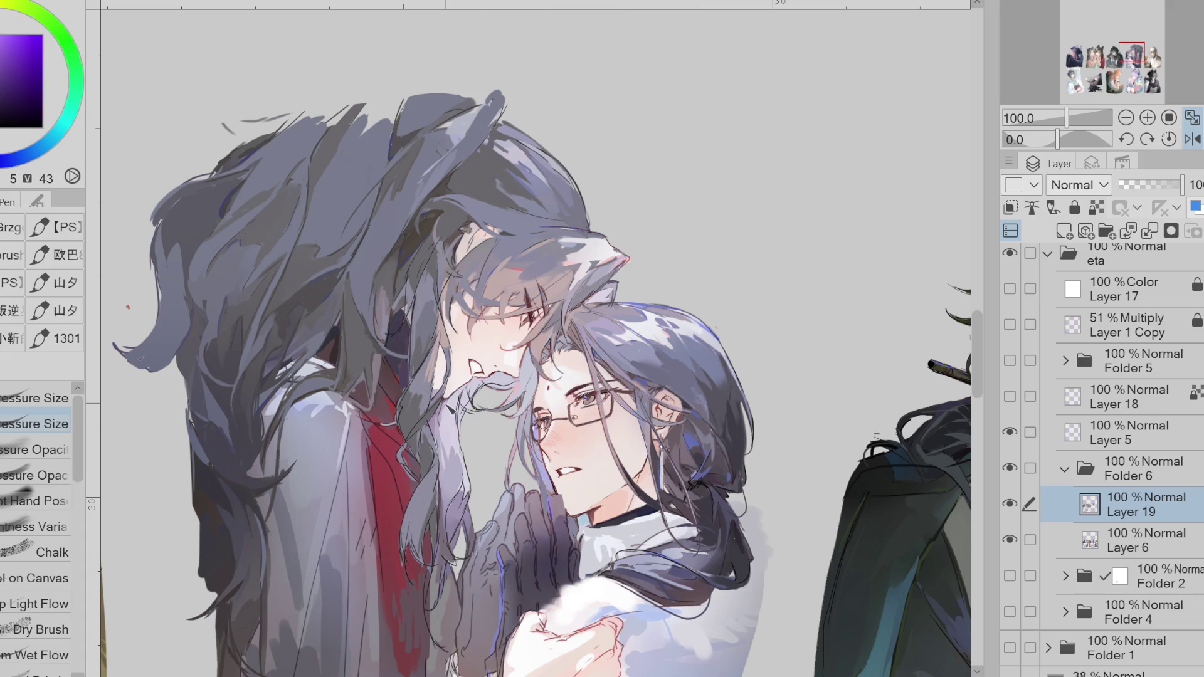
pyautogui.hotkey('ctrl', 'z')
pyautogui.hotkey('ctrl', 'z')
pyautogui.hotkey('ctrl', 'z')
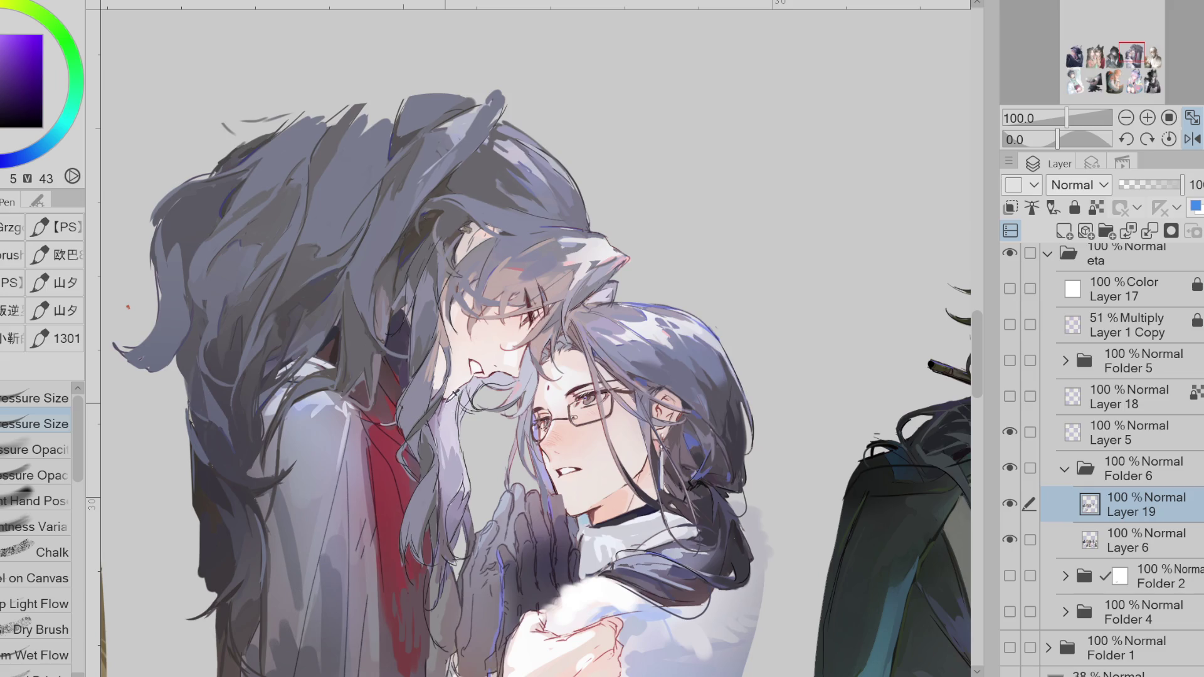
pyautogui.hotkey('ctrl', 'z')
pyautogui.hotkey('ctrl', 'z')
# - Toggle Layer 19 off and on to compare with the sketch, sampling purple and blue tones
pyautogui.click(1010, 503)
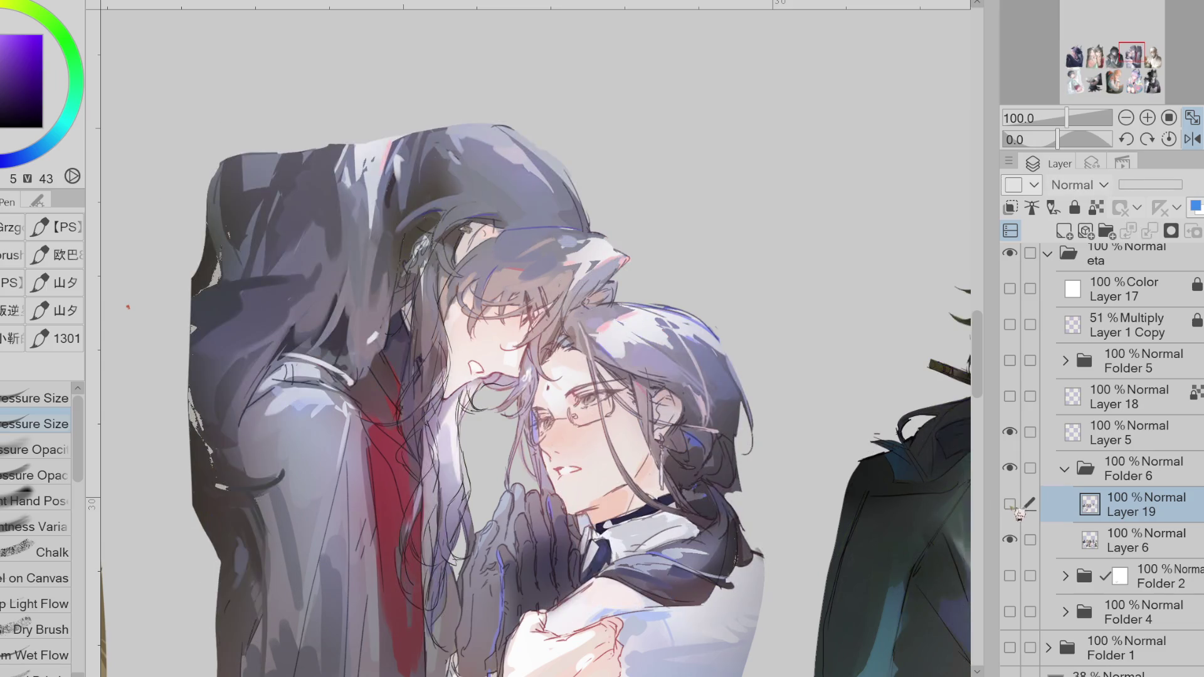
pyautogui.keyDown('alt'); pyautogui.click(436, 304); pyautogui.keyUp('alt')
pyautogui.keyDown('alt'); pyautogui.click(411, 403); pyautogui.keyUp('alt')
pyautogui.keyDown('alt'); pyautogui.click(322, 330); pyautogui.keyUp('alt')
pyautogui.click(1010, 504)
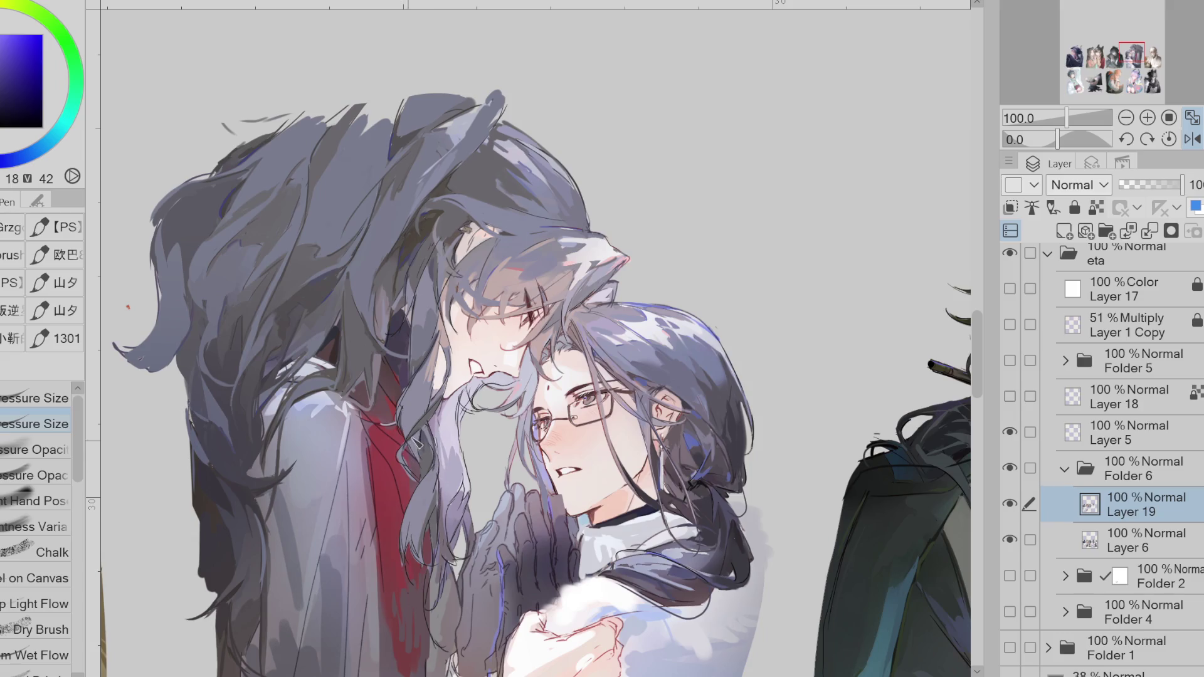
pyautogui.keyDown('alt'); pyautogui.click(415, 530); pyautogui.keyUp('alt')
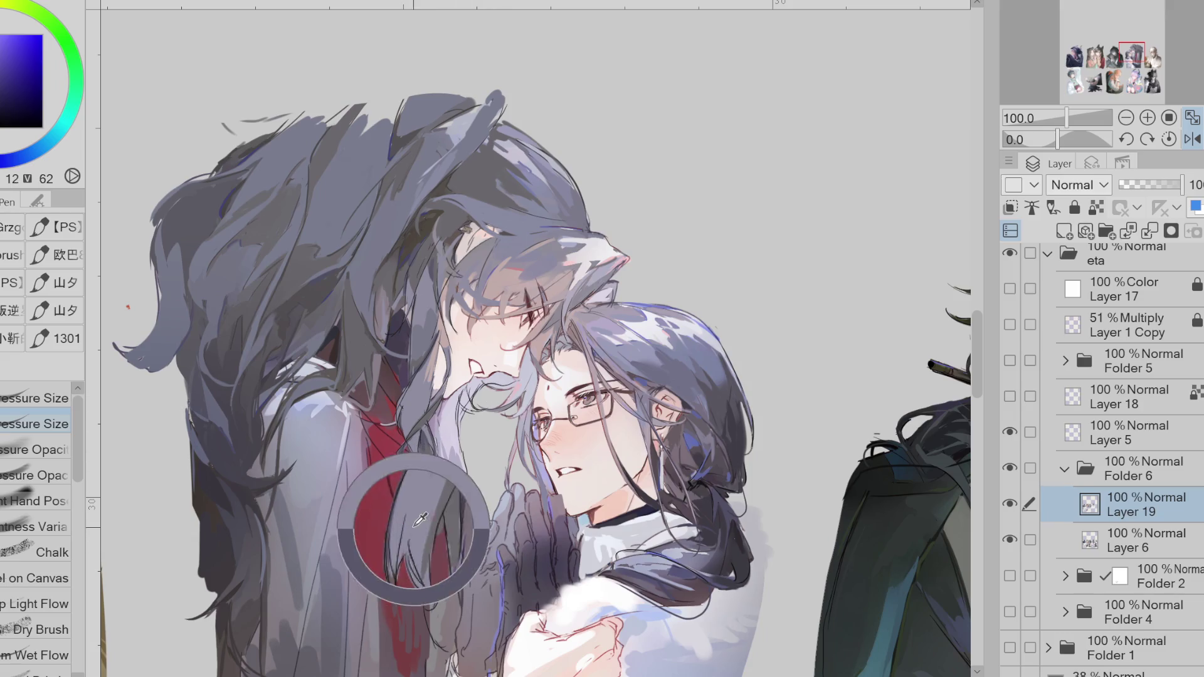
# - Move Layer 5 into Folder 6, lock its transparent pixels, and merge it into Layer 19
pyautogui.click(1155, 442)
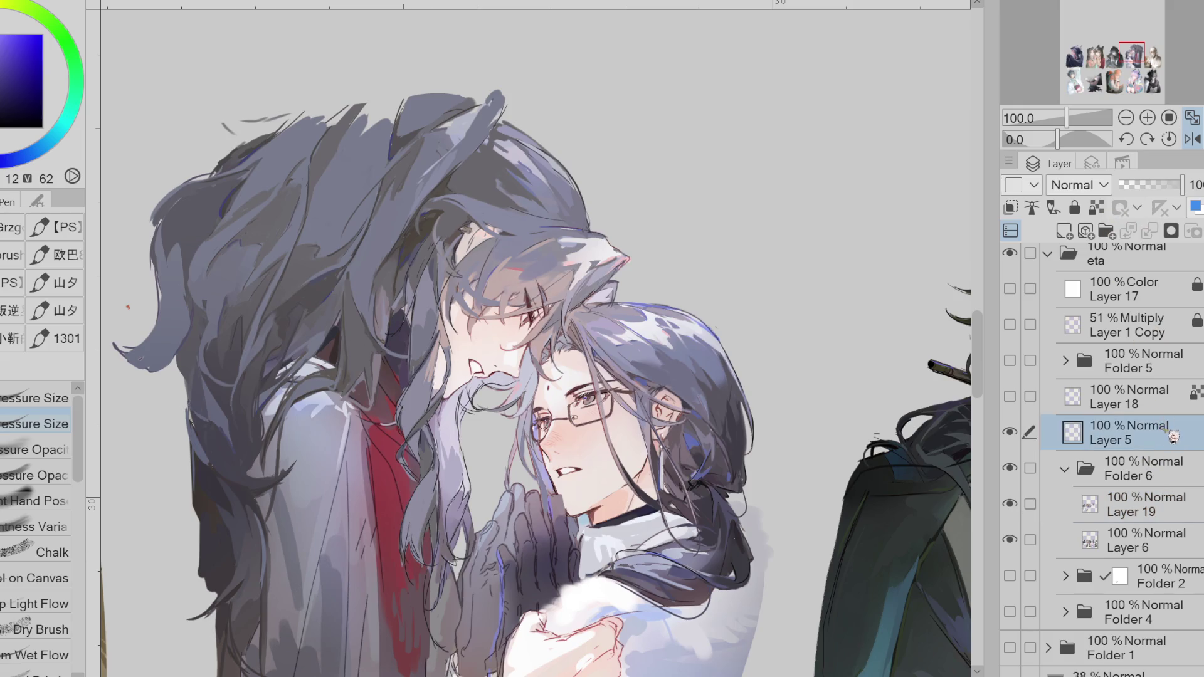
pyautogui.moveTo(1168, 434); pyautogui.dragTo(1167, 490)
pyautogui.click(1096, 208)
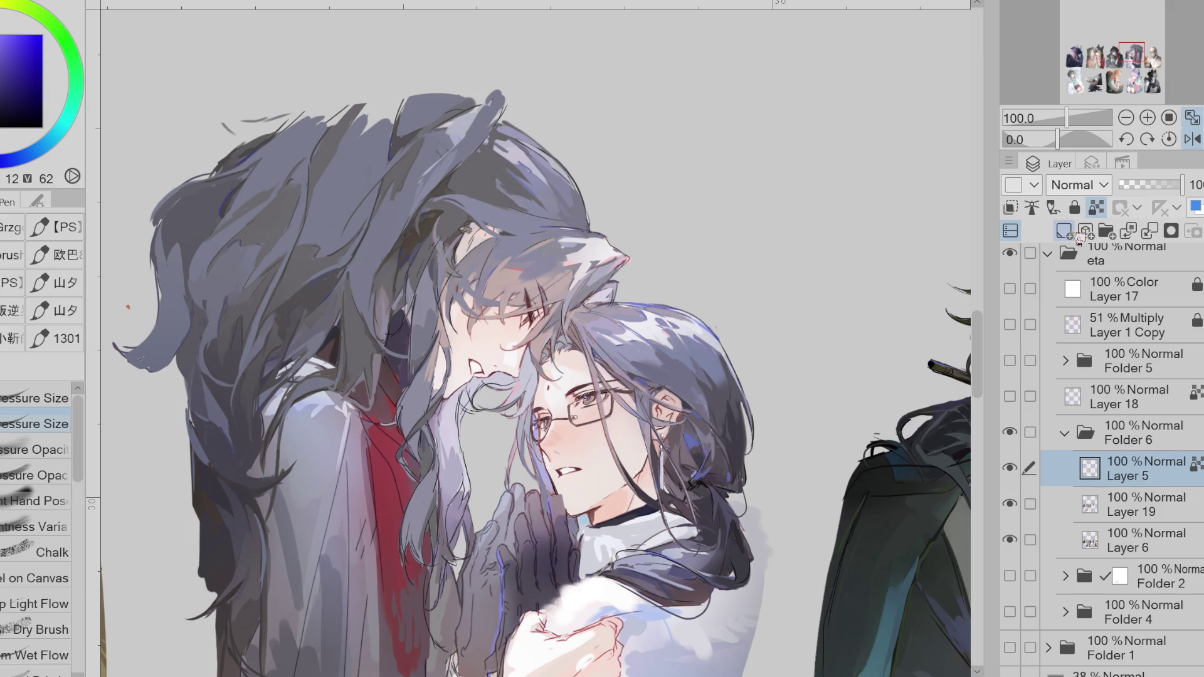
pyautogui.keyDown('alt'); pyautogui.click(394, 342); pyautogui.keyUp('alt')
pyautogui.keyDown('alt'); pyautogui.click(382, 303); pyautogui.keyUp('alt')
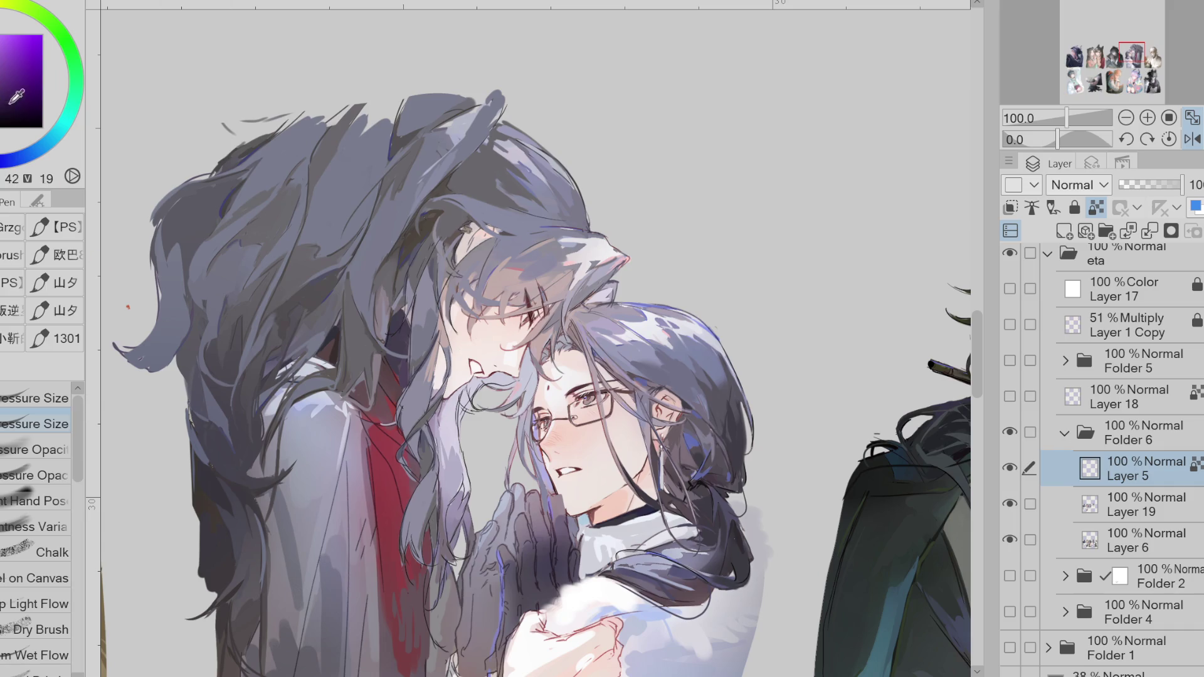
pyautogui.keyDown('alt'); pyautogui.click(363, 273); pyautogui.keyUp('alt')
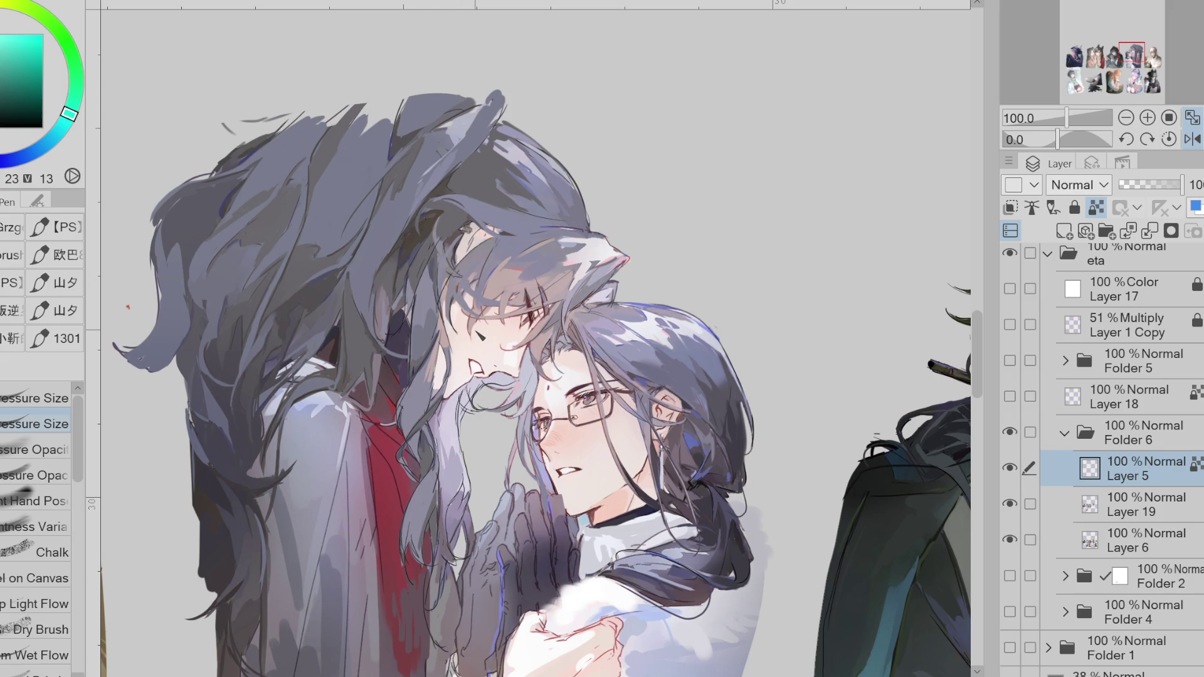
pyautogui.click(1149, 231)
pyautogui.click(1011, 468)
pyautogui.click(1013, 468)
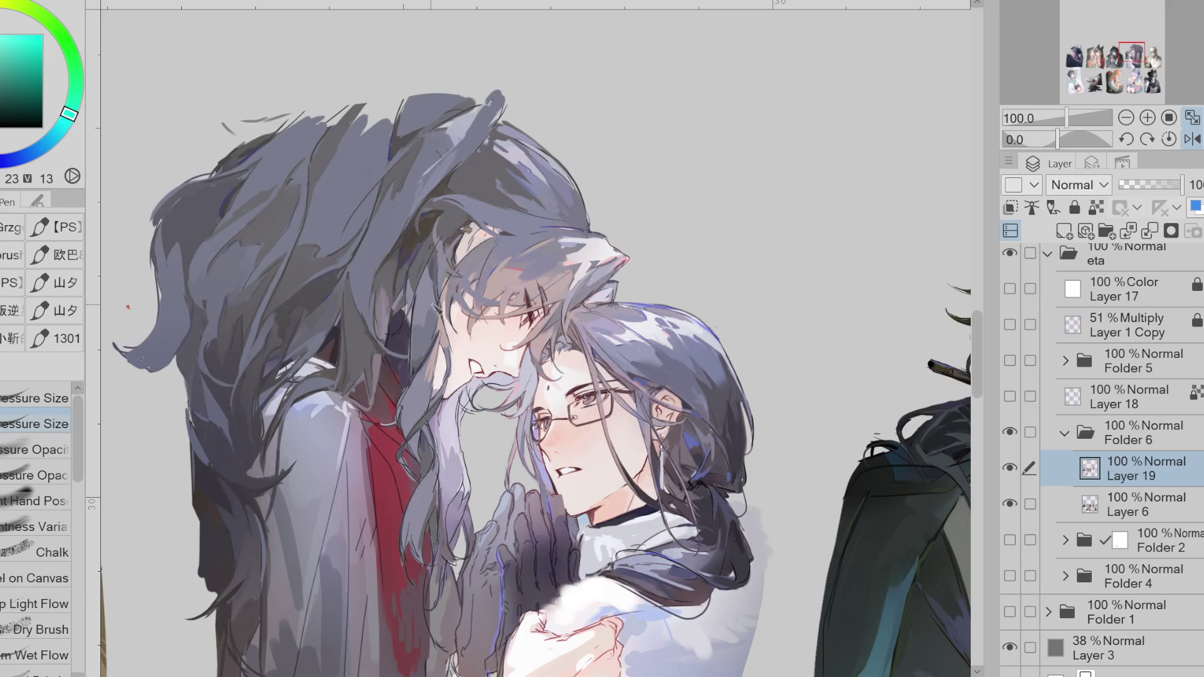
# - Eyedrop purples, blue-violets and the red near the mouth from the hair and coat
pyautogui.keyDown('alt'); pyautogui.click(523, 280); pyautogui.keyUp('alt')
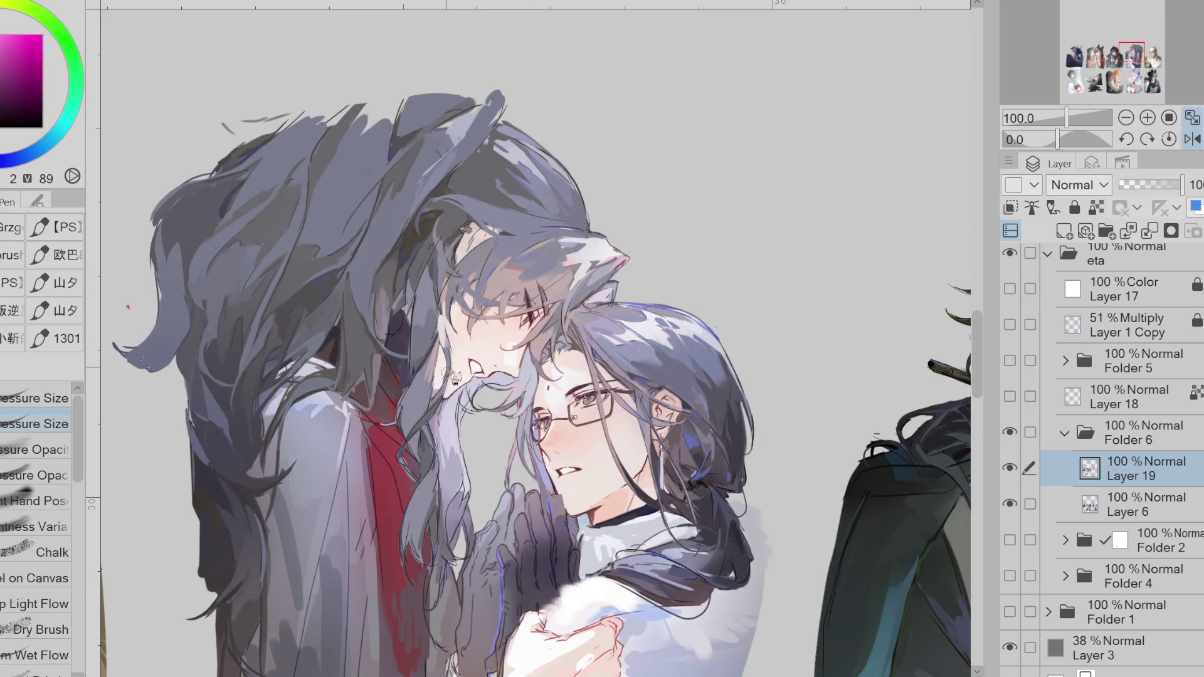
pyautogui.keyDown('alt'); pyautogui.click(605, 269); pyautogui.keyUp('alt')
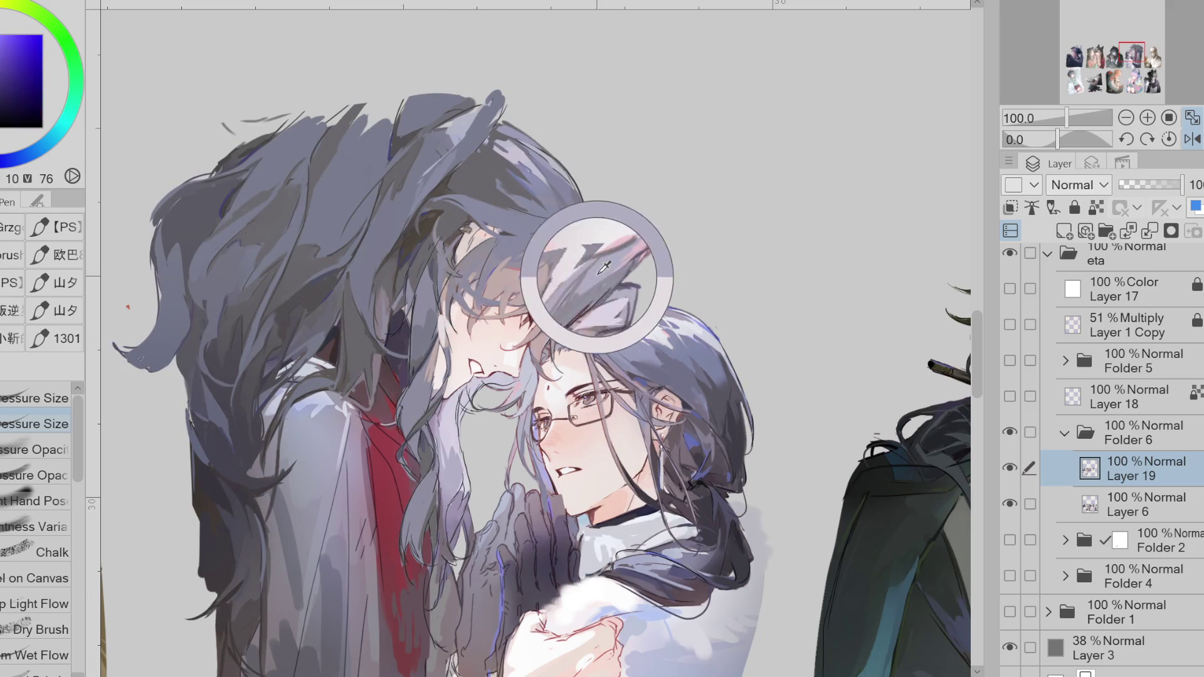
pyautogui.keyDown('alt'); pyautogui.click(458, 370); pyautogui.keyUp('alt')
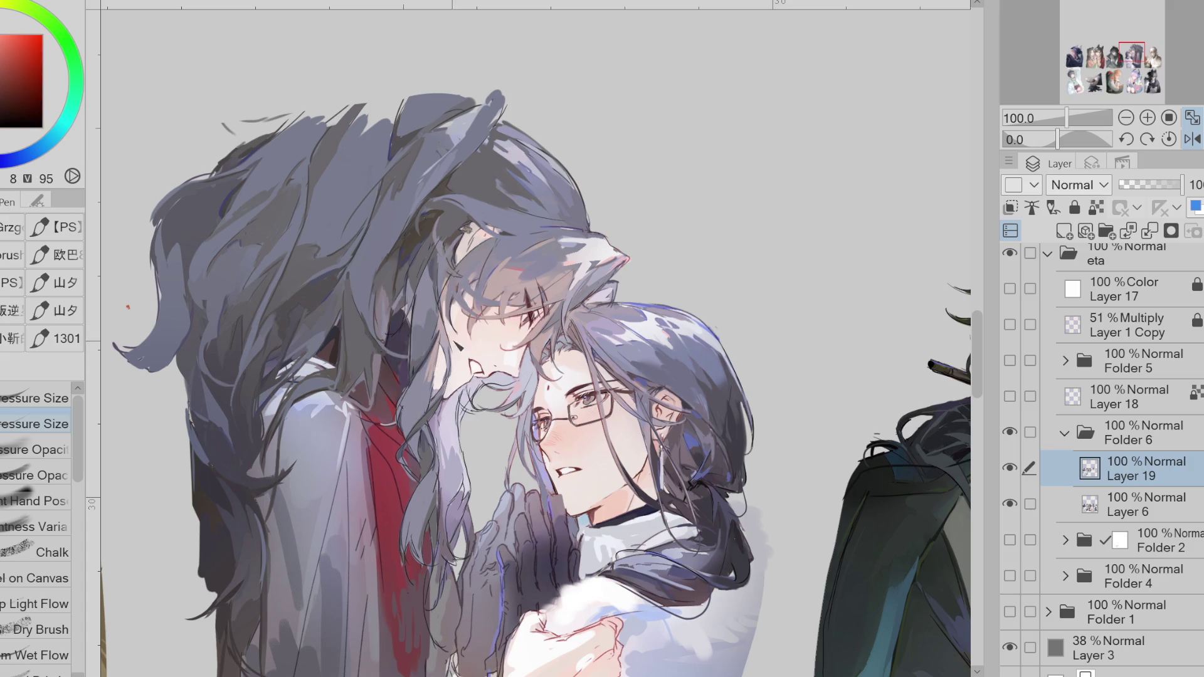
pyautogui.keyDown('alt'); pyautogui.click(448, 380); pyautogui.keyUp('alt')
pyautogui.keyDown('alt'); pyautogui.click(447, 394); pyautogui.keyUp('alt')
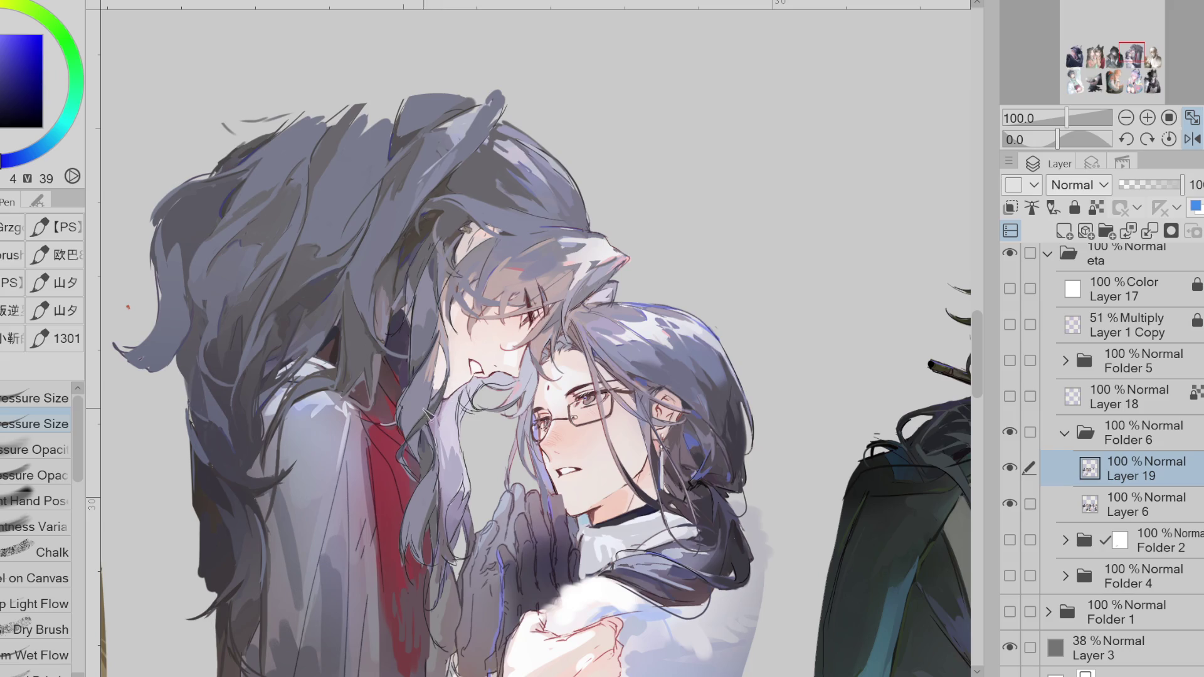
pyautogui.keyDown('alt'); pyautogui.click(409, 456); pyautogui.keyUp('alt')
pyautogui.keyDown('alt'); pyautogui.click(404, 467); pyautogui.keyUp('alt')
pyautogui.keyDown('alt'); pyautogui.click(413, 469); pyautogui.keyUp('alt')
pyautogui.keyDown('alt'); pyautogui.click(418, 485); pyautogui.keyUp('alt')
pyautogui.keyDown('alt'); pyautogui.click(437, 525); pyautogui.keyUp('alt')
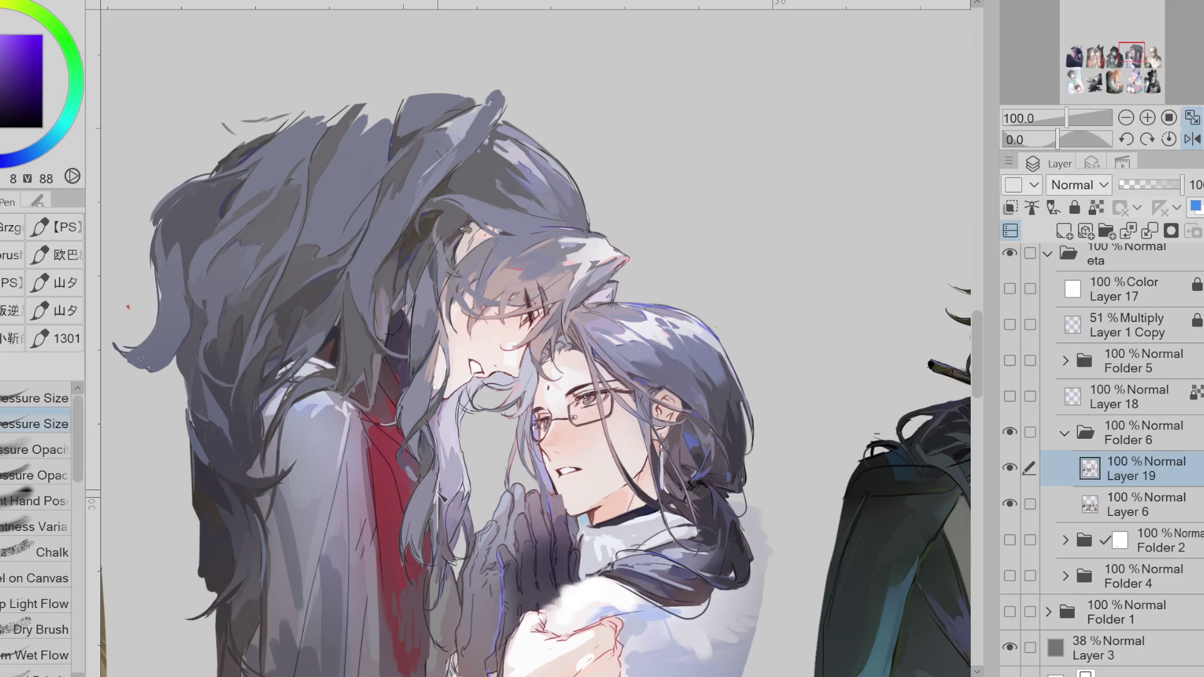
pyautogui.keyDown('alt'); pyautogui.click(440, 472); pyautogui.keyUp('alt')
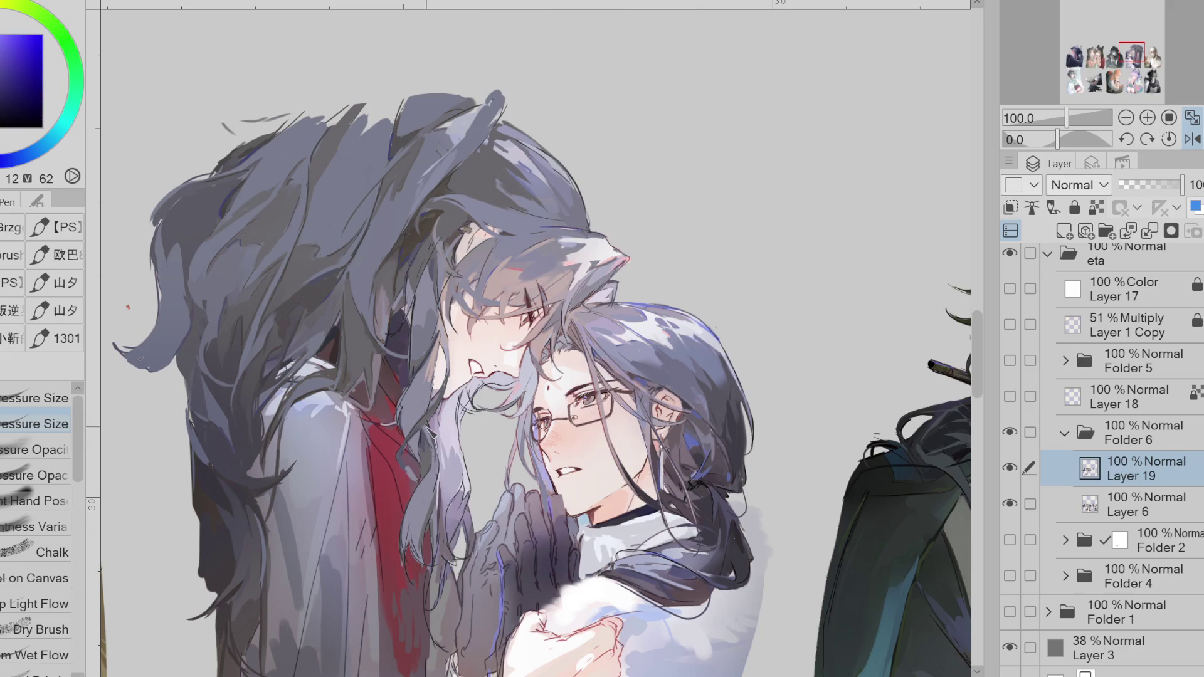
pyautogui.keyDown('alt'); pyautogui.click(438, 462); pyautogui.keyUp('alt')
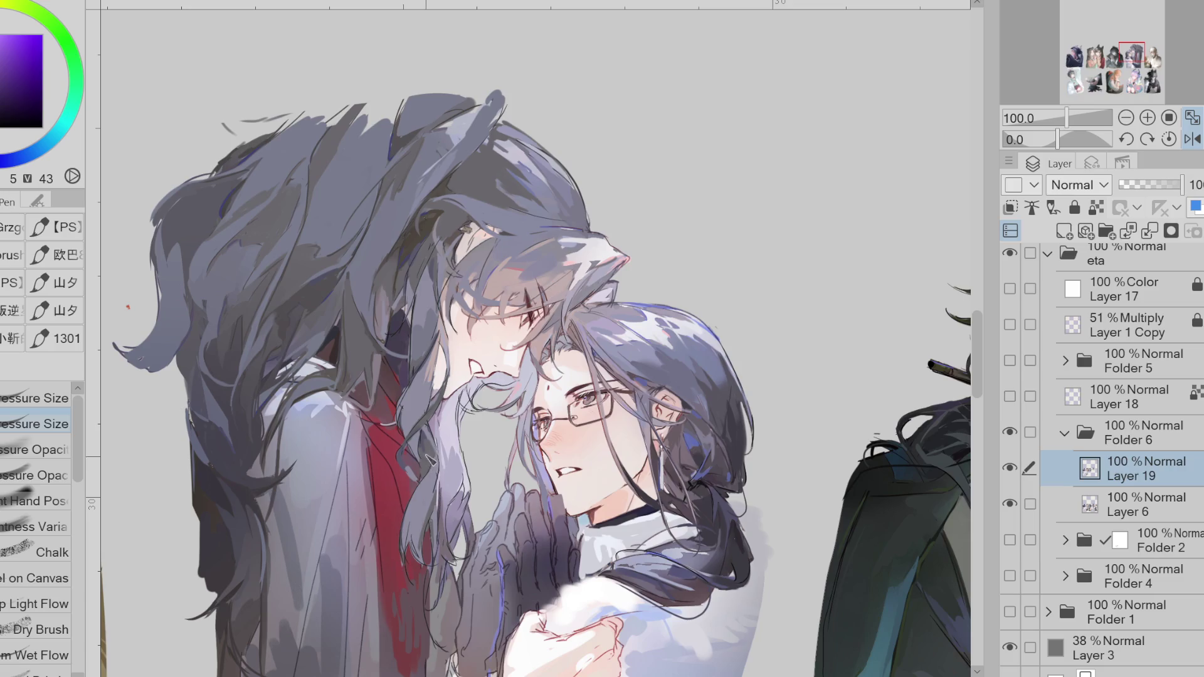
# - Resample blues, violets and the dark red of the collar and shirt
pyautogui.keyDown('alt'); pyautogui.click(424, 433); pyautogui.keyUp('alt')
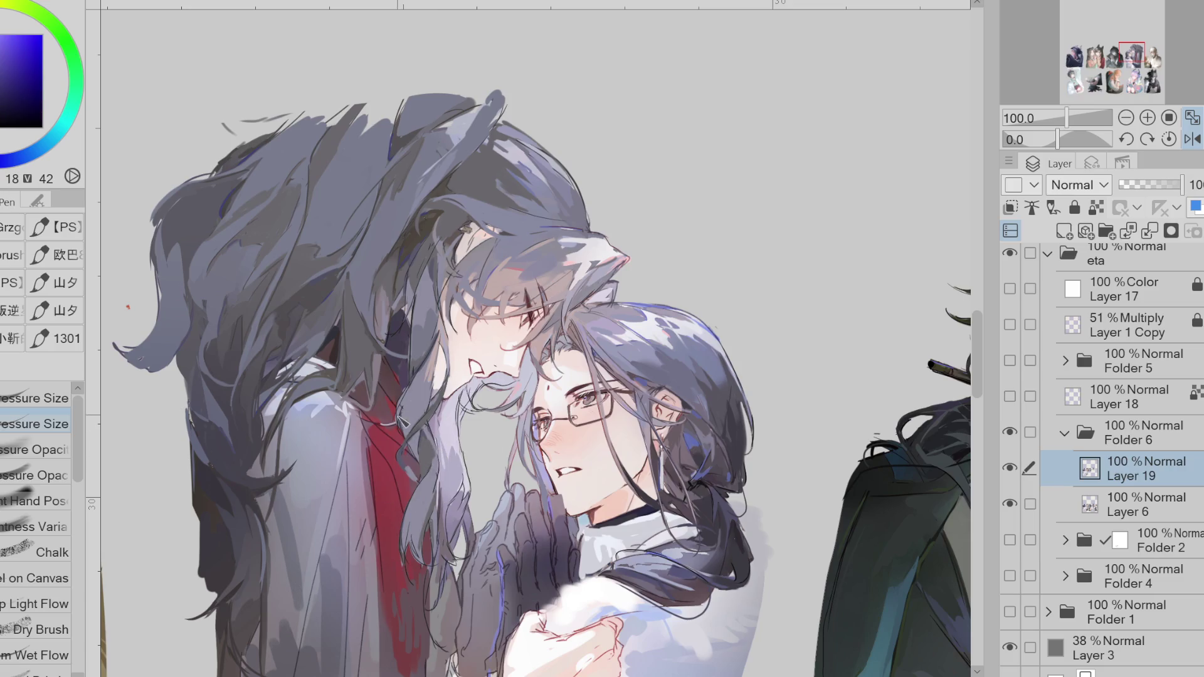
pyautogui.keyDown('alt'); pyautogui.click(402, 412); pyautogui.keyUp('alt')
pyautogui.keyDown('alt'); pyautogui.click(404, 419); pyautogui.keyUp('alt')
pyautogui.keyDown('alt'); pyautogui.click(440, 332); pyautogui.keyUp('alt')
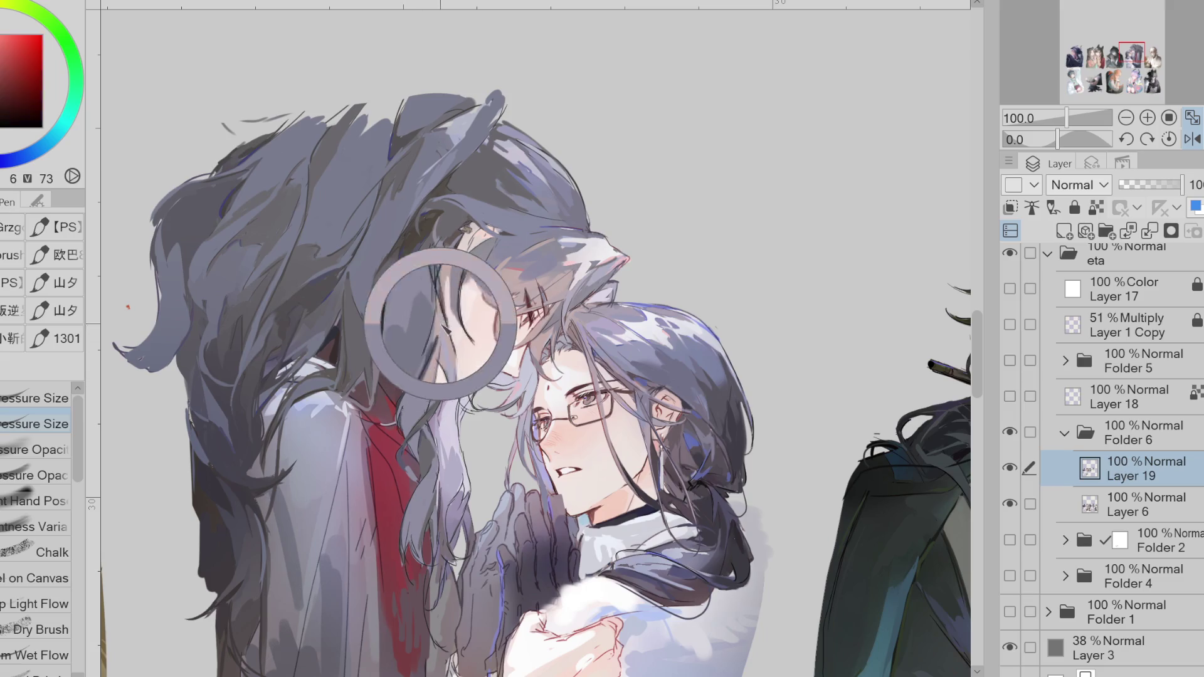
pyautogui.keyDown('alt'); pyautogui.click(429, 380); pyautogui.keyUp('alt')
pyautogui.keyDown('alt'); pyautogui.click(432, 372); pyautogui.keyUp('alt')
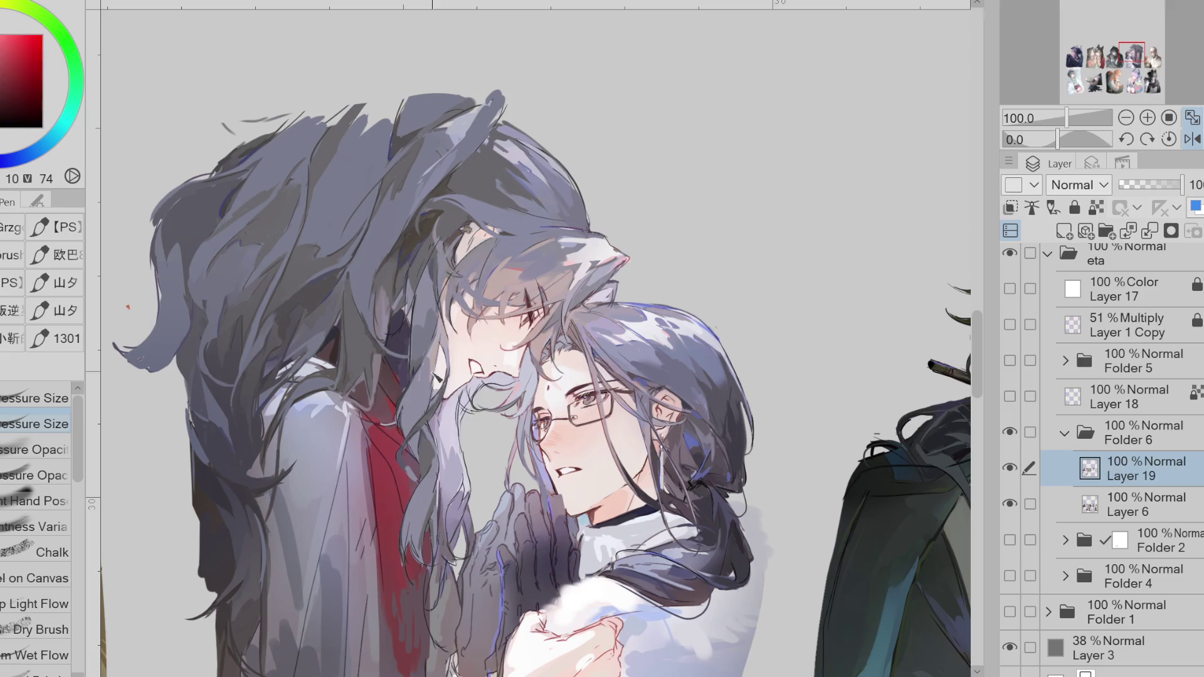
pyautogui.keyDown('alt'); pyautogui.click(426, 392); pyautogui.keyUp('alt')
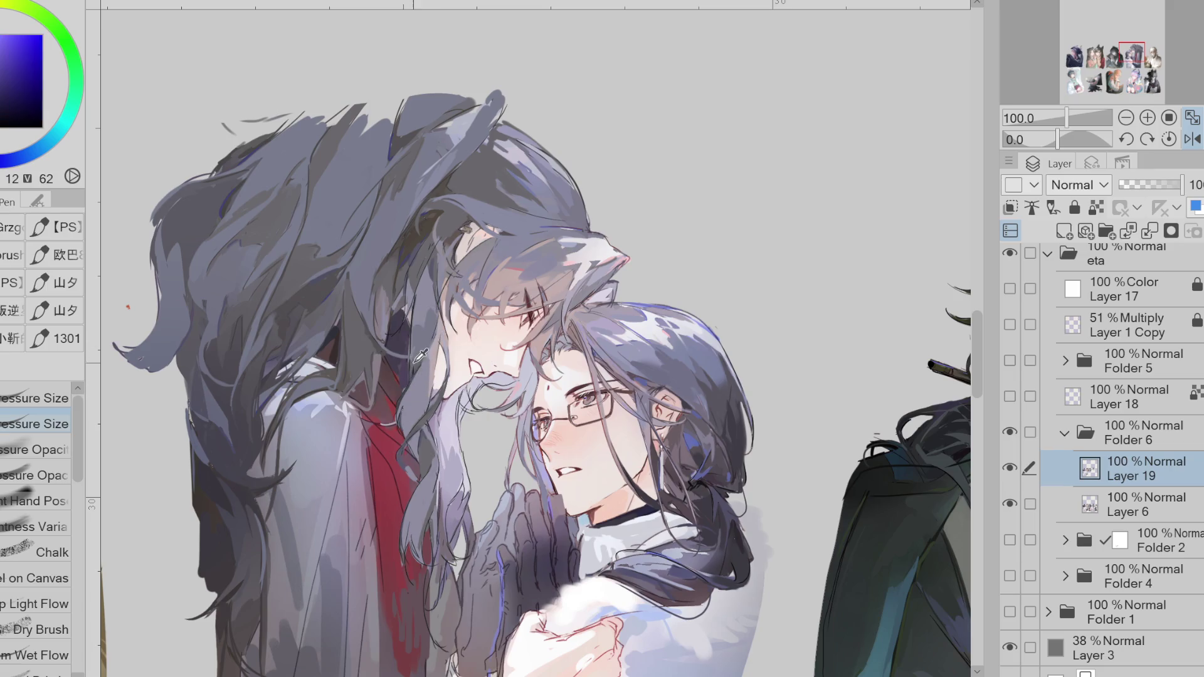
pyautogui.keyDown('alt'); pyautogui.click(414, 325); pyautogui.keyUp('alt')
pyautogui.keyDown('alt'); pyautogui.click(420, 367); pyautogui.keyUp('alt')
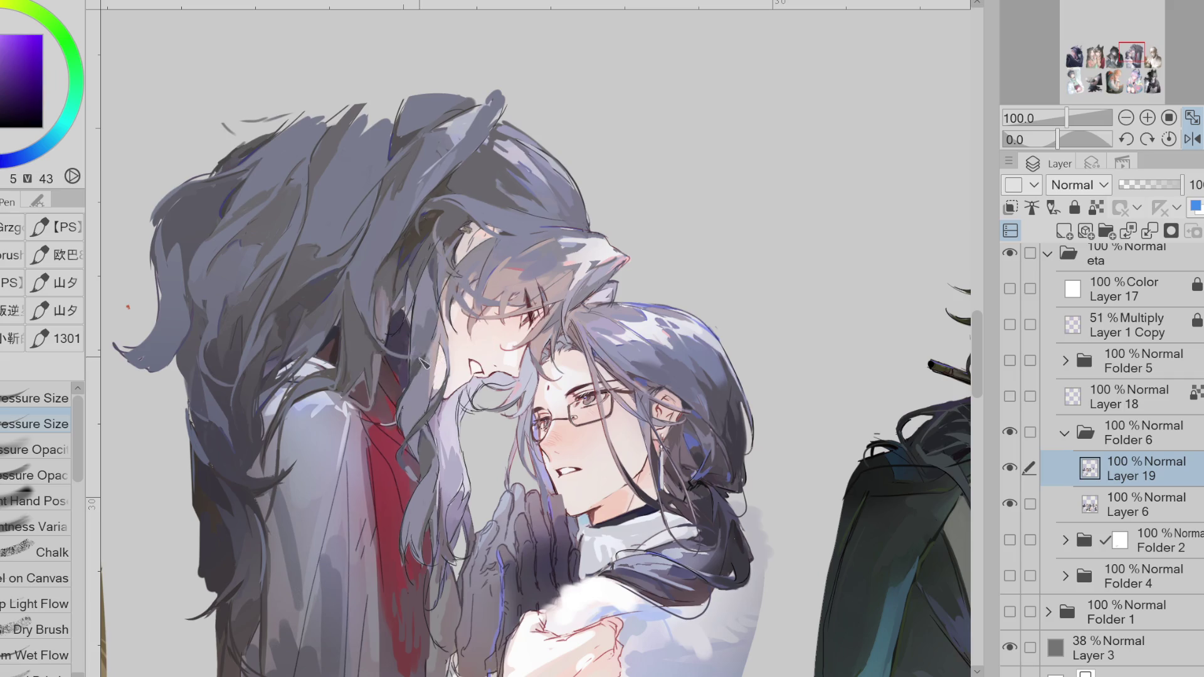
pyautogui.keyDown('alt'); pyautogui.click(421, 363); pyautogui.keyUp('alt')
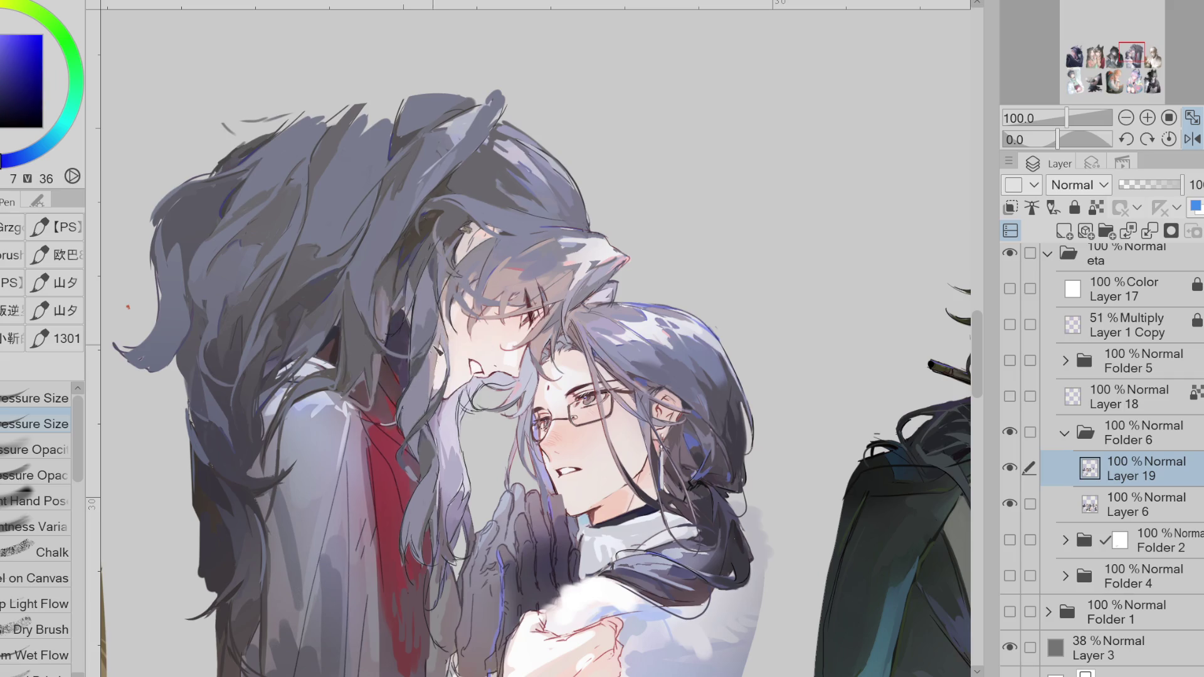
pyautogui.keyDown('alt'); pyautogui.click(412, 408); pyautogui.keyUp('alt')
pyautogui.keyDown('alt'); pyautogui.click(417, 419); pyautogui.keyUp('alt')
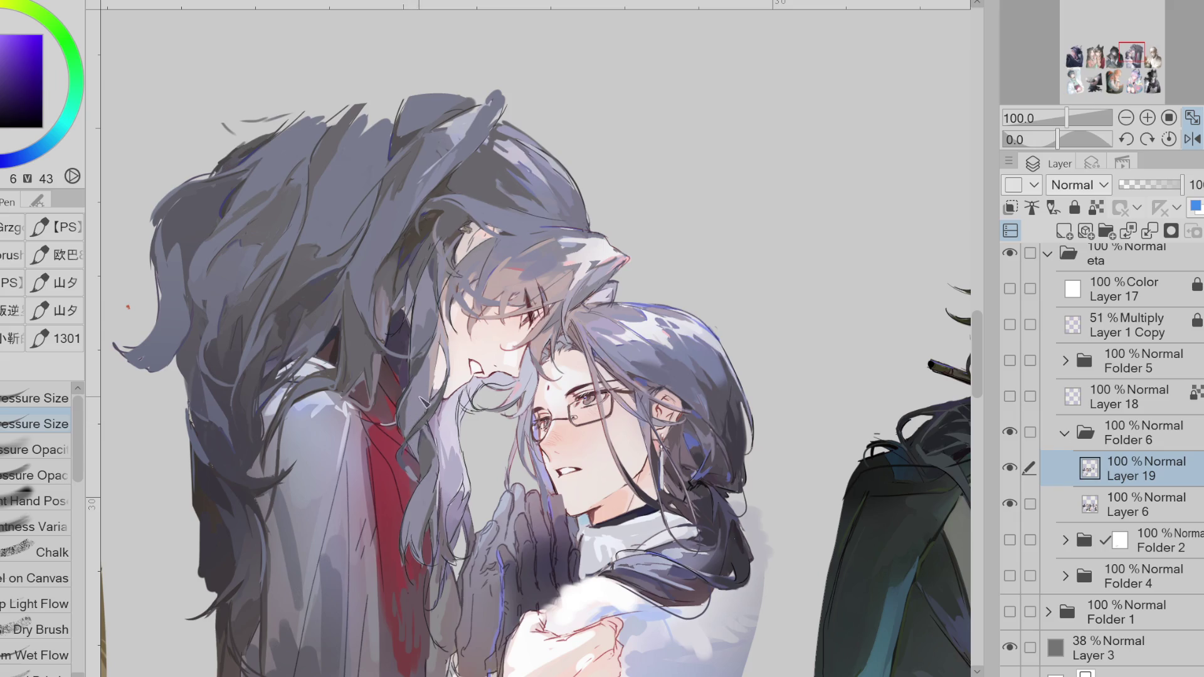
pyautogui.keyDown('alt'); pyautogui.click(416, 387); pyautogui.keyUp('alt')
pyautogui.keyDown('alt'); pyautogui.click(439, 381); pyautogui.keyUp('alt')
# - Mirror the canvas view and tilt it to about 36 degrees, sampling hair colours
pyautogui.keyDown('alt'); pyautogui.click(436, 306); pyautogui.keyUp('alt')
pyautogui.click(1192, 138)
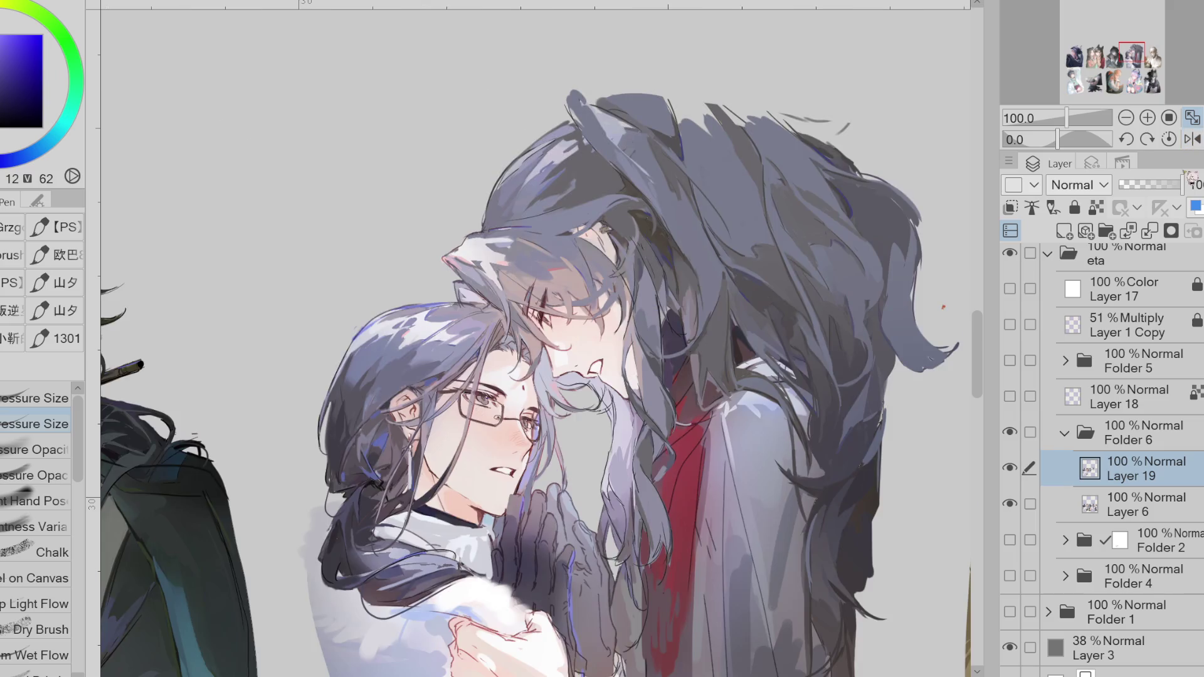
pyautogui.moveTo(1057, 139); pyautogui.dragTo(1067, 139)
pyautogui.keyDown('alt'); pyautogui.click(681, 312); pyautogui.keyUp('alt')
pyautogui.keyDown('alt'); pyautogui.click(676, 318); pyautogui.keyUp('alt')
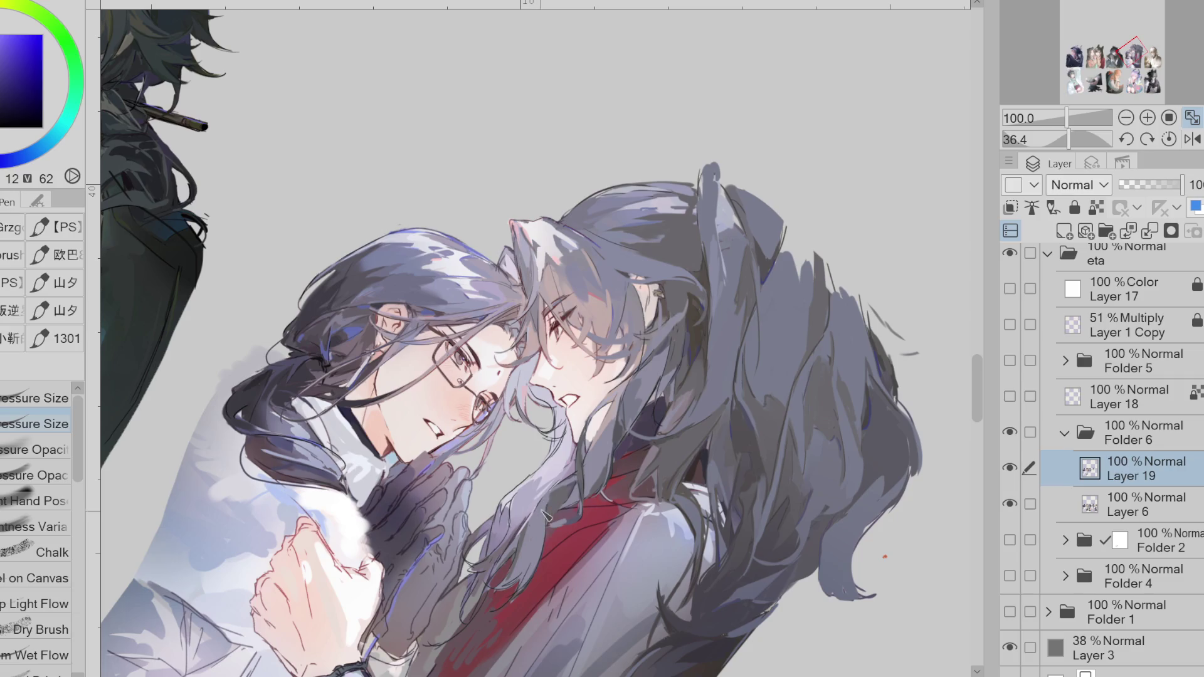
# - Colour-select the collar and hair edge areas, then clear the selection and return to the pen
pyautogui.press('w')
pyautogui.click(543, 482)
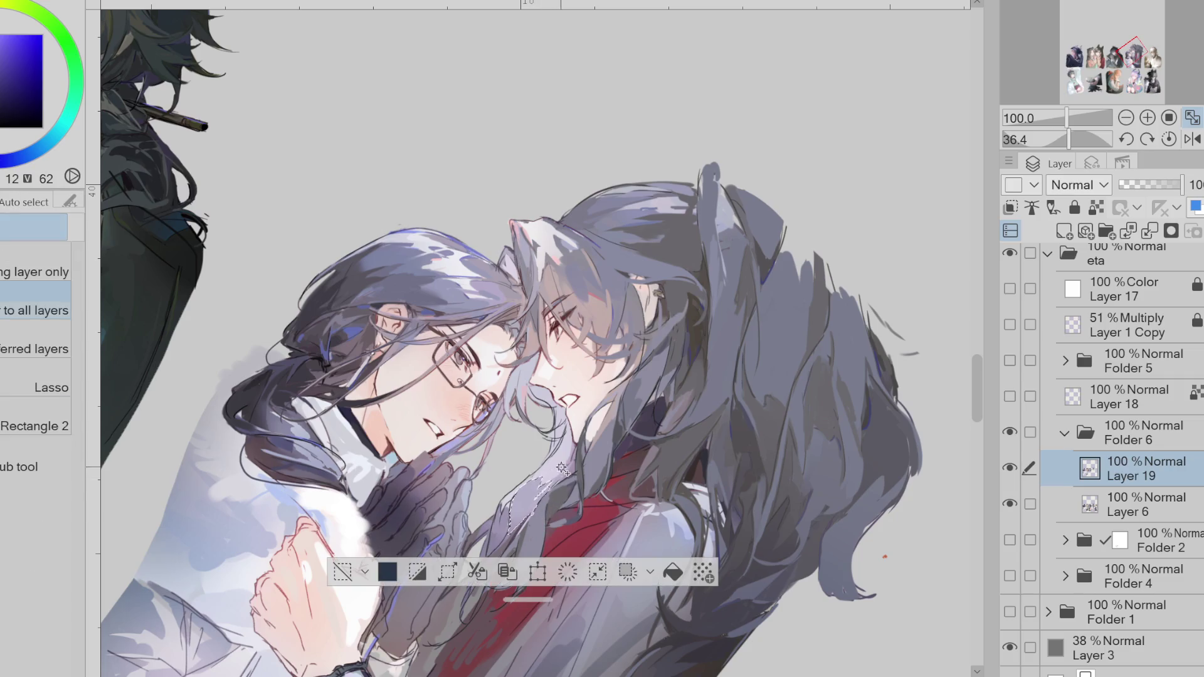
pyautogui.click(572, 464)
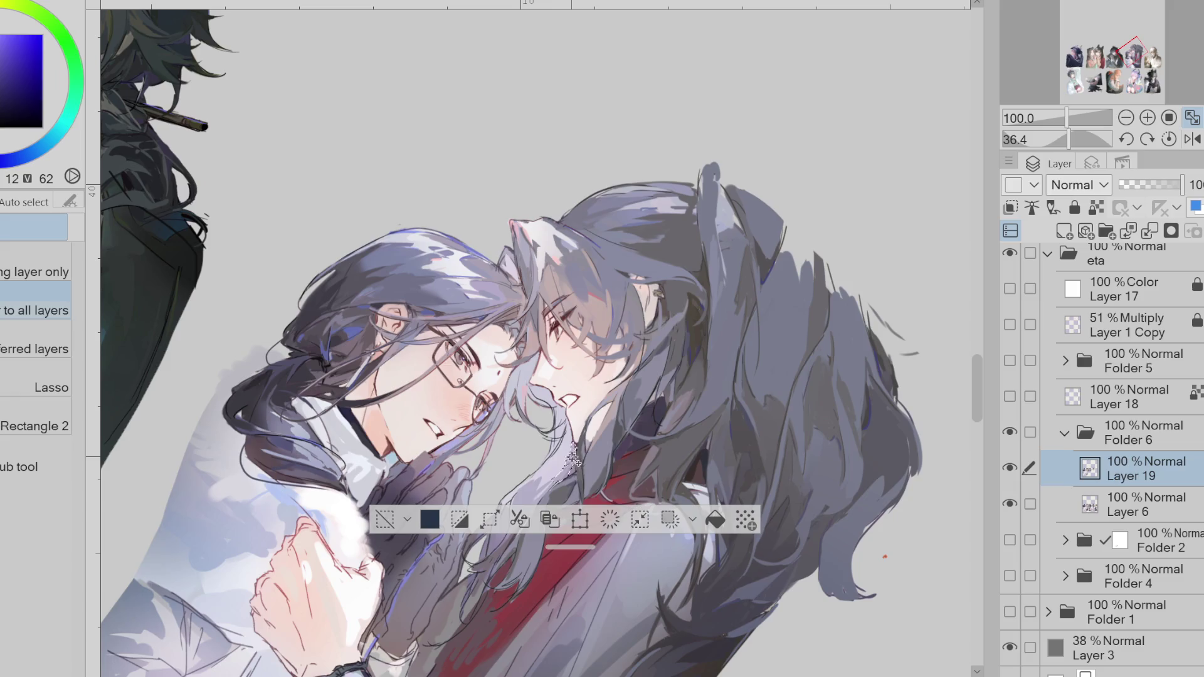
pyautogui.click(571, 460)
pyautogui.press('b')
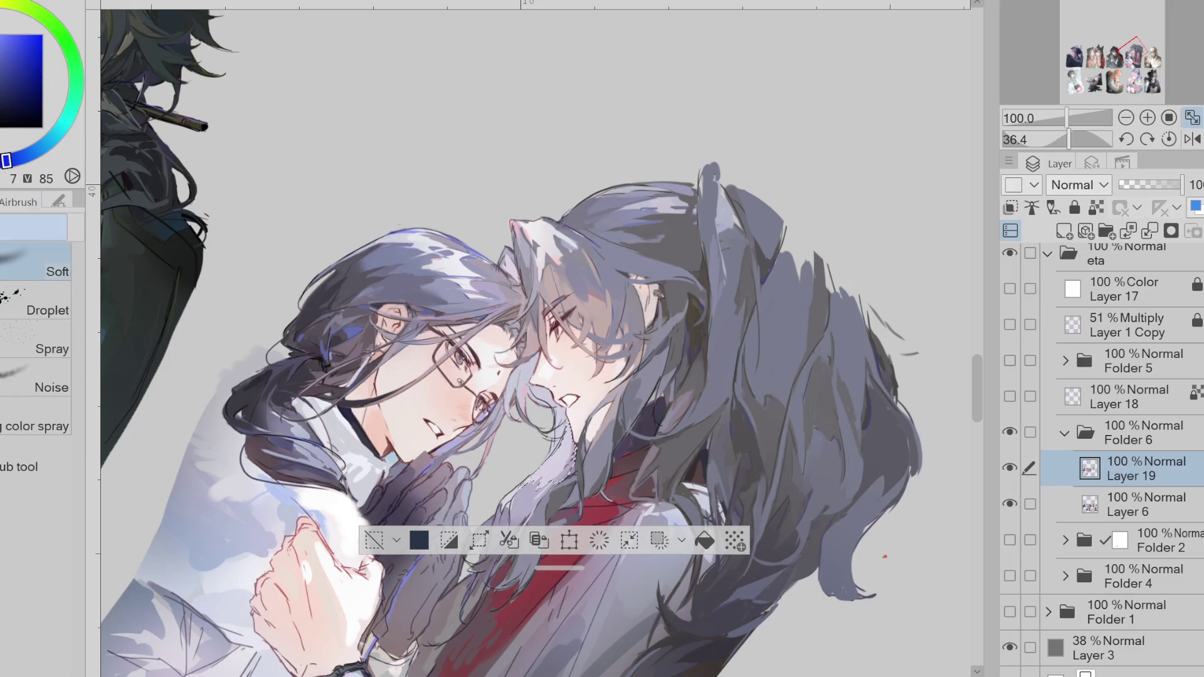
pyautogui.hotkey('ctrl', 'd')
pyautogui.press('p')
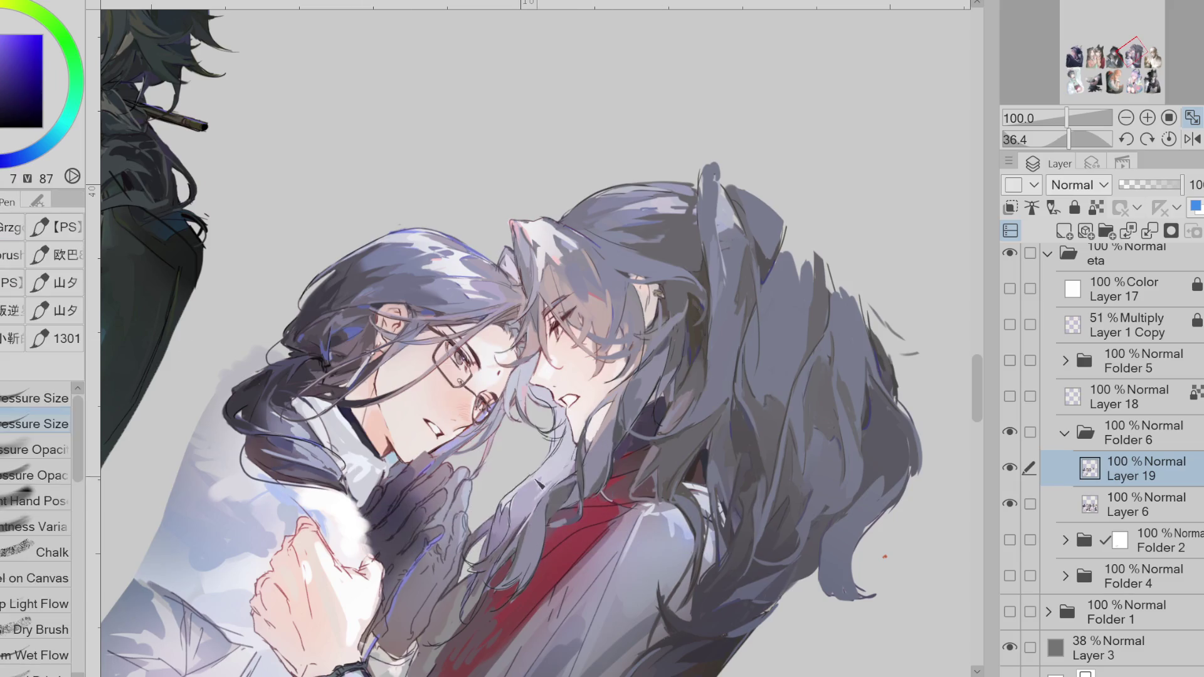
# - Lasso-fill a sampled grey-purple patch beside the gloved hand, then go back to the pen brushes
pyautogui.keyDown('alt'); pyautogui.click(515, 502); pyautogui.keyUp('alt')
pyautogui.keyDown('alt'); pyautogui.click(515, 529); pyautogui.keyUp('alt')
pyautogui.keyDown('alt'); pyautogui.click(496, 510); pyautogui.keyUp('alt')
pyautogui.press('g')
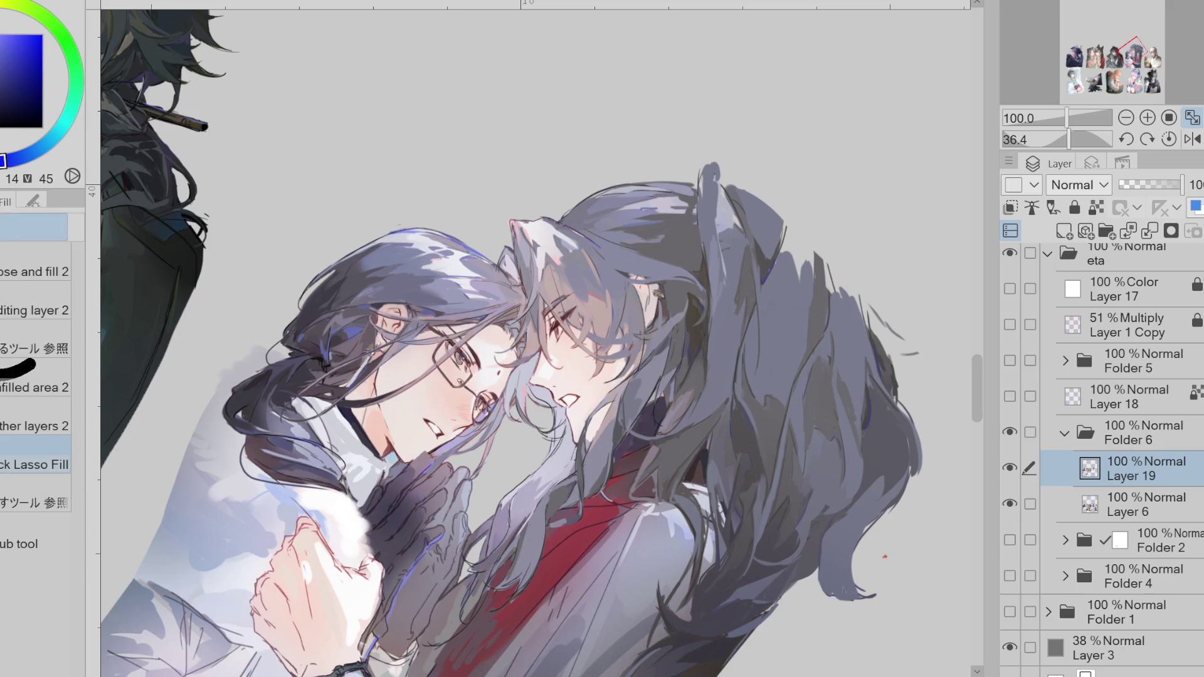
pyautogui.moveTo(479, 553)
pyautogui.mouseDown()
pyautogui.moveTo(509, 542)
pyautogui.moveTo(470, 547)
pyautogui.moveTo(477, 567)
pyautogui.moveTo(512, 539)
pyautogui.mouseUp()
pyautogui.press('p')
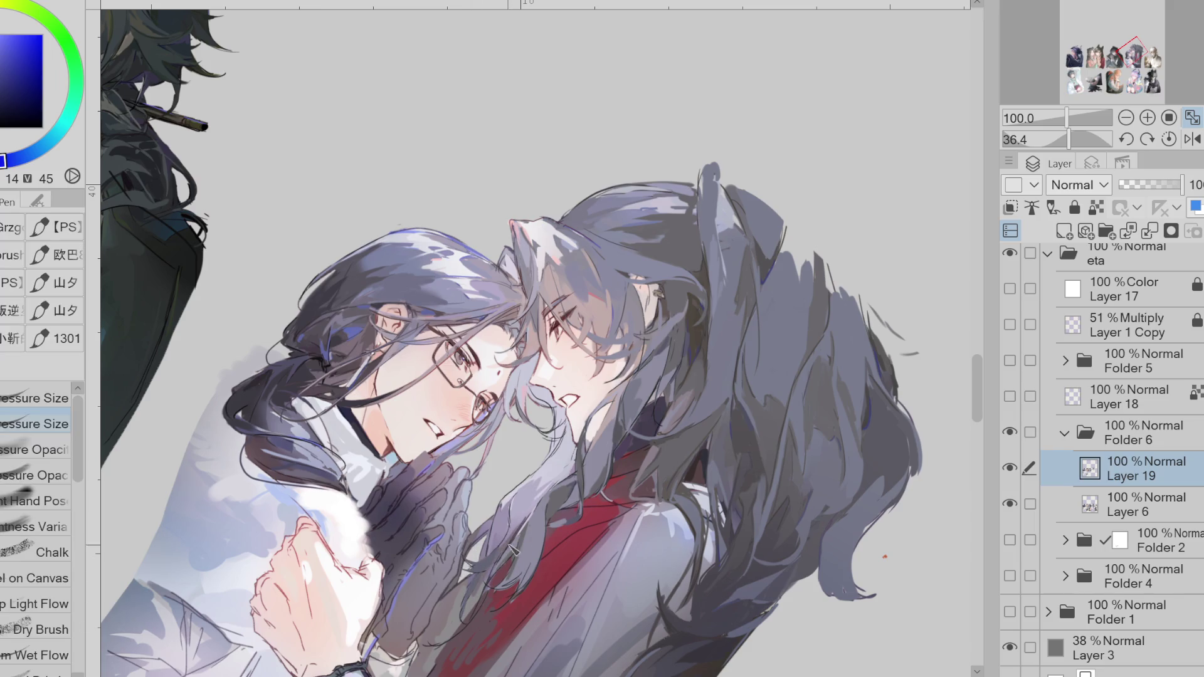
# - Sample violet and grey-blue hair tones, then paint light strands into the hair near the hands
pyautogui.keyDown('alt'); pyautogui.click(513, 512); pyautogui.keyUp('alt')
pyautogui.keyDown('alt'); pyautogui.click(526, 511); pyautogui.keyUp('alt')
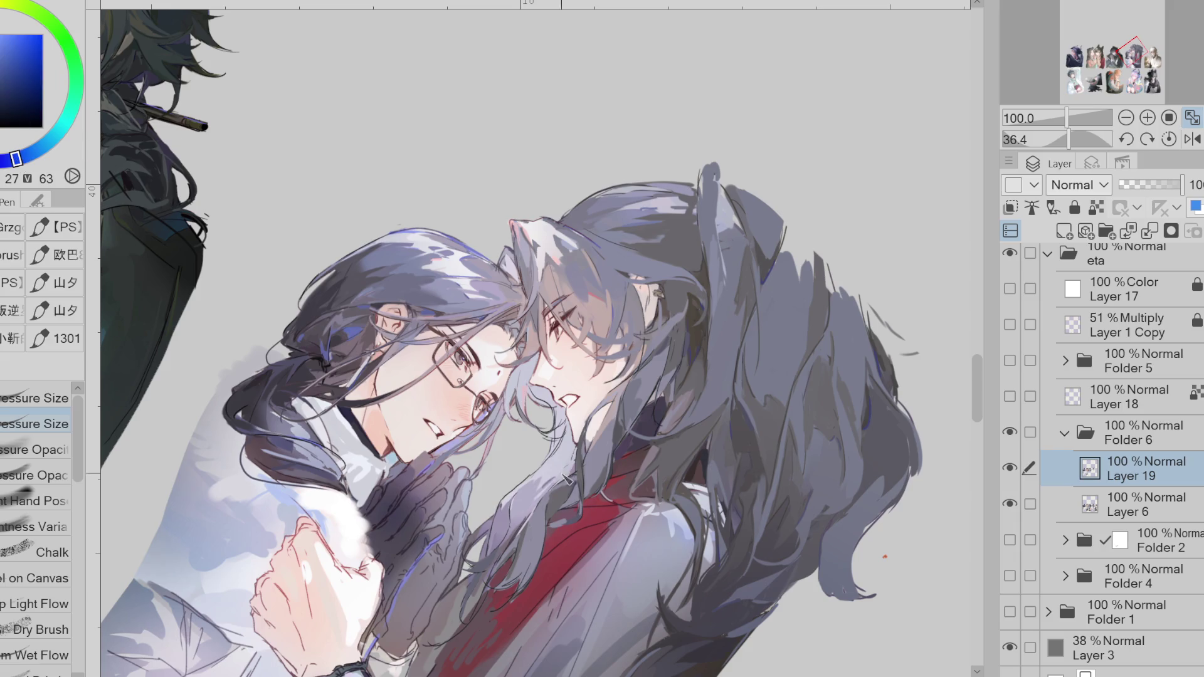
pyautogui.keyDown('alt'); pyautogui.click(556, 497); pyautogui.keyUp('alt')
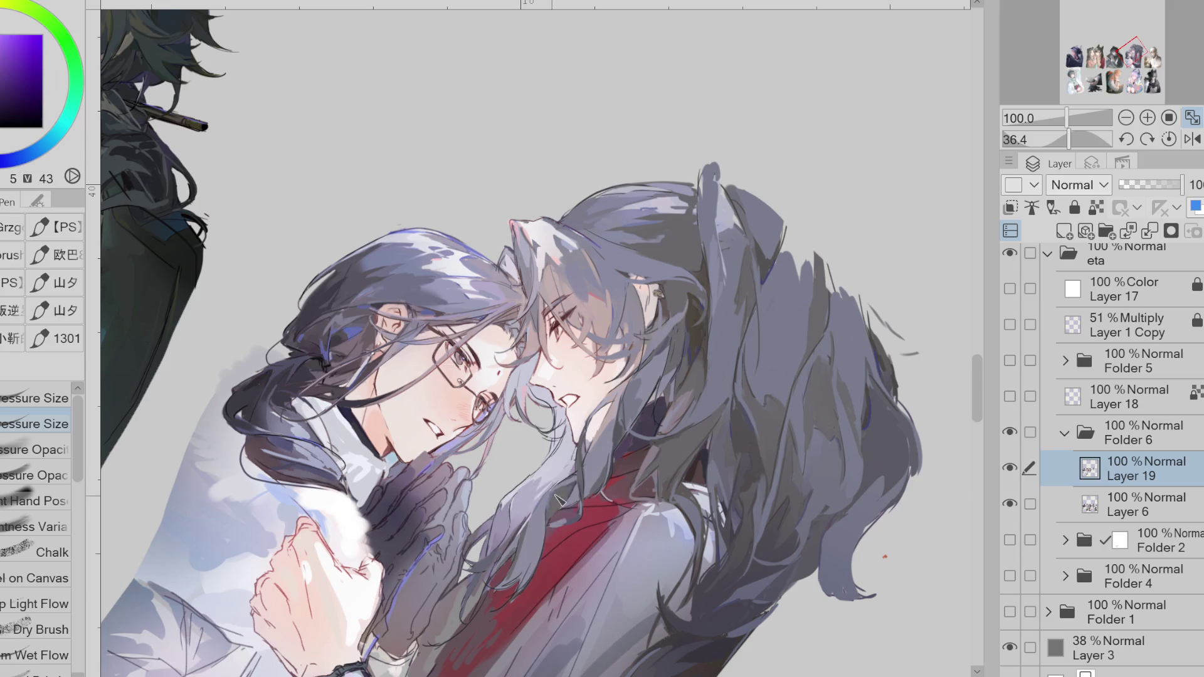
pyautogui.keyDown('alt'); pyautogui.click(543, 537); pyautogui.keyUp('alt')
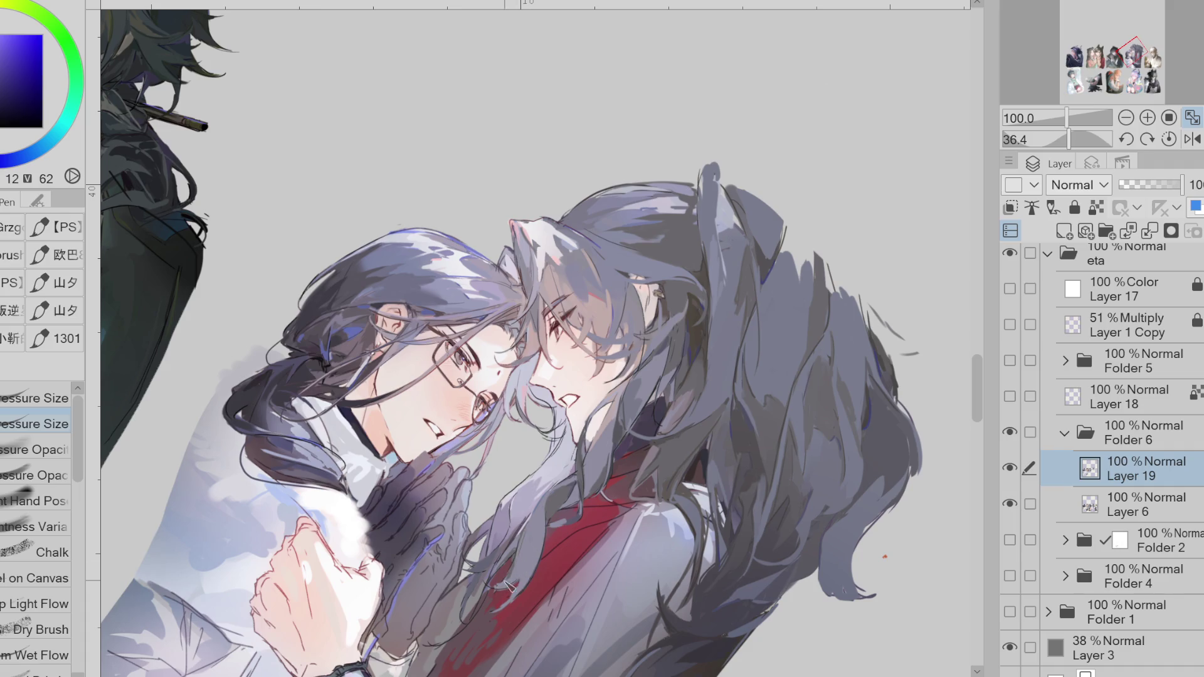
pyautogui.keyDown('alt'); pyautogui.click(519, 552); pyautogui.keyUp('alt')
pyautogui.keyDown('alt'); pyautogui.click(533, 250); pyautogui.keyUp('alt')
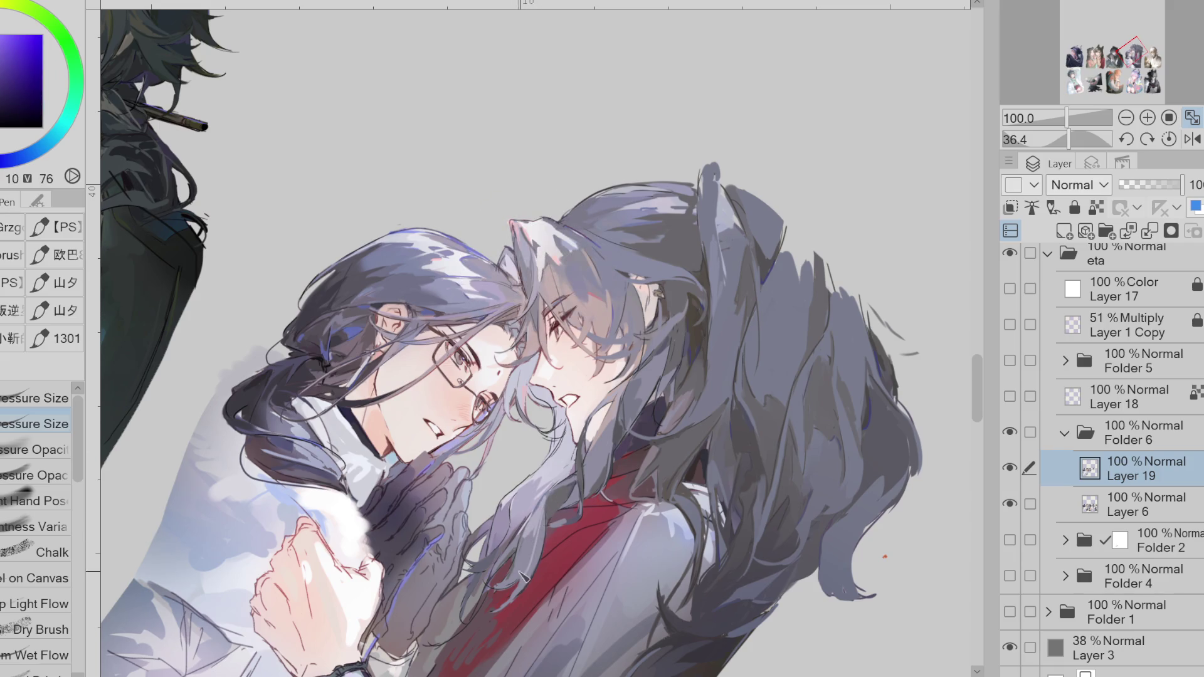
pyautogui.moveTo(540, 535)
pyautogui.mouseDown()
pyautogui.moveTo(486, 596)
pyautogui.moveTo(527, 587)
pyautogui.mouseUp()
# - Eyedrop darker purples and brighter blue-violet shades from the hair further up
pyautogui.keyDown('alt'); pyautogui.click(575, 495); pyautogui.keyUp('alt')
pyautogui.keyDown('alt'); pyautogui.click(573, 507); pyautogui.keyUp('alt')
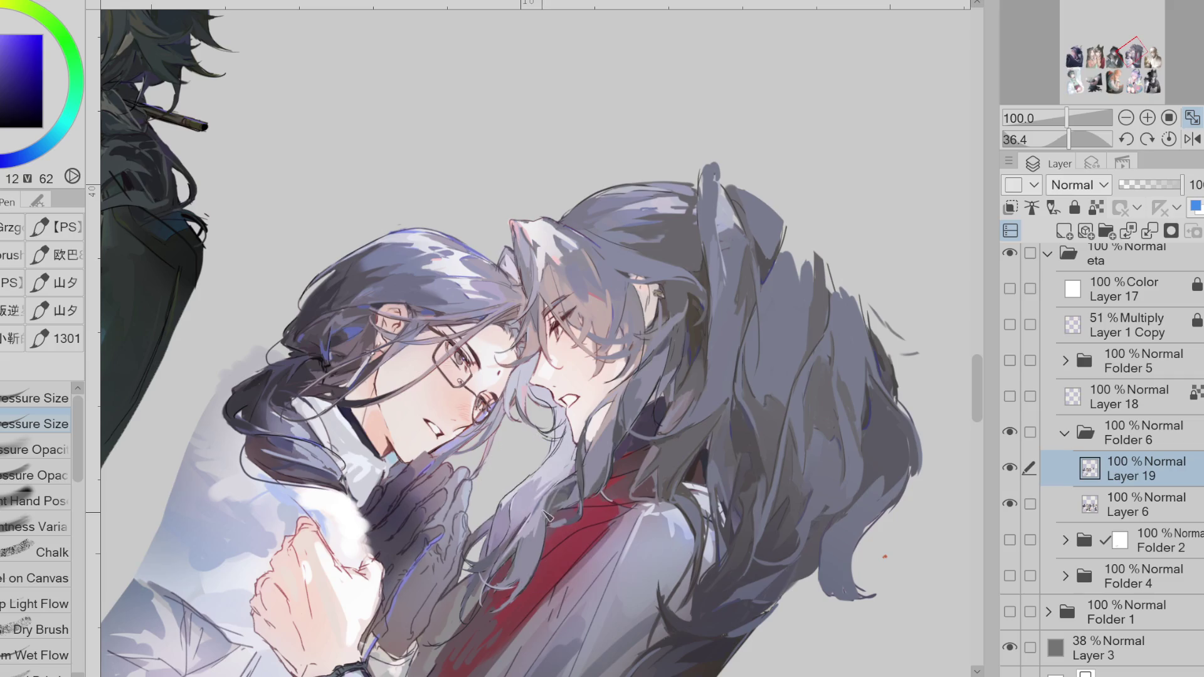
pyautogui.keyDown('alt'); pyautogui.click(600, 461); pyautogui.keyUp('alt')
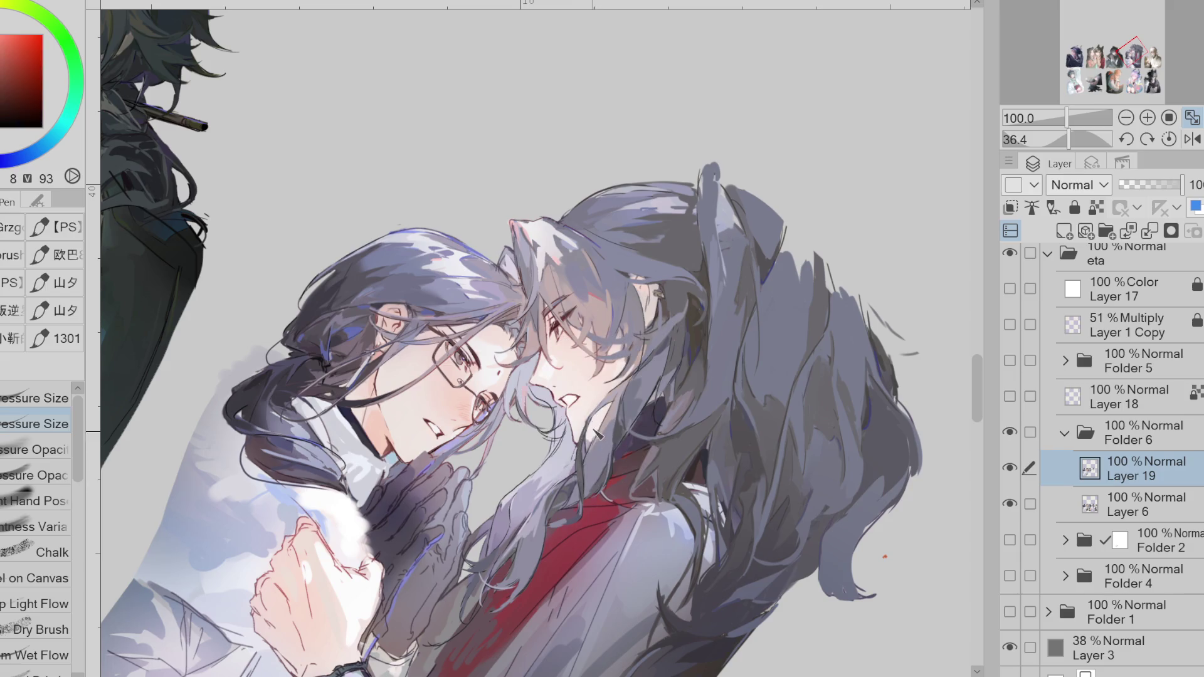
pyautogui.keyDown('alt'); pyautogui.click(600, 410); pyautogui.keyUp('alt')
pyautogui.keyDown('alt'); pyautogui.click(640, 402); pyautogui.keyUp('alt')
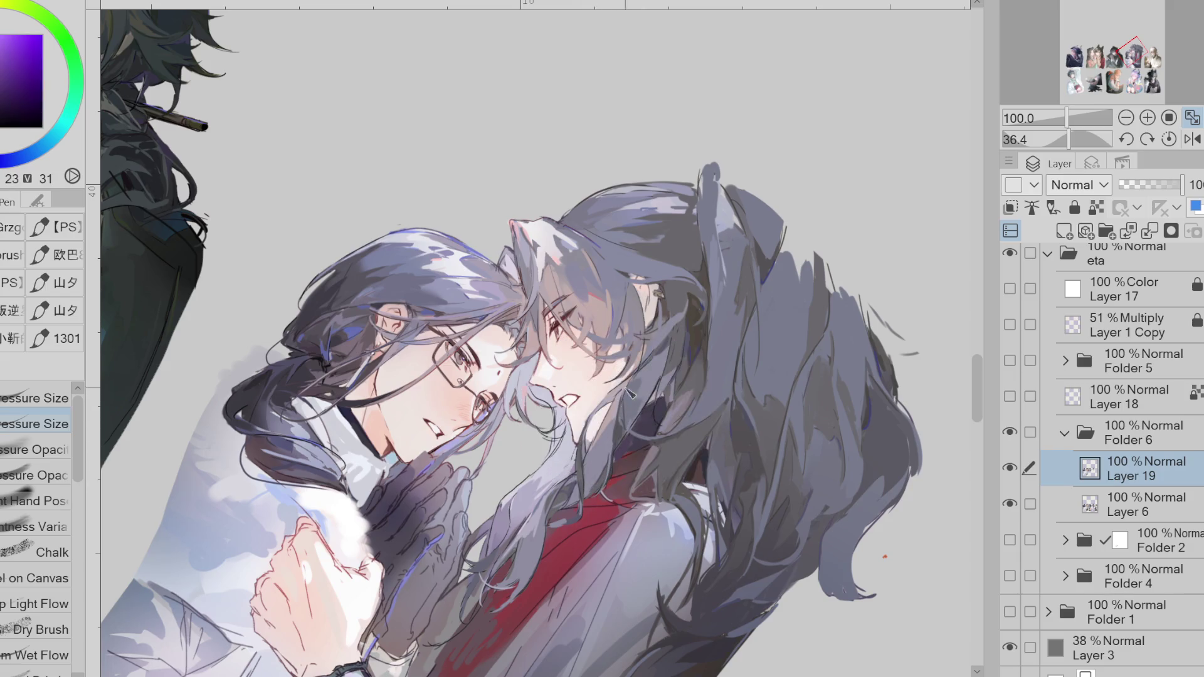
pyautogui.moveTo(637, 381); pyautogui.dragTo(637, 380)
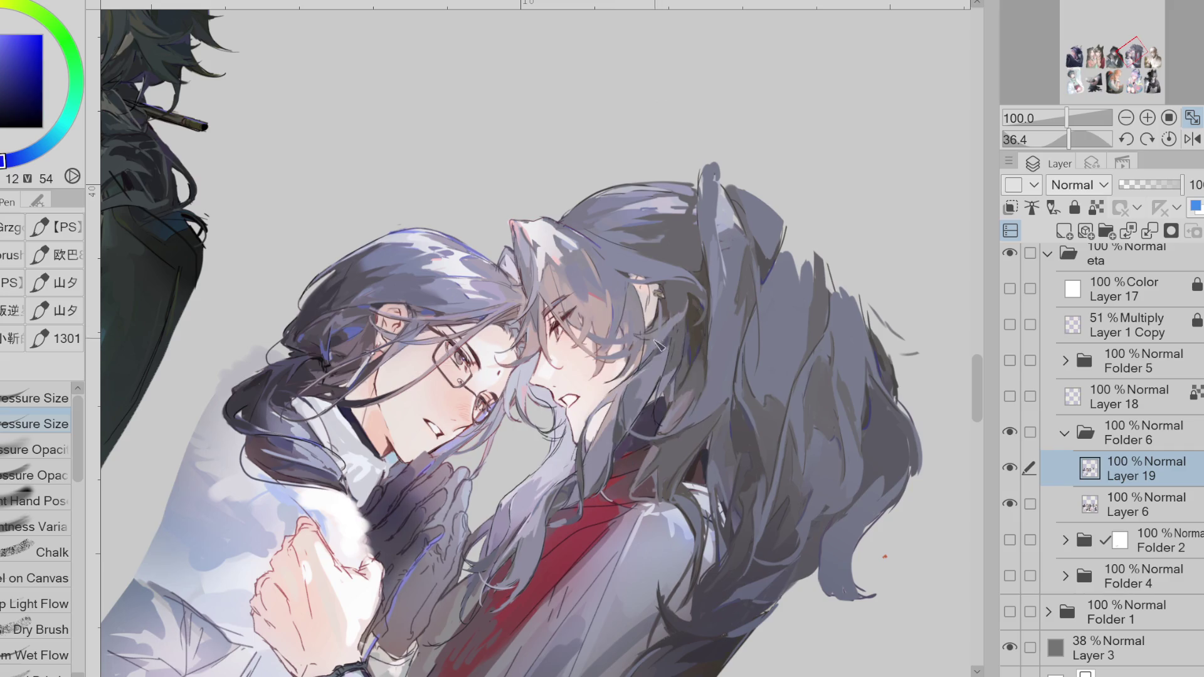
pyautogui.scroll(3, 676, 251)
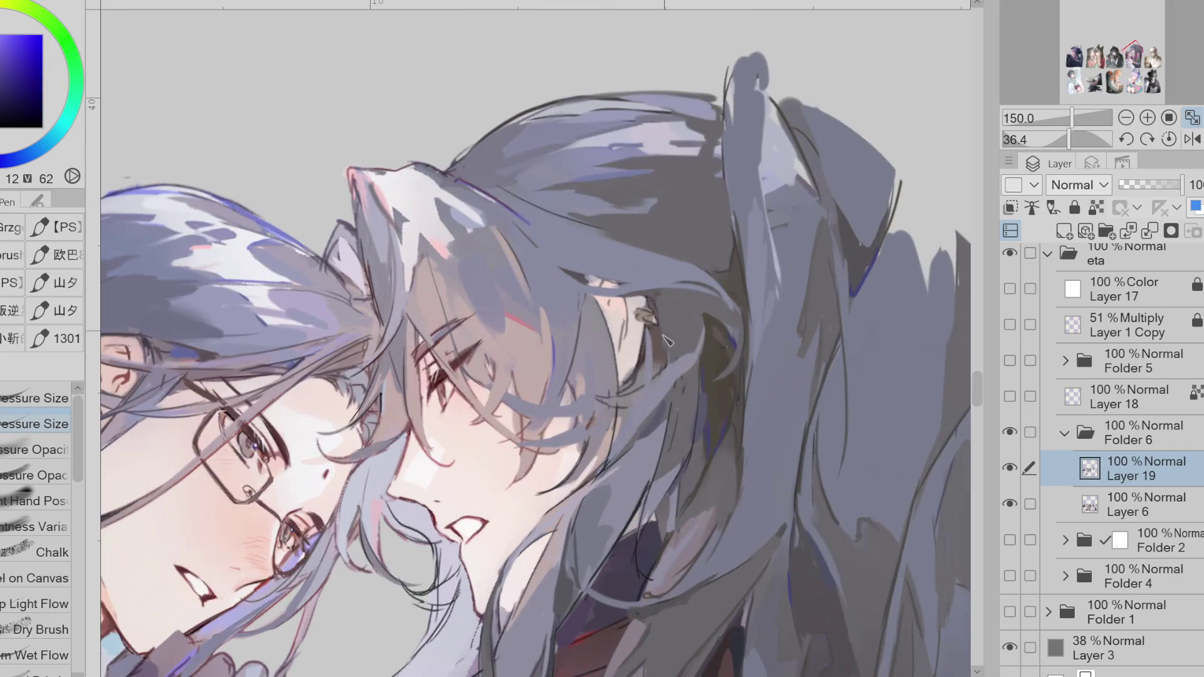
# - Mirror the canvas and eyedrop purple-grey, skin and dark grey tones from the hair
pyautogui.click(633, 405)
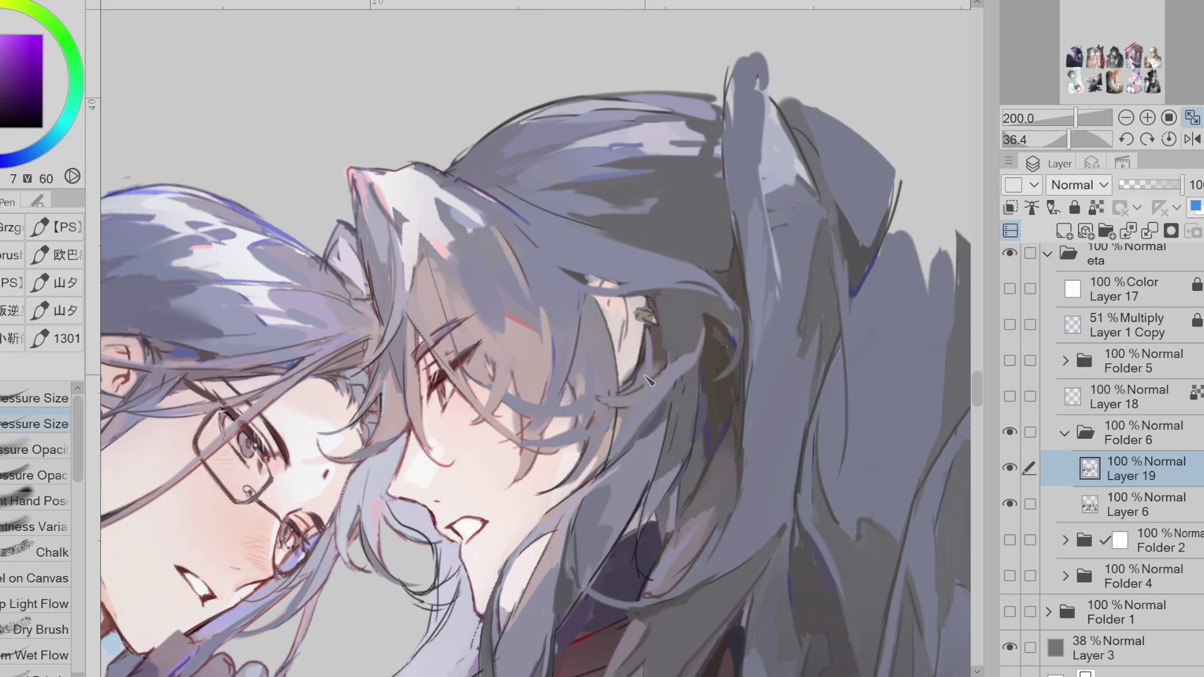
pyautogui.press('h')
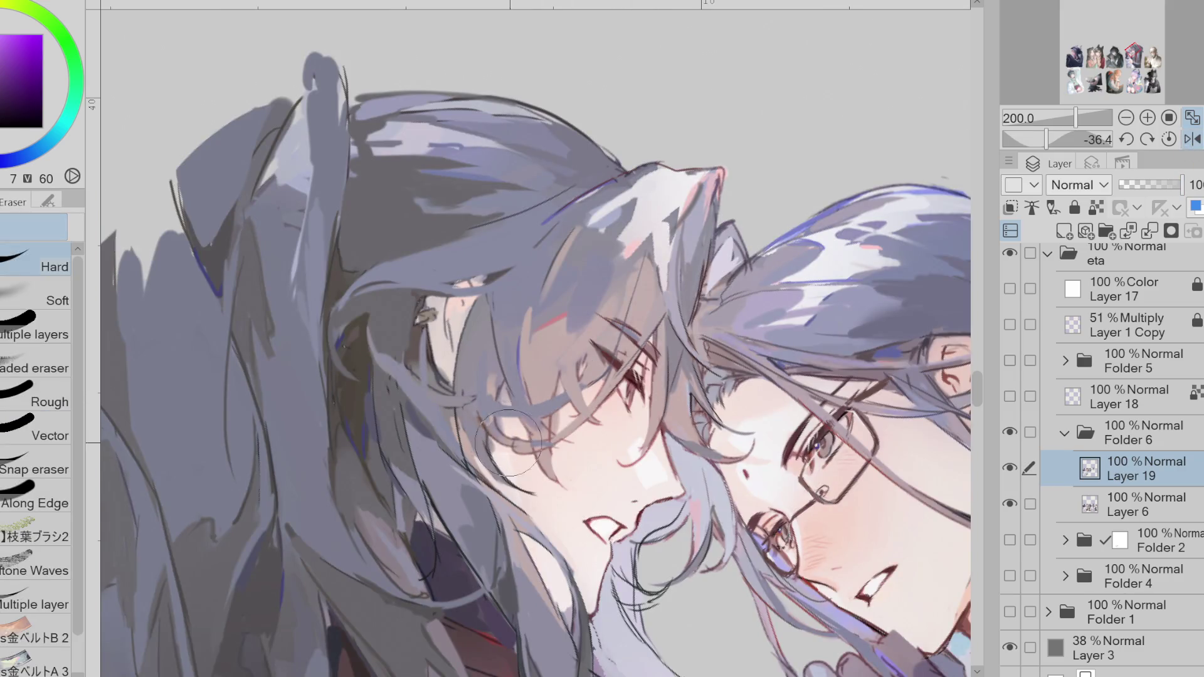
pyautogui.keyDown('alt'); pyautogui.click(556, 420); pyautogui.keyUp('alt')
pyautogui.keyDown('alt'); pyautogui.click(556, 422); pyautogui.keyUp('alt')
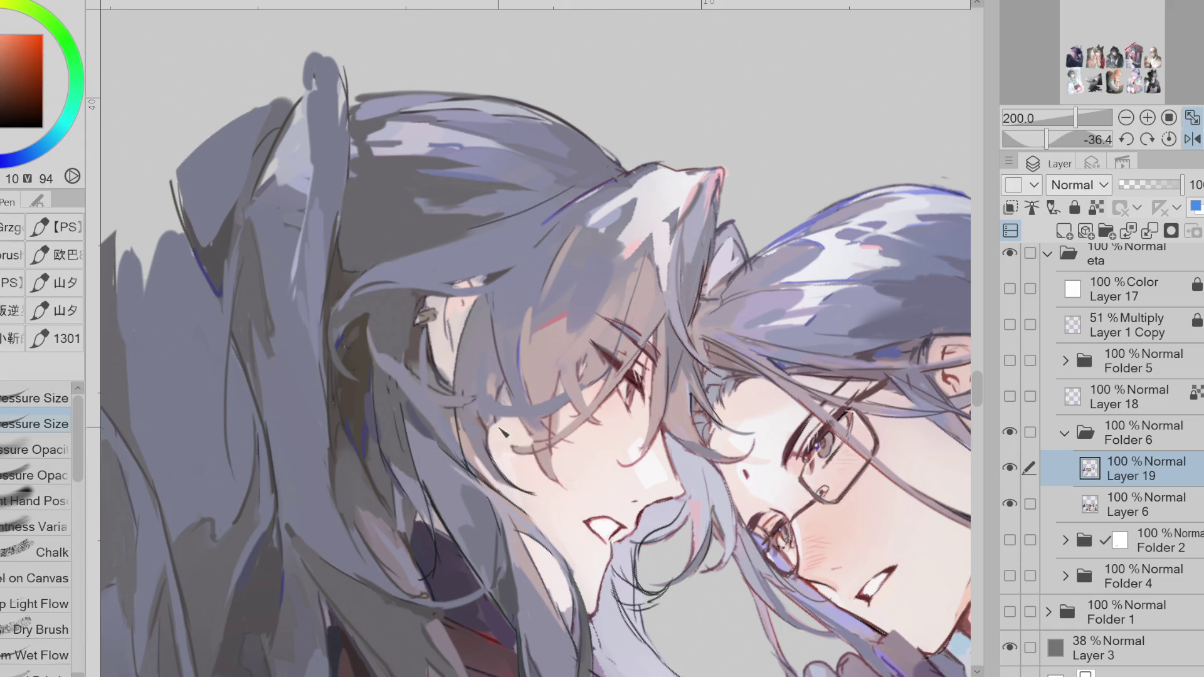
pyautogui.keyDown('alt'); pyautogui.click(486, 407); pyautogui.keyUp('alt')
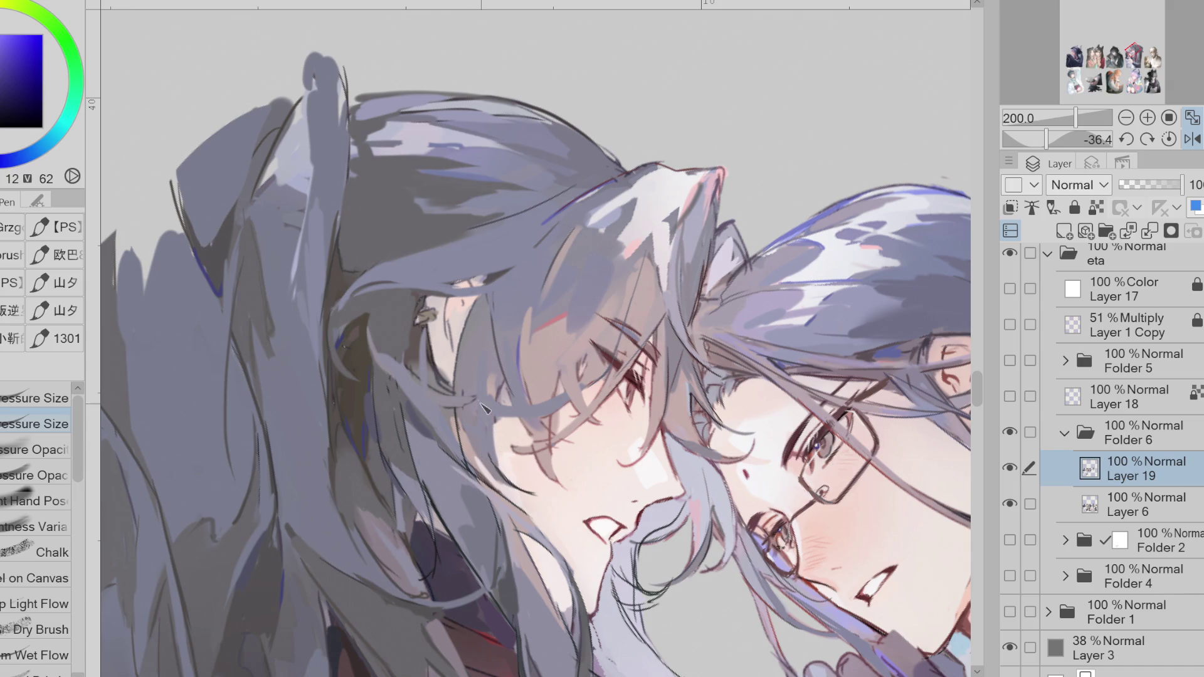
pyautogui.keyDown('alt'); pyautogui.click(395, 347); pyautogui.keyUp('alt')
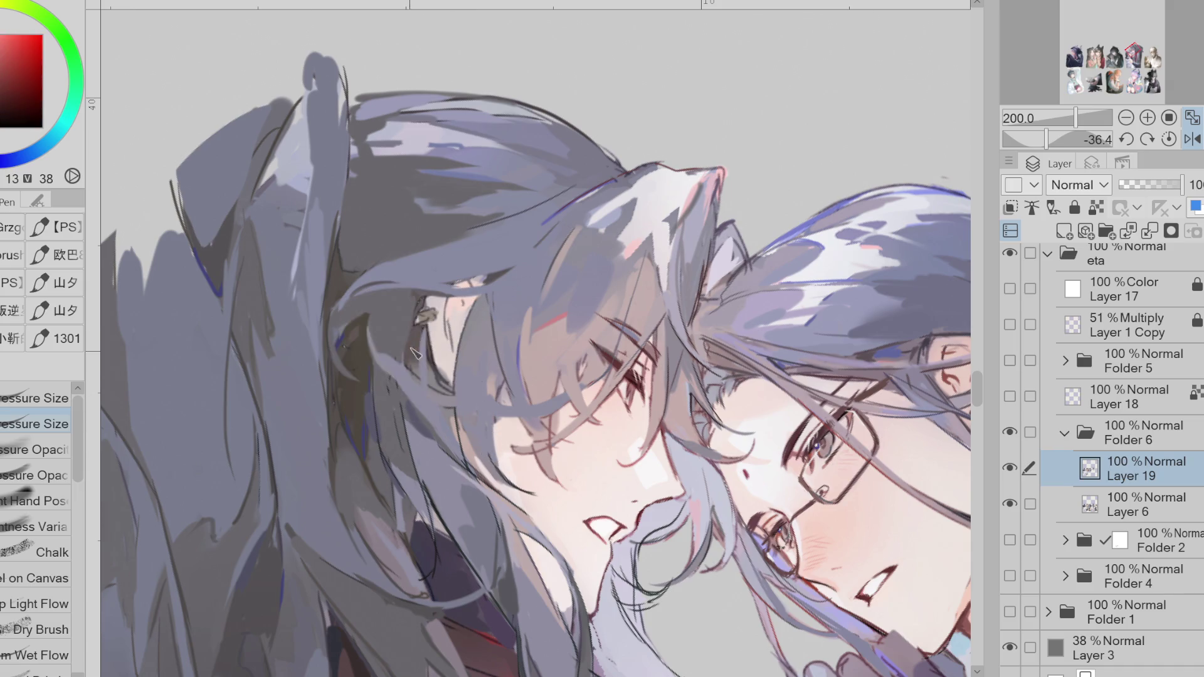
pyautogui.keyDown('alt'); pyautogui.click(386, 360); pyautogui.keyUp('alt')
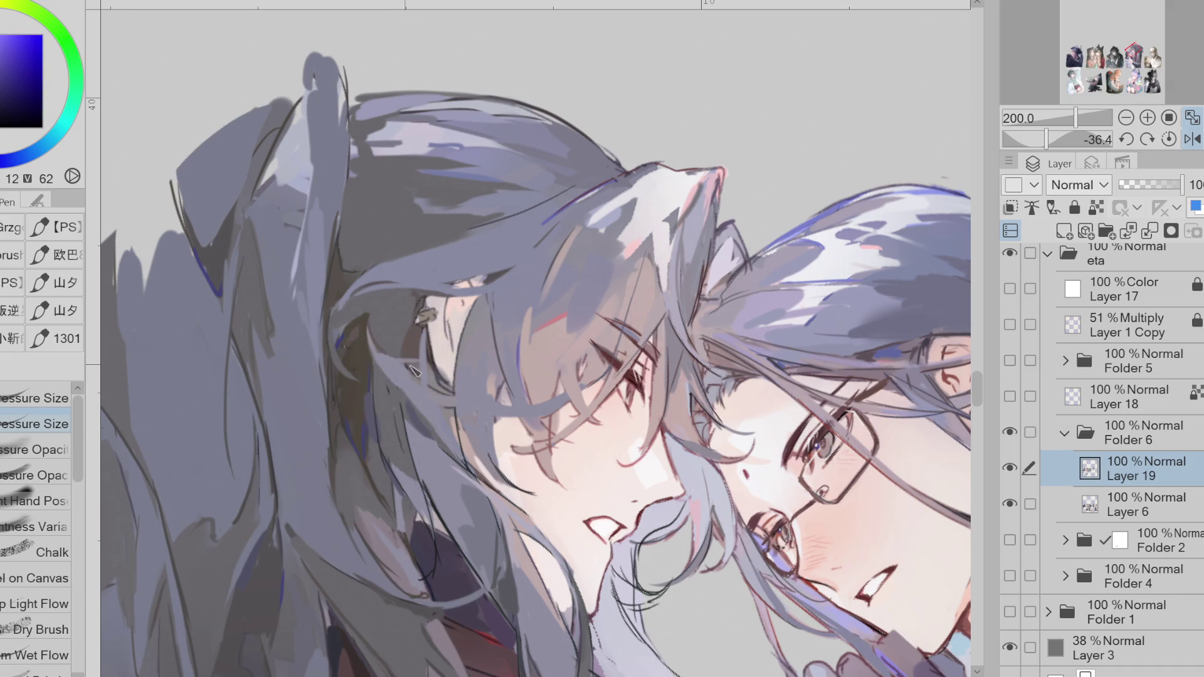
pyautogui.keyDown('alt'); pyautogui.click(449, 352); pyautogui.keyUp('alt')
pyautogui.keyDown('alt'); pyautogui.click(387, 302); pyautogui.keyUp('alt')
pyautogui.keyDown('alt'); pyautogui.click(363, 312); pyautogui.keyUp('alt')
# - Paint a grey strand by the ear, a darker shadow, and dark strands up to the ear tip
pyautogui.moveTo(396, 384)
pyautogui.mouseDown()
pyautogui.moveTo(478, 399)
pyautogui.moveTo(514, 372)
pyautogui.mouseUp()
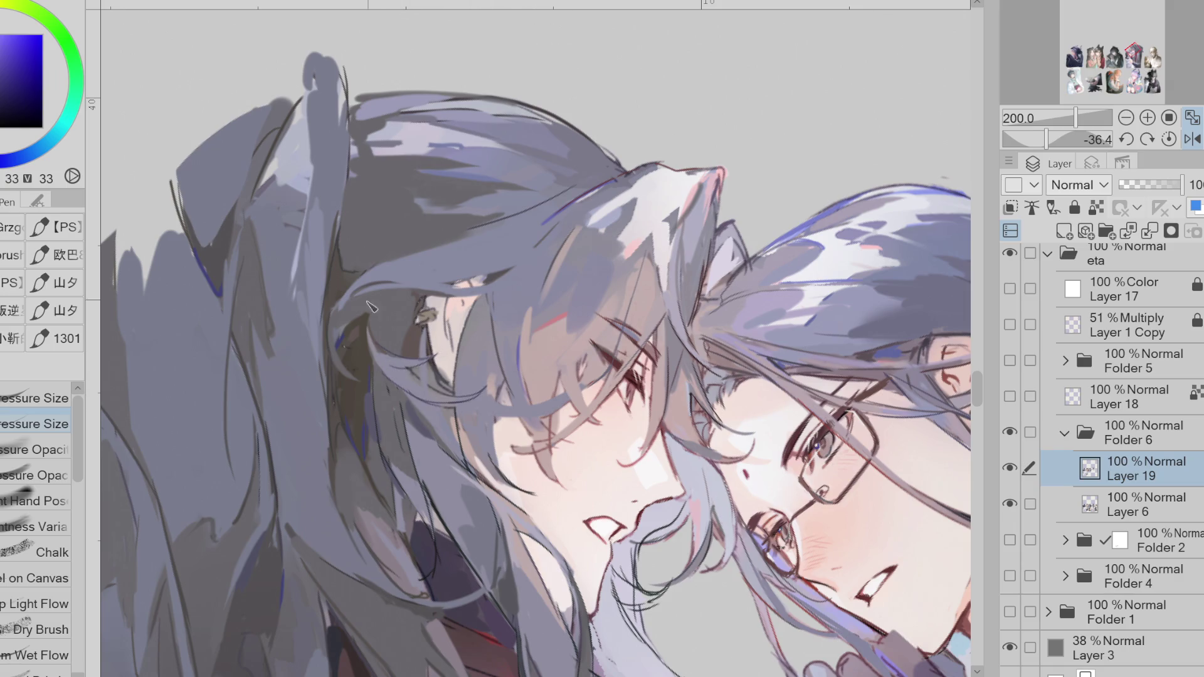
pyautogui.moveTo(416, 341)
pyautogui.mouseDown()
pyautogui.moveTo(405, 355)
pyautogui.moveTo(424, 347)
pyautogui.mouseUp()
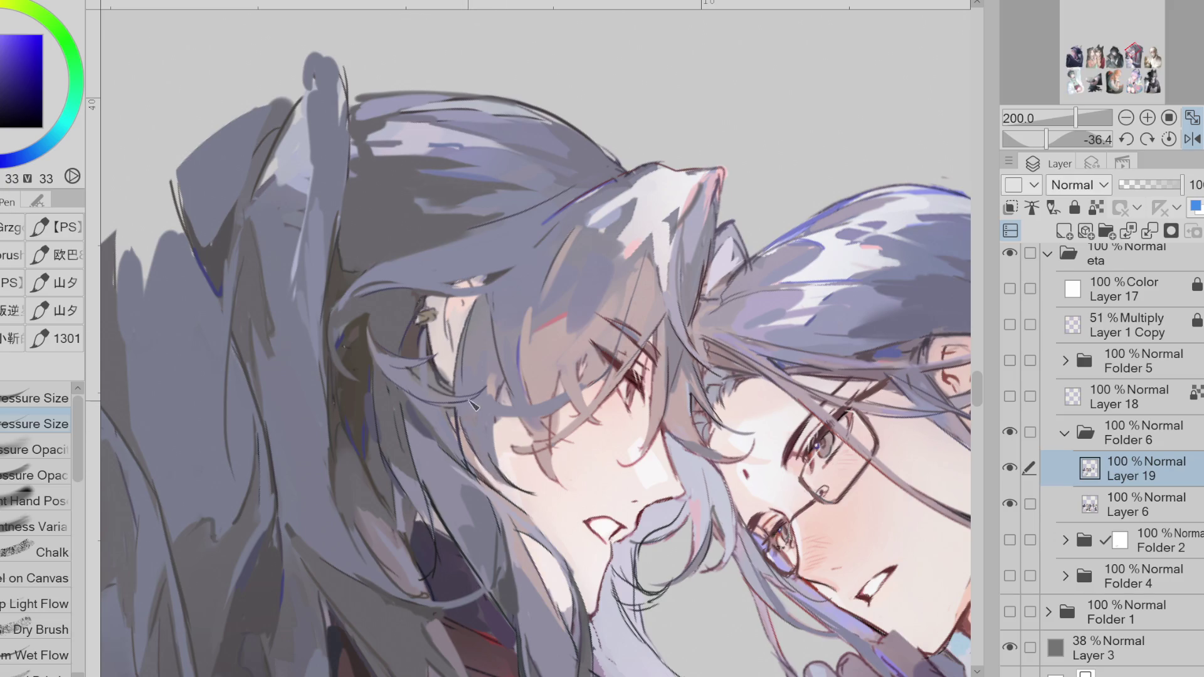
pyautogui.moveTo(545, 237); pyautogui.dragTo(499, 295)
pyautogui.keyDown('alt'); pyautogui.click(501, 286); pyautogui.keyUp('alt')
pyautogui.keyDown('alt'); pyautogui.click(512, 254); pyautogui.keyUp('alt')
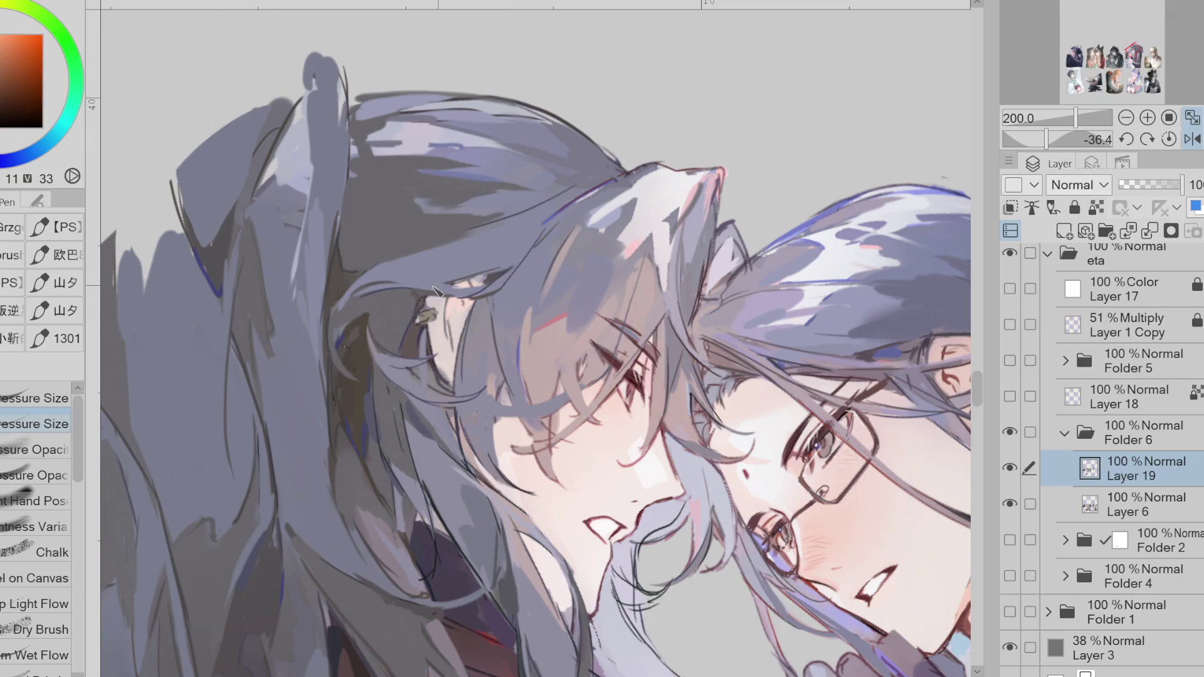
pyautogui.moveTo(474, 230); pyautogui.dragTo(551, 206)
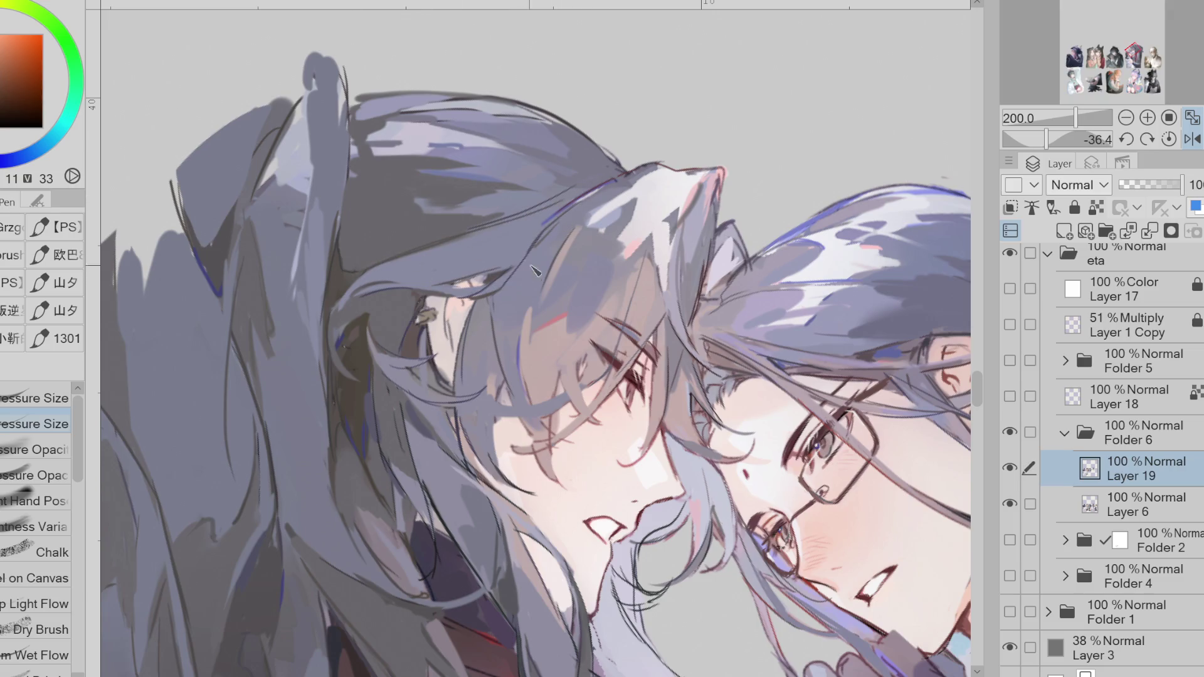
pyautogui.keyDown('alt'); pyautogui.click(552, 222); pyautogui.keyUp('alt')
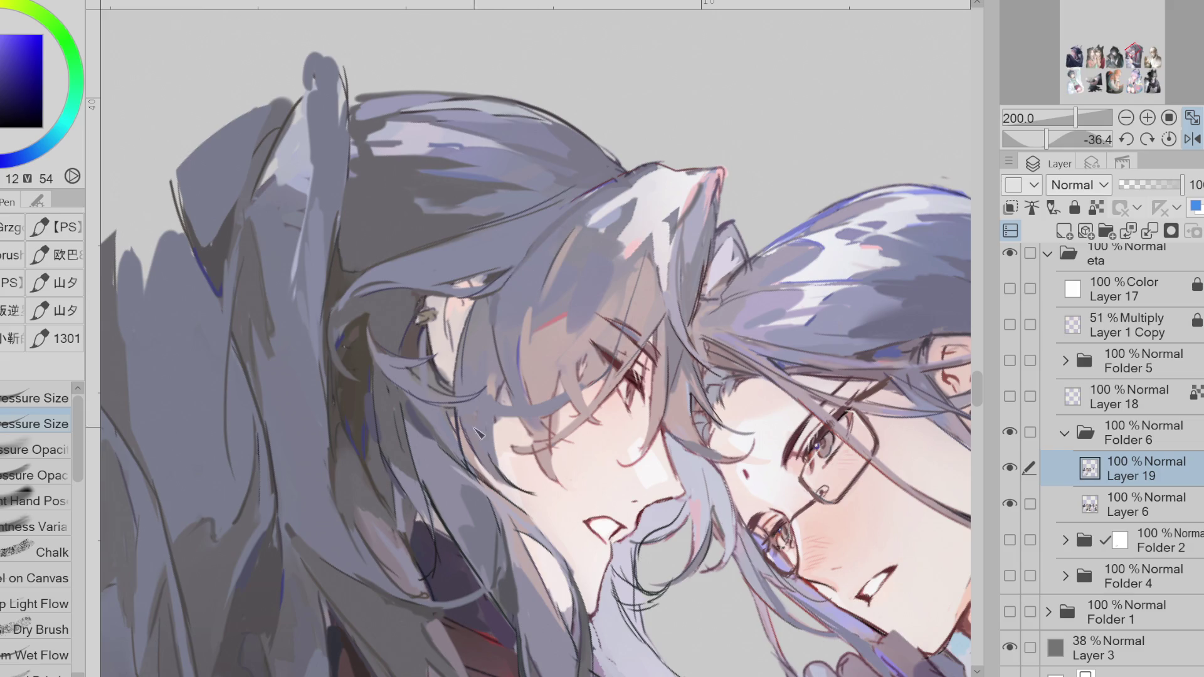
pyautogui.keyDown('alt'); pyautogui.click(414, 408); pyautogui.keyUp('alt')
pyautogui.keyDown('alt'); pyautogui.click(405, 400); pyautogui.keyUp('alt')
pyautogui.scroll(-1, 405, 376)
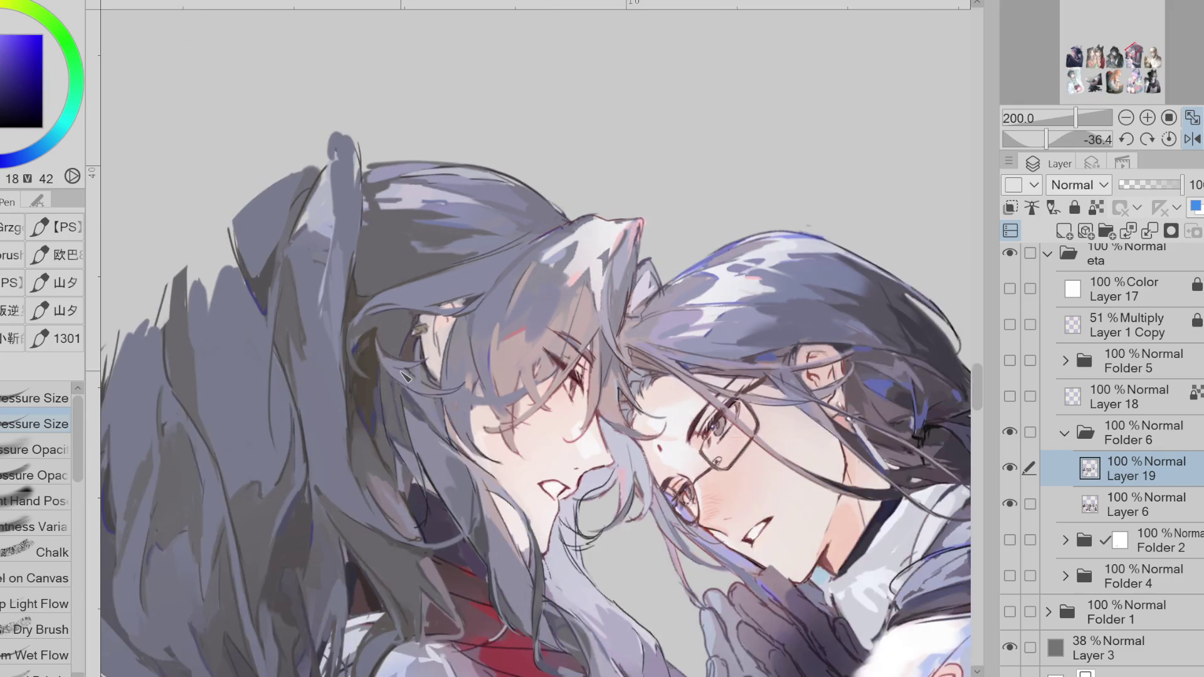
# - Sample a dark muted hair colour, zoom out to about 109%, and reset the canvas rotation to 0°
pyautogui.keyDown('alt'); pyautogui.click(425, 536); pyautogui.keyUp('alt')
pyautogui.scroll(-2, 442, 334)
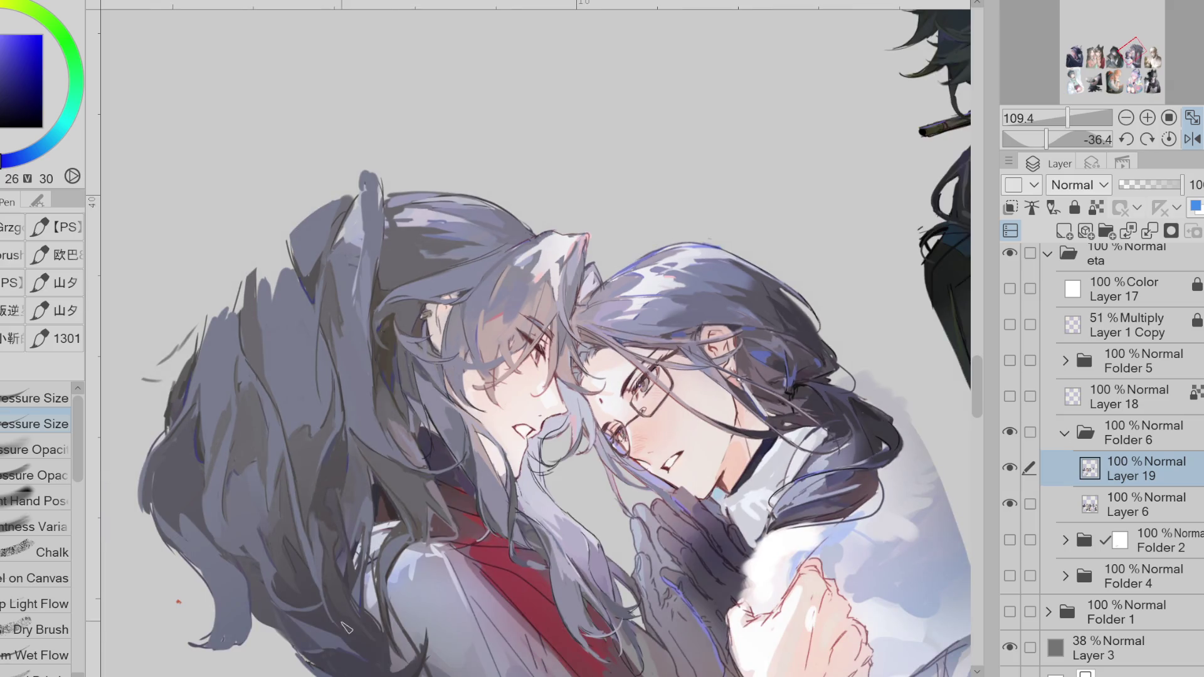
pyautogui.press('Home')
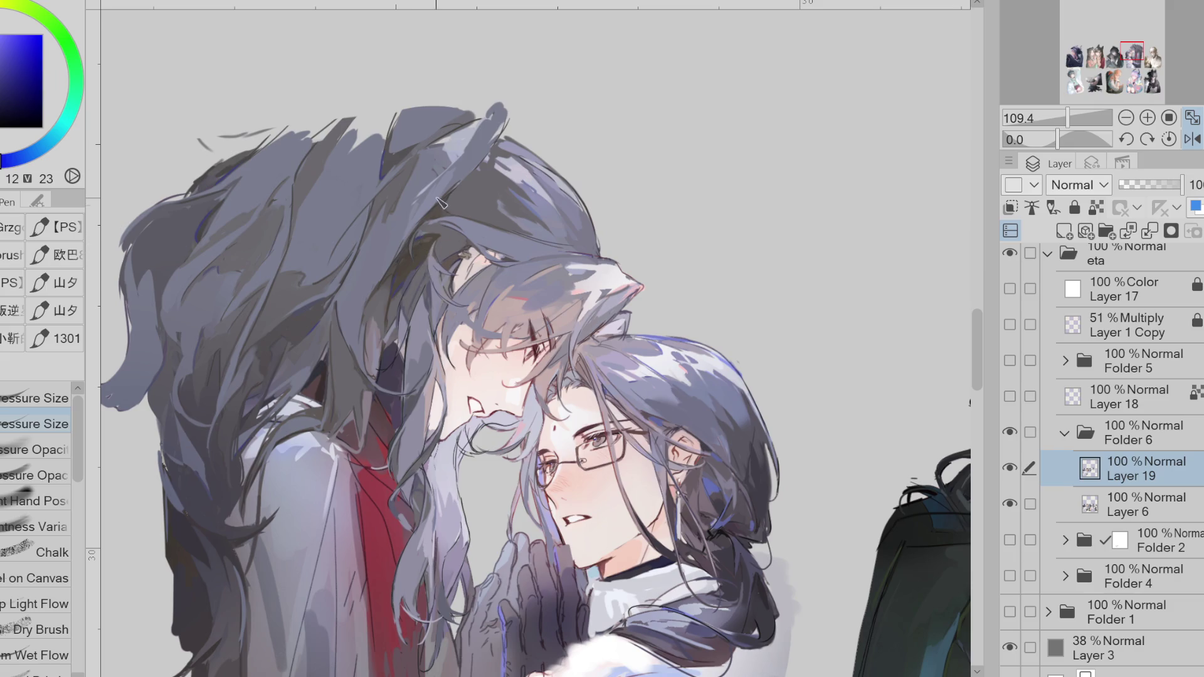
# - Sample dark greys and a near-black from the hair and paint a dark stroke along a long strand
pyautogui.keyDown('alt'); pyautogui.click(367, 304); pyautogui.keyUp('alt')
pyautogui.keyDown('alt'); pyautogui.click(225, 428); pyautogui.keyUp('alt')
pyautogui.scroll(1, 188, 517)
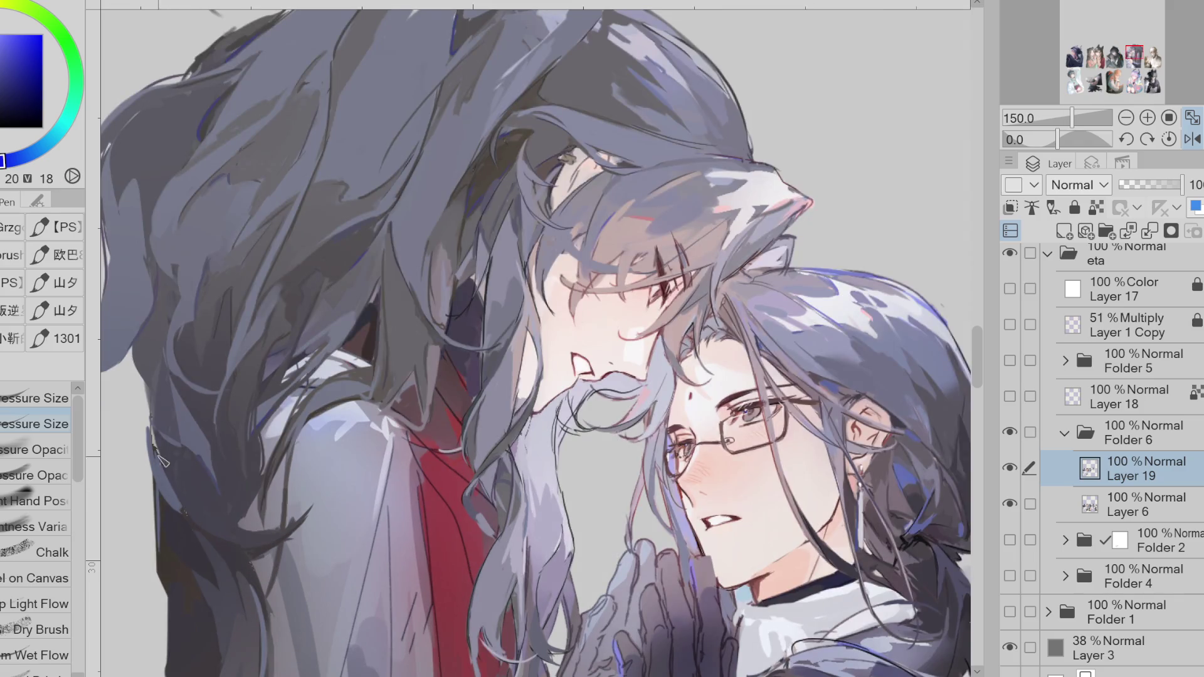
pyautogui.keyDown('alt'); pyautogui.click(170, 403); pyautogui.keyUp('alt')
pyautogui.keyDown('alt'); pyautogui.click(219, 525); pyautogui.keyUp('alt')
pyautogui.moveTo(310, 508); pyautogui.dragTo(262, 567)
# - Pick a neutral grey from the canvas and paint grey hair strands over the dark red shirt
pyautogui.keyDown('alt'); pyautogui.click(263, 565); pyautogui.keyUp('alt')
pyautogui.keyDown('alt'); pyautogui.click(269, 552); pyautogui.keyUp('alt')
pyautogui.keyDown('alt'); pyautogui.click(310, 523); pyautogui.keyUp('alt')
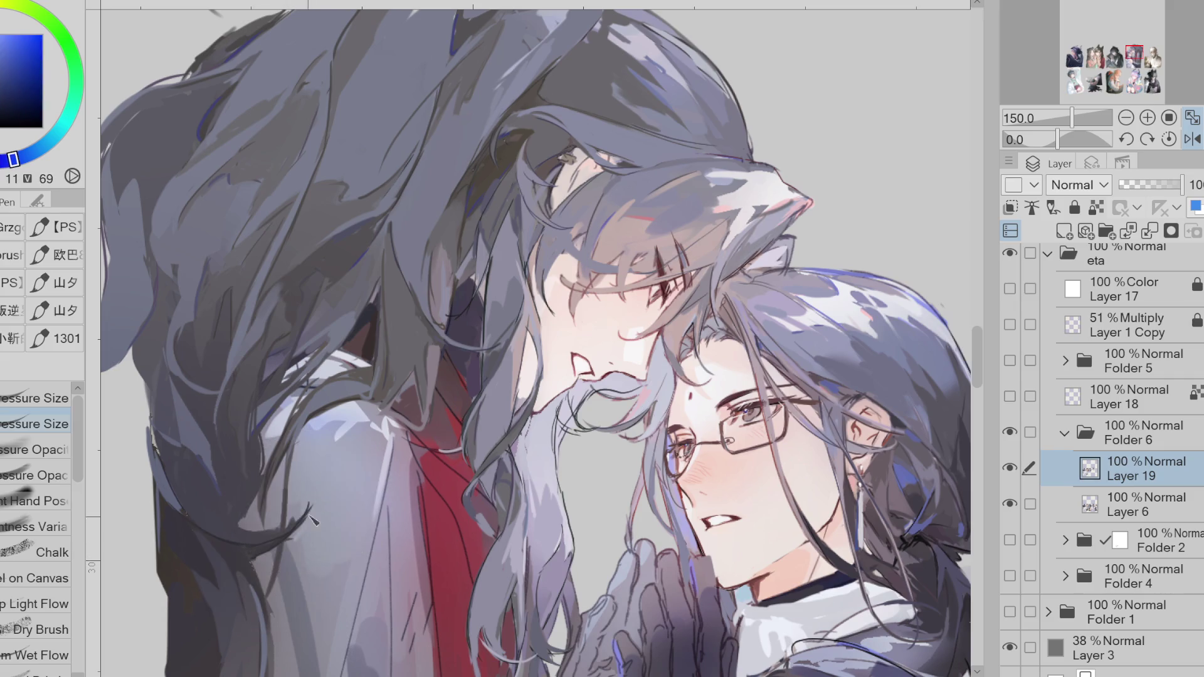
pyautogui.keyDown('alt'); pyautogui.click(301, 513); pyautogui.keyUp('alt')
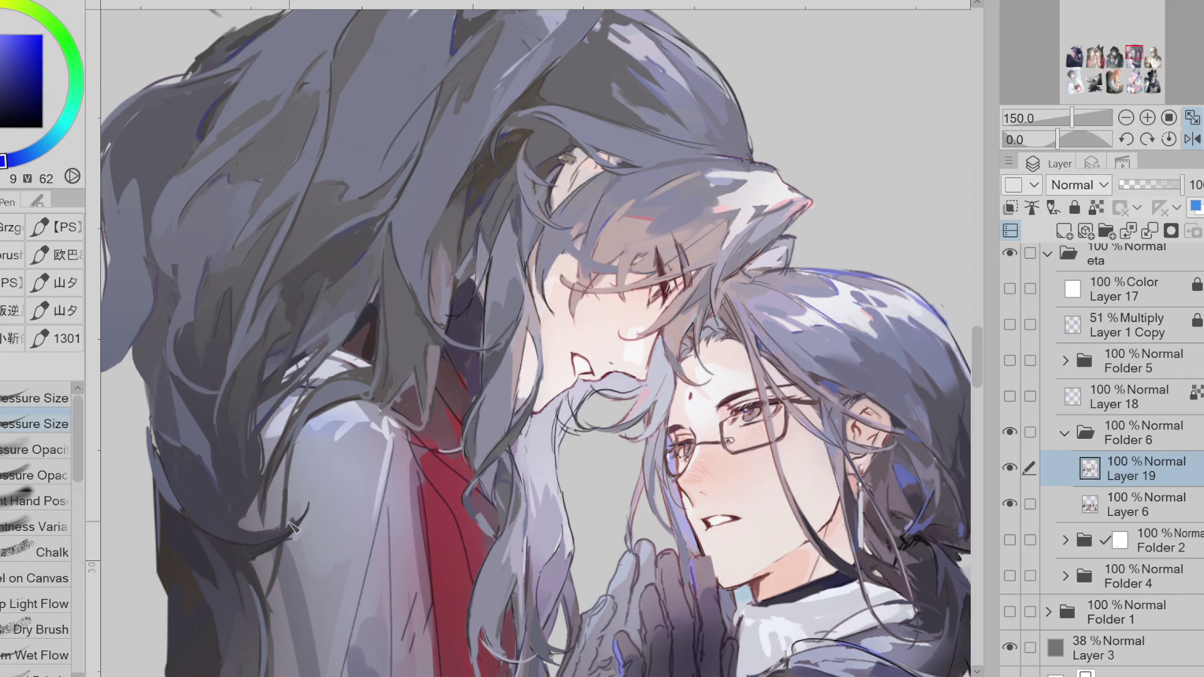
pyautogui.keyDown('alt'); pyautogui.click(317, 414); pyautogui.keyUp('alt')
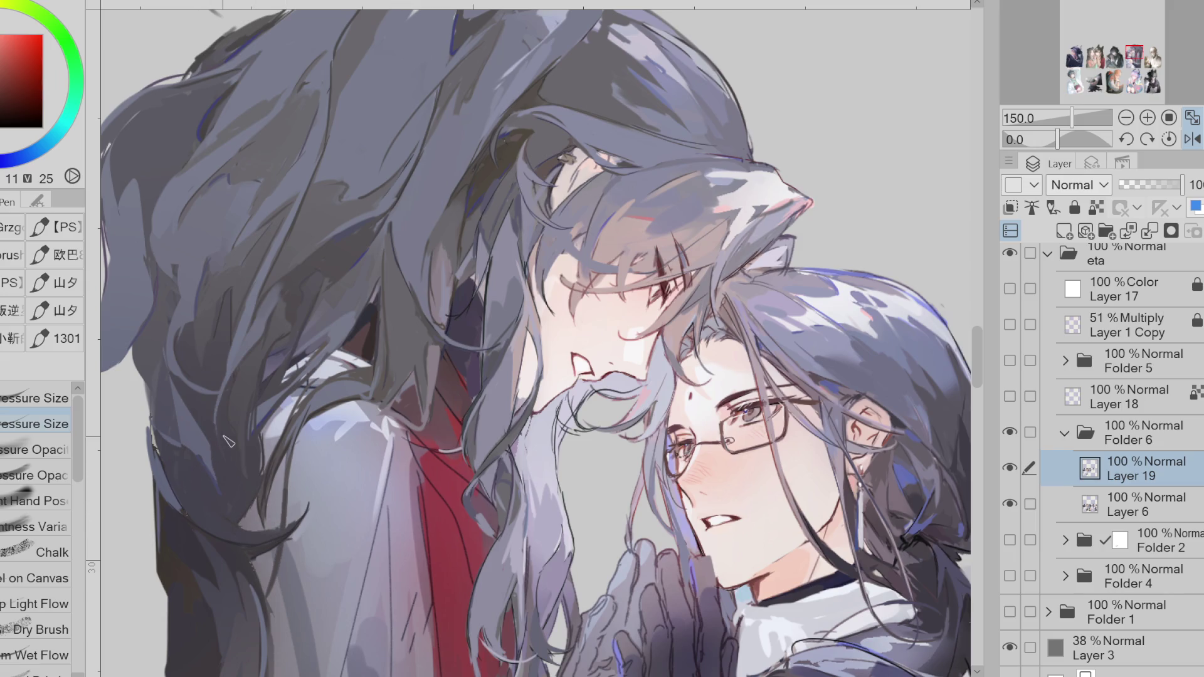
pyautogui.keyDown('alt'); pyautogui.click(272, 478); pyautogui.keyUp('alt')
pyautogui.keyDown('alt'); pyautogui.click(274, 484); pyautogui.keyUp('alt')
pyautogui.keyDown('alt'); pyautogui.click(251, 552); pyautogui.keyUp('alt')
pyautogui.keyDown('alt'); pyautogui.click(287, 349); pyautogui.keyUp('alt')
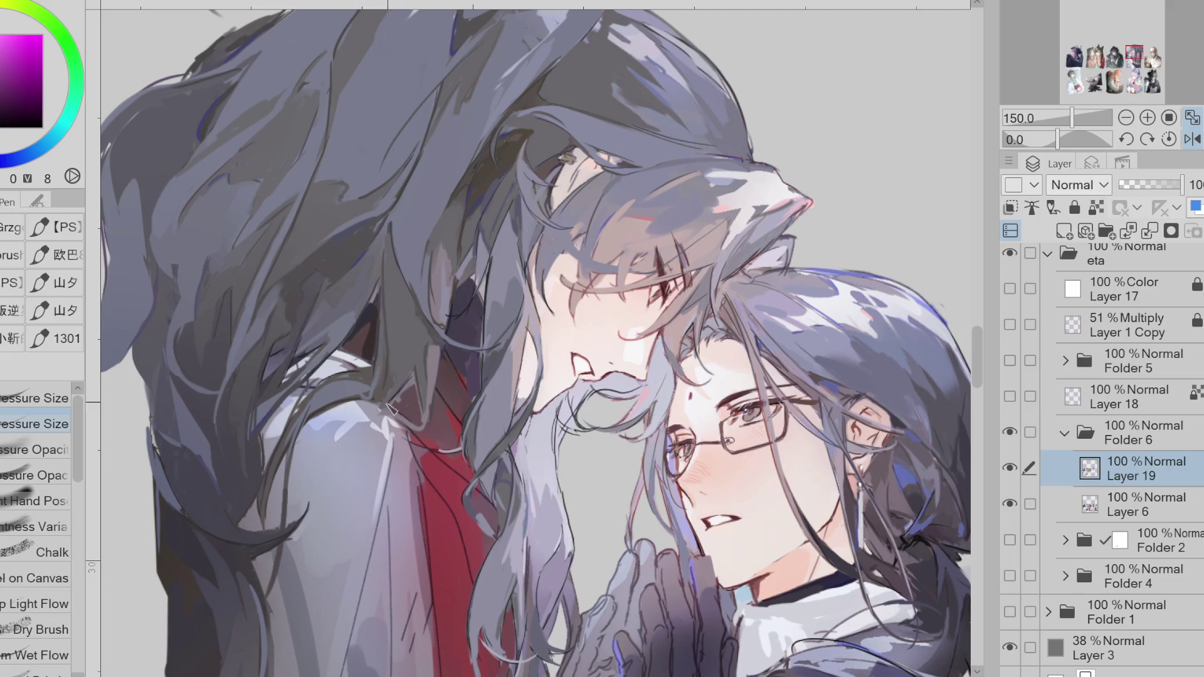
pyautogui.moveTo(444, 354)
pyautogui.mouseDown()
pyautogui.moveTo(431, 415)
pyautogui.moveTo(419, 401)
pyautogui.moveTo(395, 433)
pyautogui.moveTo(423, 381)
pyautogui.mouseUp()
# - Sample blue-grey, violet, magenta-tinted and blue tones from the hair
pyautogui.keyDown('alt'); pyautogui.click(414, 301); pyautogui.keyUp('alt')
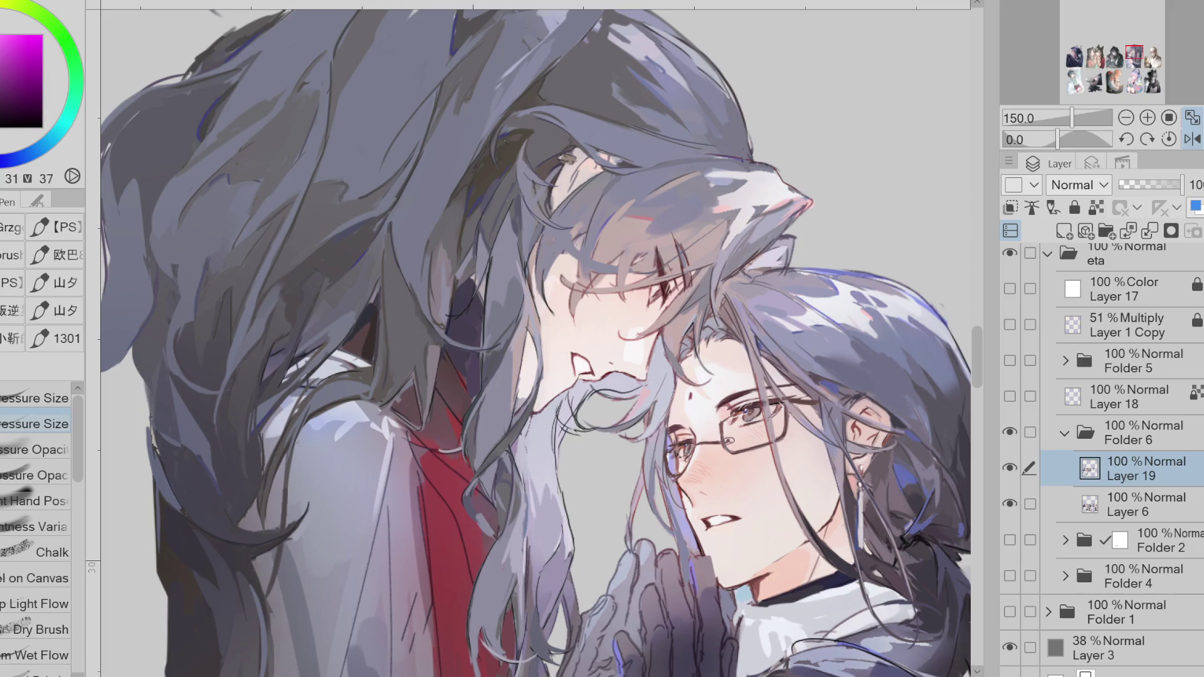
pyautogui.keyDown('alt'); pyautogui.click(400, 283); pyautogui.keyUp('alt')
pyautogui.keyDown('alt'); pyautogui.click(447, 245); pyautogui.keyUp('alt')
pyautogui.keyDown('alt'); pyautogui.click(434, 267); pyautogui.keyUp('alt')
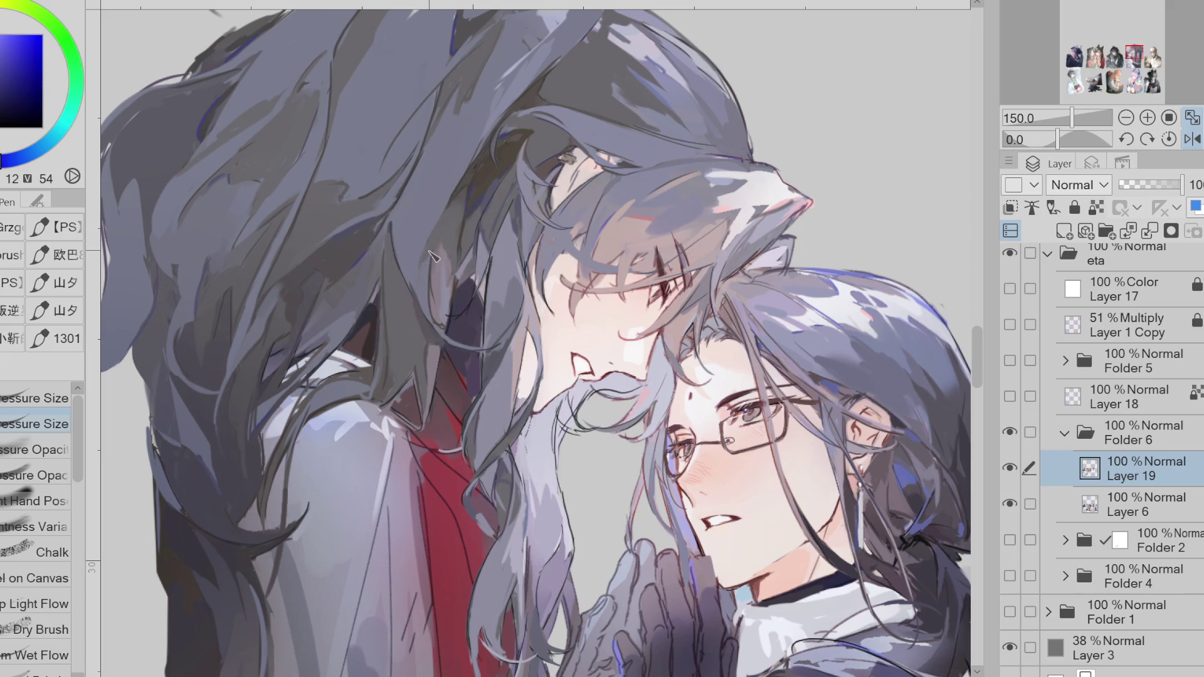
pyautogui.keyDown('alt'); pyautogui.click(439, 284); pyautogui.keyUp('alt')
pyautogui.keyDown('alt'); pyautogui.click(421, 290); pyautogui.keyUp('alt')
pyautogui.keyDown('alt'); pyautogui.click(439, 172); pyautogui.keyUp('alt')
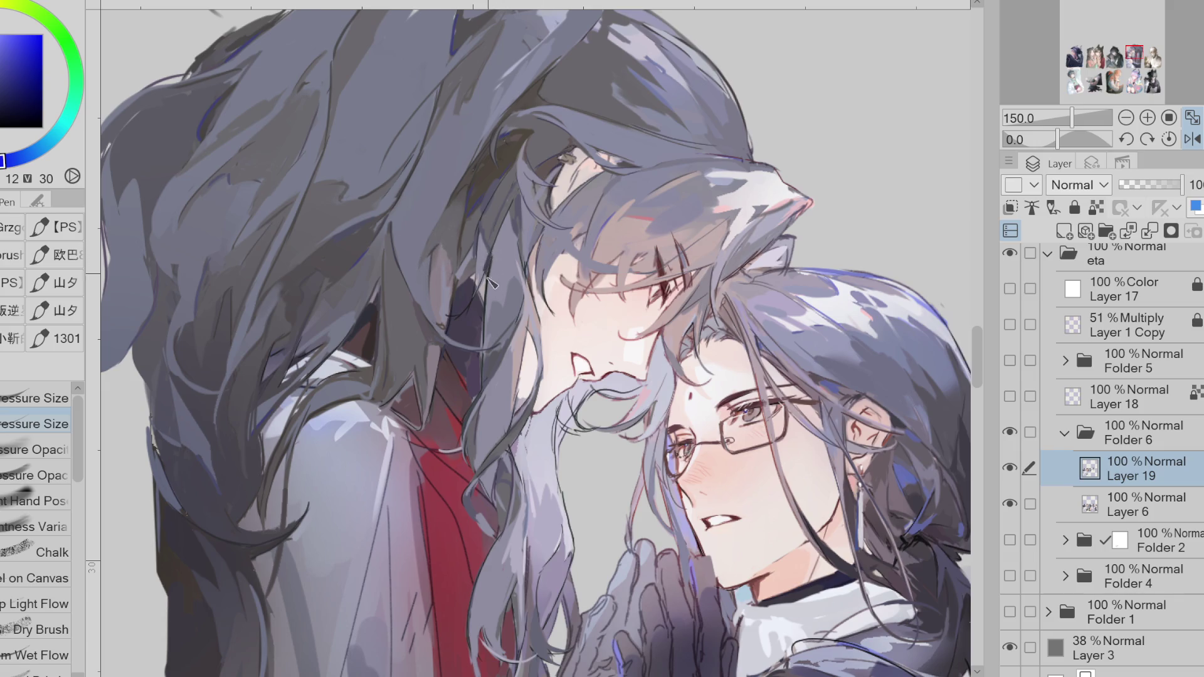
# - Compare mid-tone grey, darker hair tones and the purple shadow, settling on the purple shadow colour
pyautogui.keyDown('alt'); pyautogui.click(485, 336); pyautogui.keyUp('alt')
pyautogui.keyDown('alt'); pyautogui.click(490, 344); pyautogui.keyUp('alt')
pyautogui.keyDown('alt'); pyautogui.click(508, 345); pyautogui.keyUp('alt')
pyautogui.keyDown('alt'); pyautogui.click(505, 350); pyautogui.keyUp('alt')
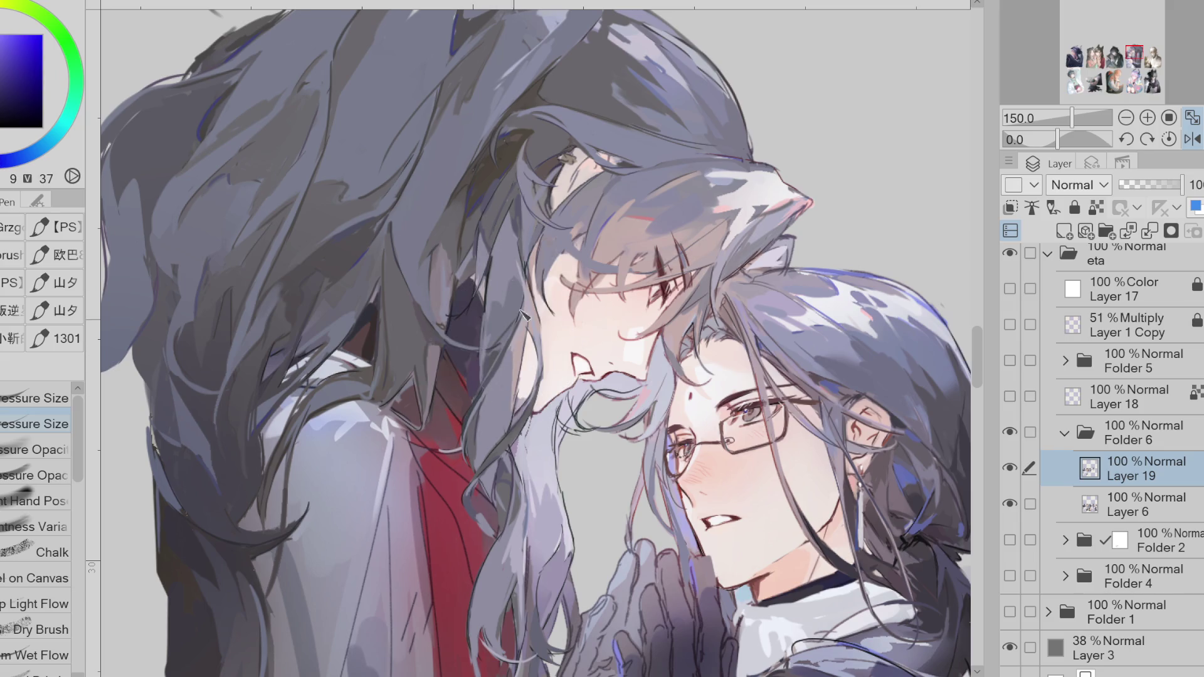
pyautogui.keyDown('alt'); pyautogui.click(480, 340); pyautogui.keyUp('alt')
pyautogui.keyDown('alt'); pyautogui.click(482, 349); pyautogui.keyUp('alt')
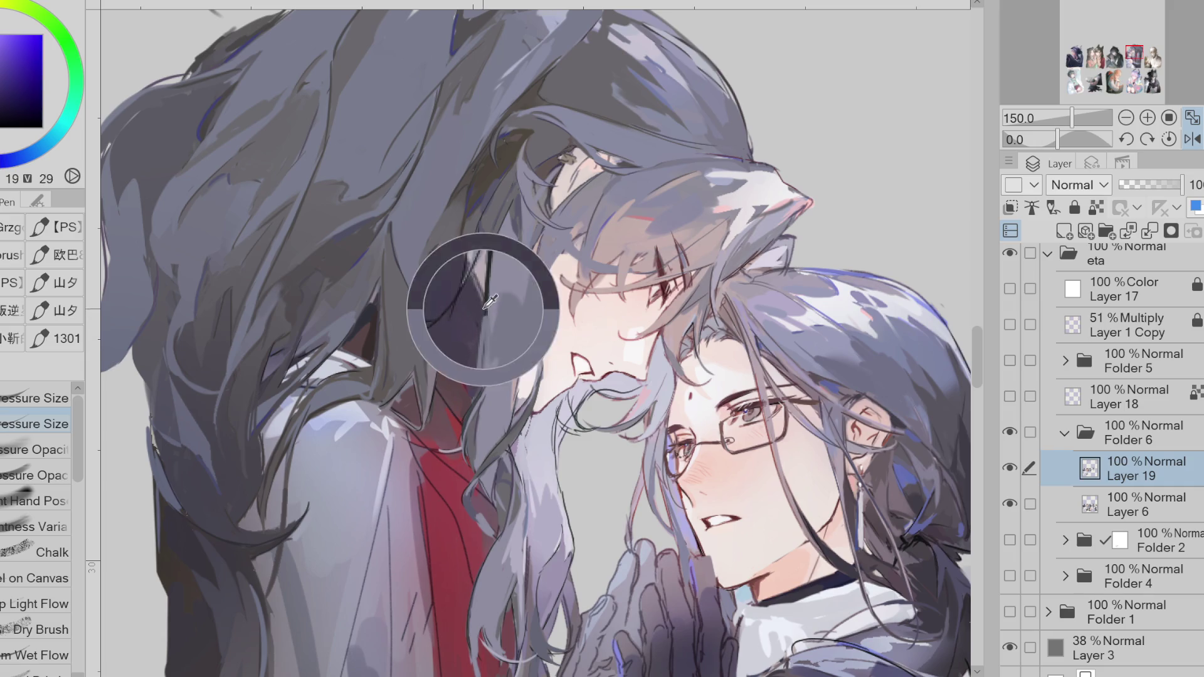
pyautogui.keyDown('alt'); pyautogui.click(499, 226); pyautogui.keyUp('alt')
pyautogui.keyDown('alt'); pyautogui.click(495, 249); pyautogui.keyUp('alt')
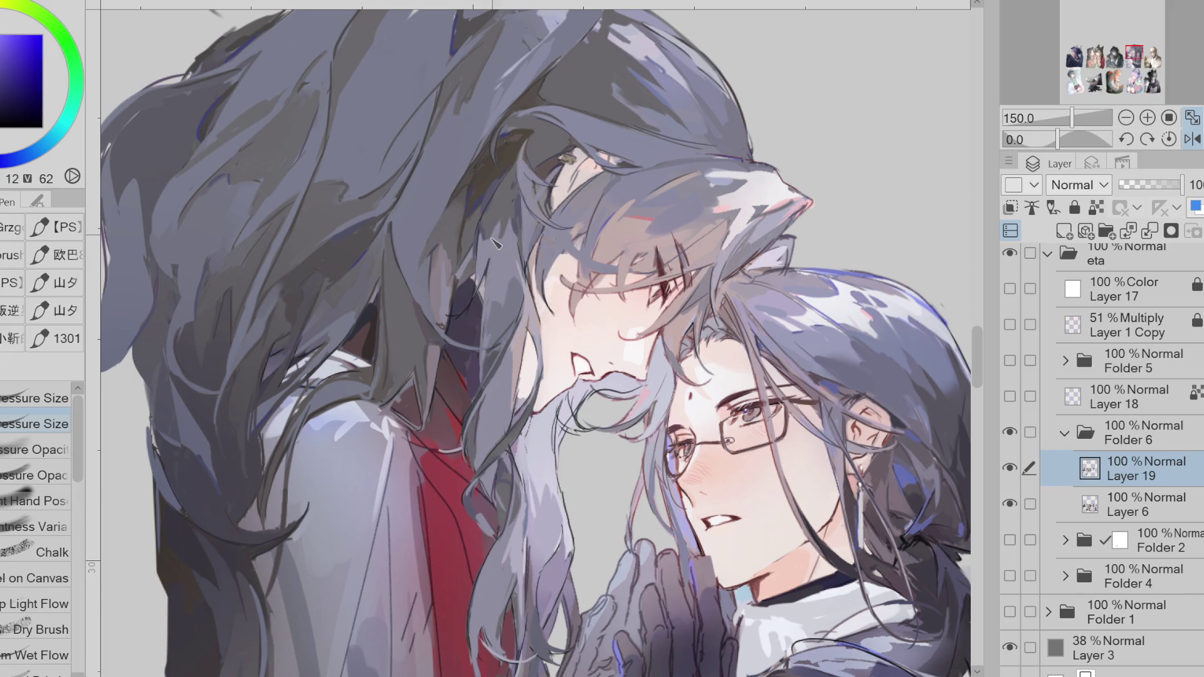
pyautogui.keyDown('alt'); pyautogui.click(503, 241); pyautogui.keyUp('alt')
pyautogui.keyDown('alt'); pyautogui.click(517, 216); pyautogui.keyUp('alt')
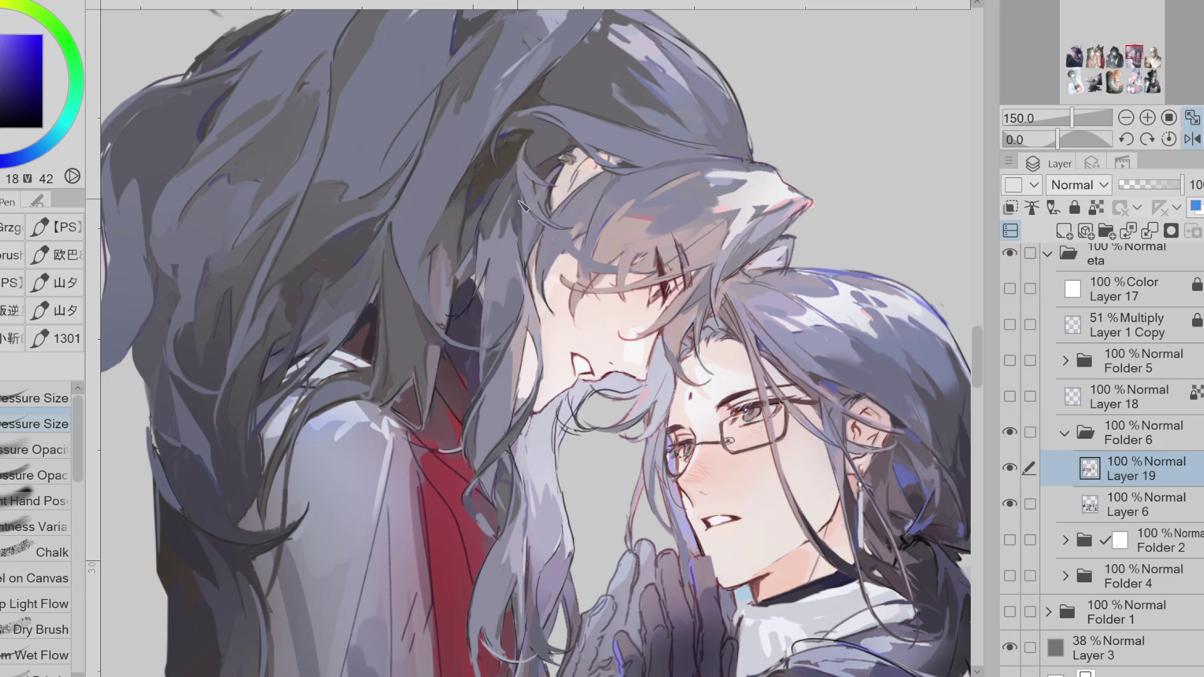
pyautogui.keyDown('alt'); pyautogui.click(503, 228); pyautogui.keyUp('alt')
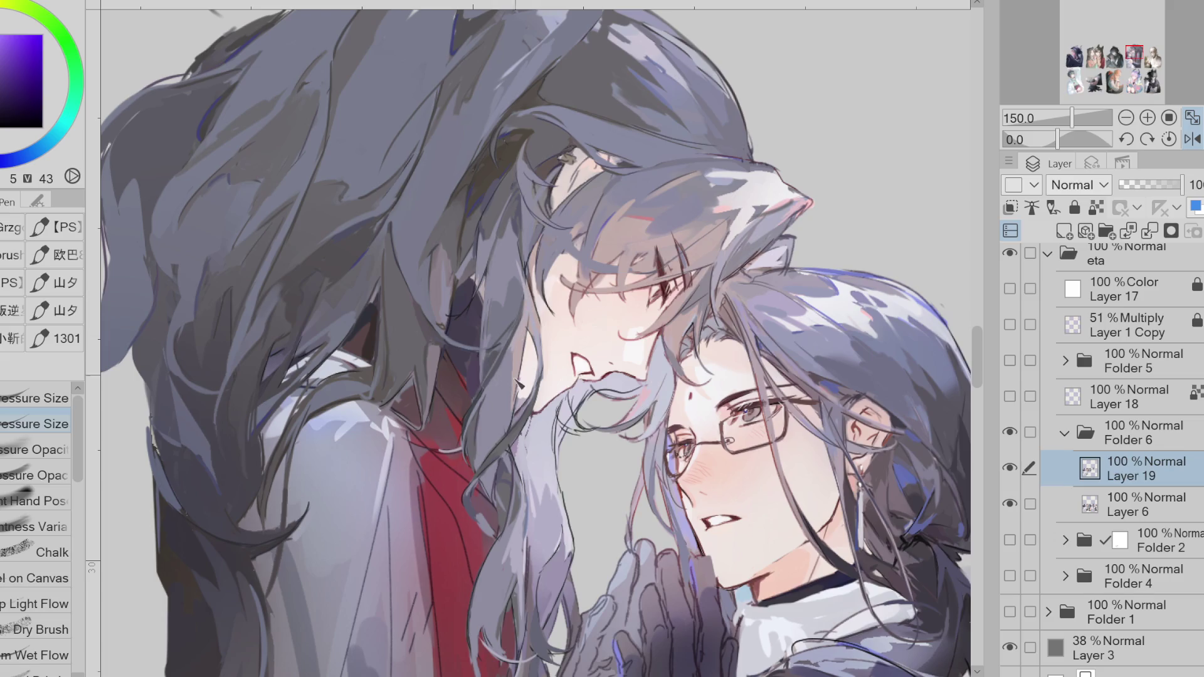
# - Try a bluer blue-grey, skin pink and dark purple, pick a hair colour, then mirror the illustration
pyautogui.keyDown('alt'); pyautogui.click(498, 450); pyautogui.keyUp('alt')
pyautogui.moveTo(497, 450); pyautogui.dragTo(505, 446)
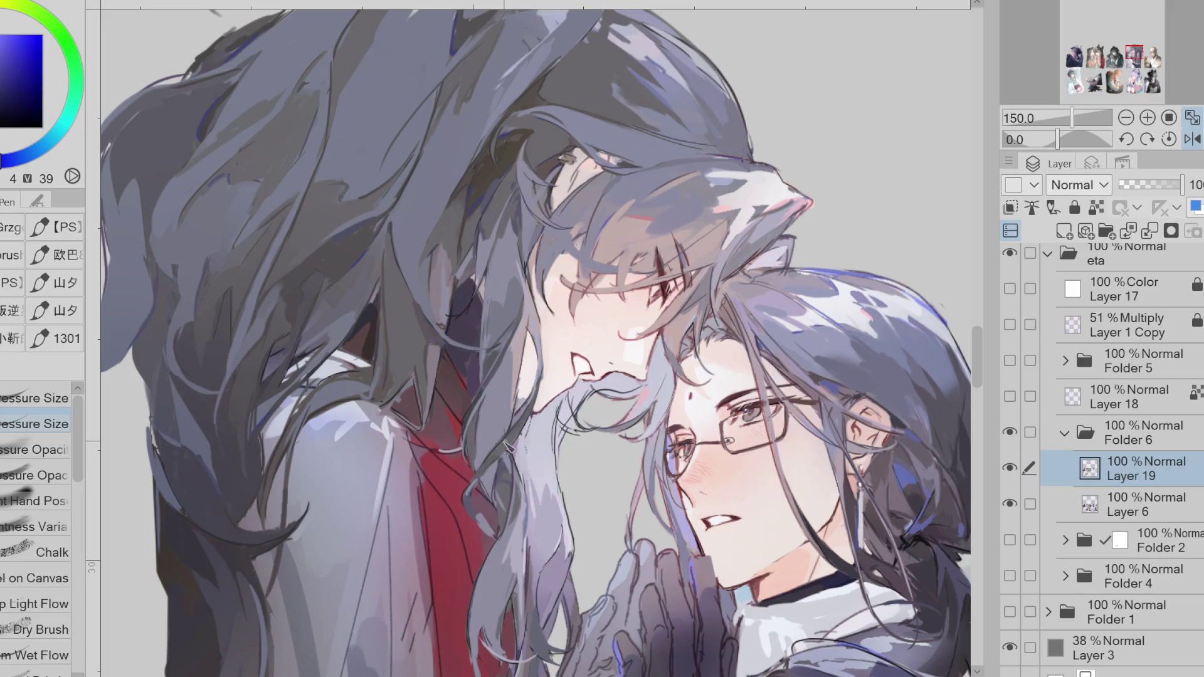
pyautogui.keyDown('alt'); pyautogui.click(513, 452); pyautogui.keyUp('alt')
pyautogui.keyDown('alt'); pyautogui.click(547, 362); pyautogui.keyUp('alt')
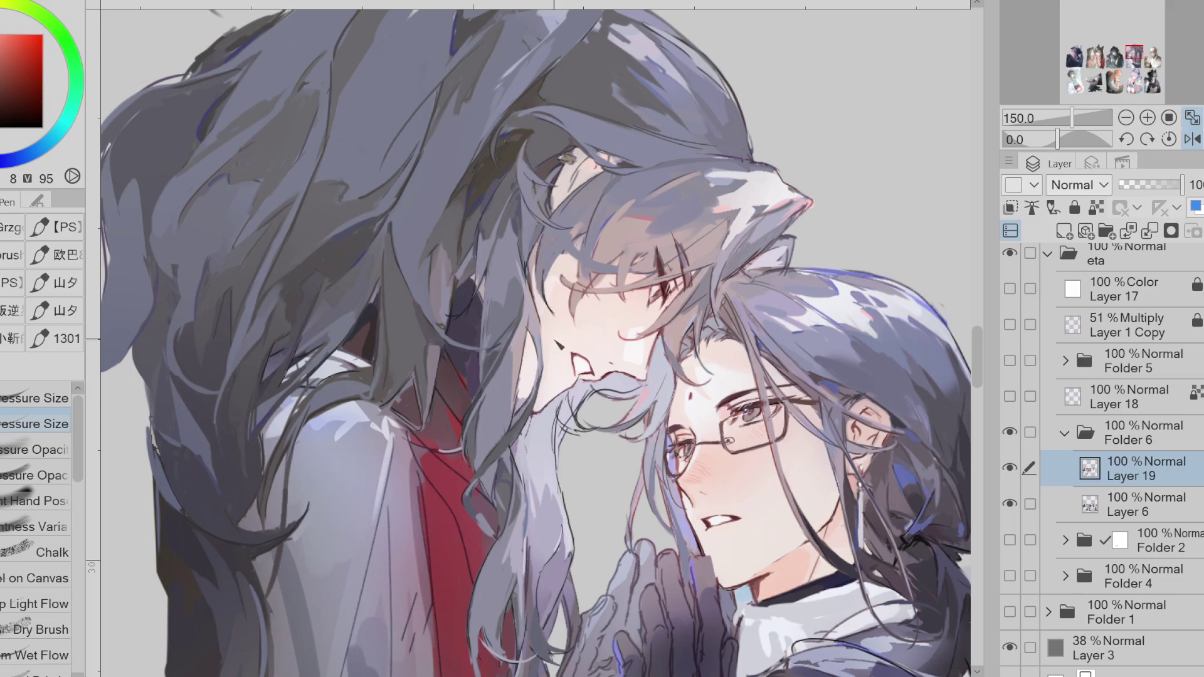
pyautogui.keyDown('alt'); pyautogui.click(528, 261); pyautogui.keyUp('alt')
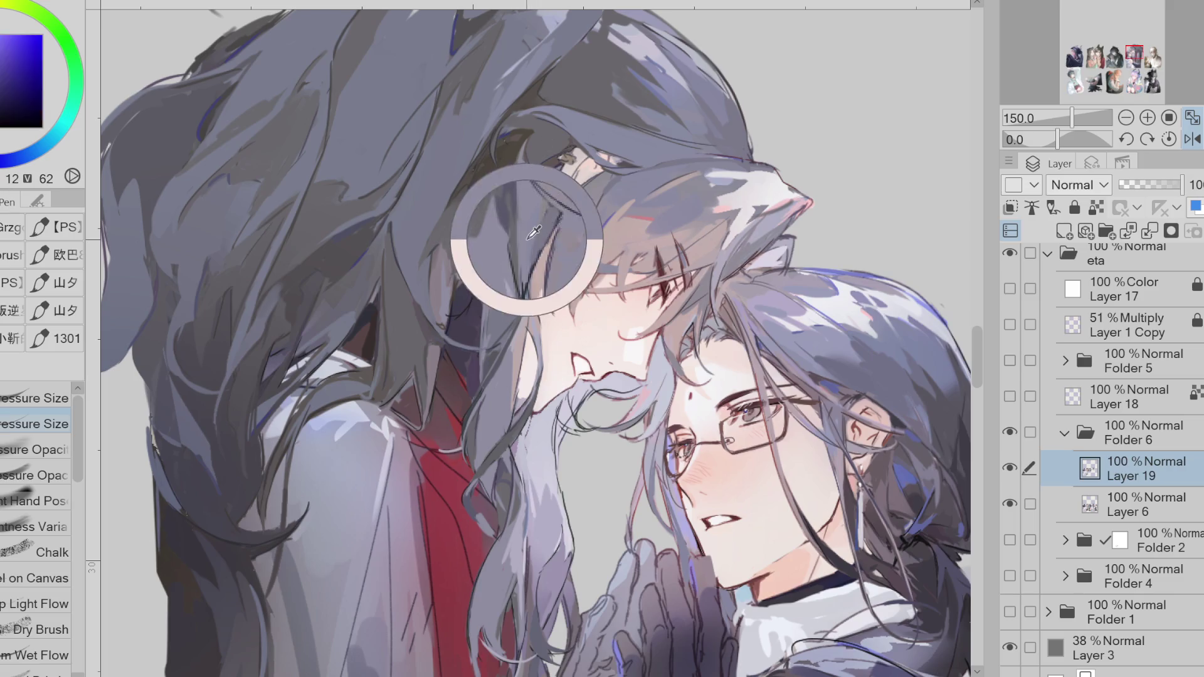
pyautogui.keyDown('alt'); pyautogui.click(555, 189); pyautogui.keyUp('alt')
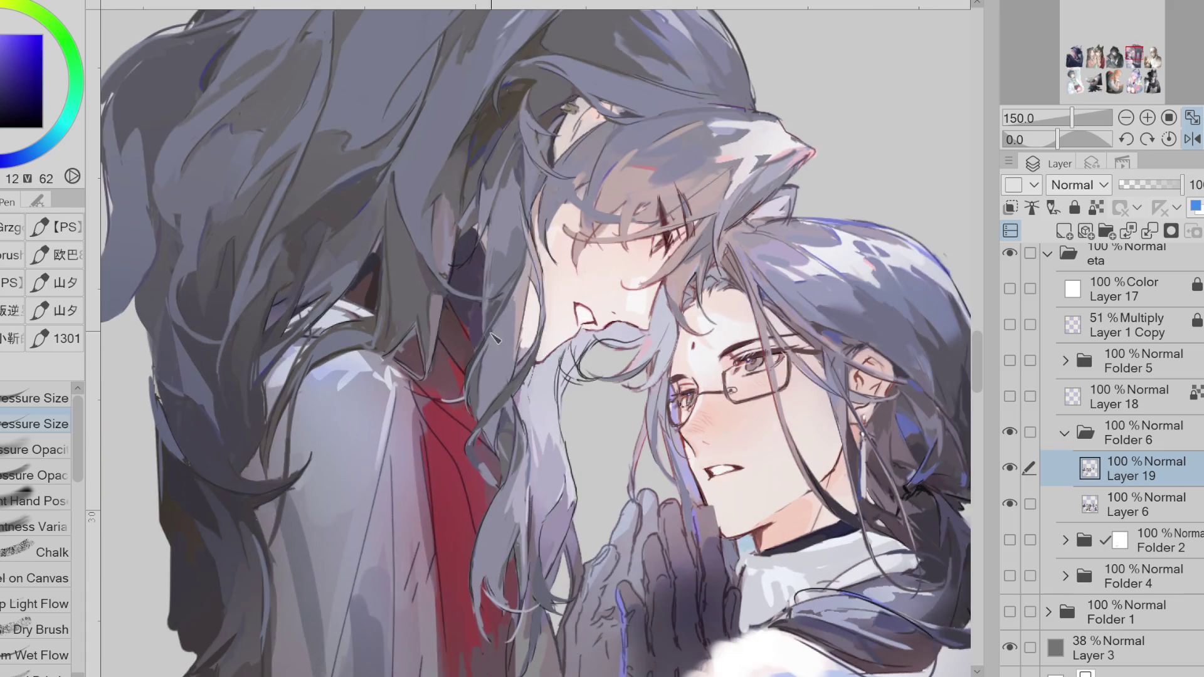
pyautogui.keyDown('alt'); pyautogui.click(515, 304); pyautogui.keyUp('alt')
pyautogui.click(1192, 140)
# - Sample a near-black grey, paint a darker stroke down the hair strand, then undo it
pyautogui.click(7, 117)
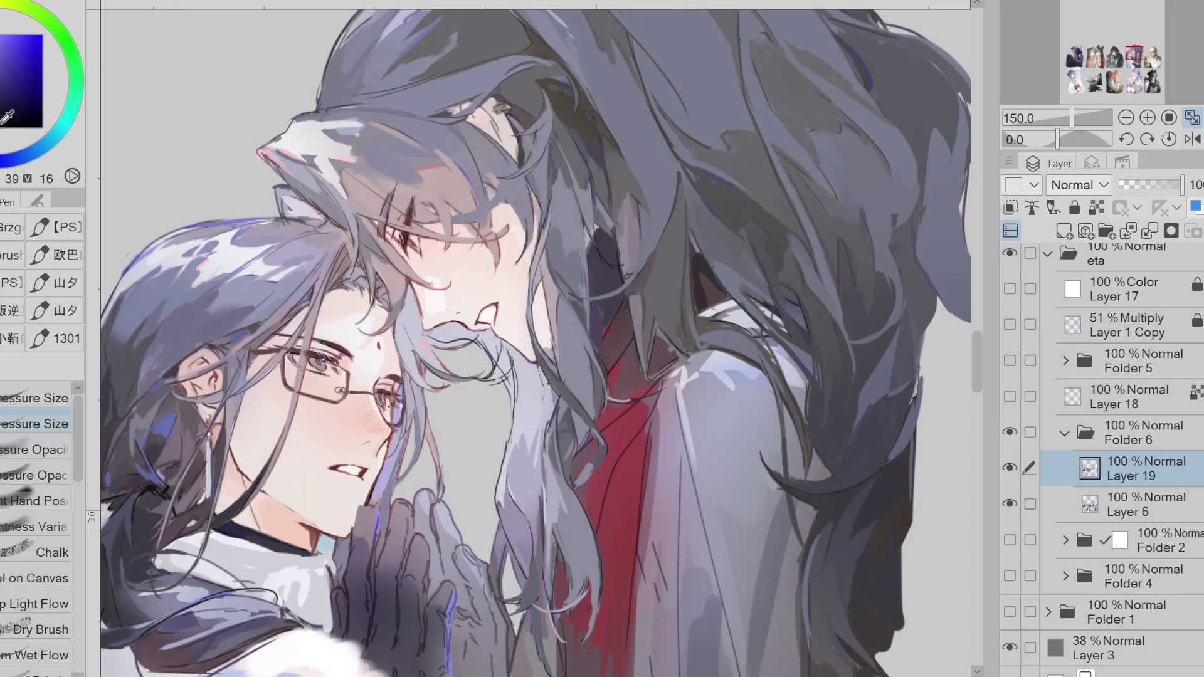
pyautogui.scroll(1, 588, 341)
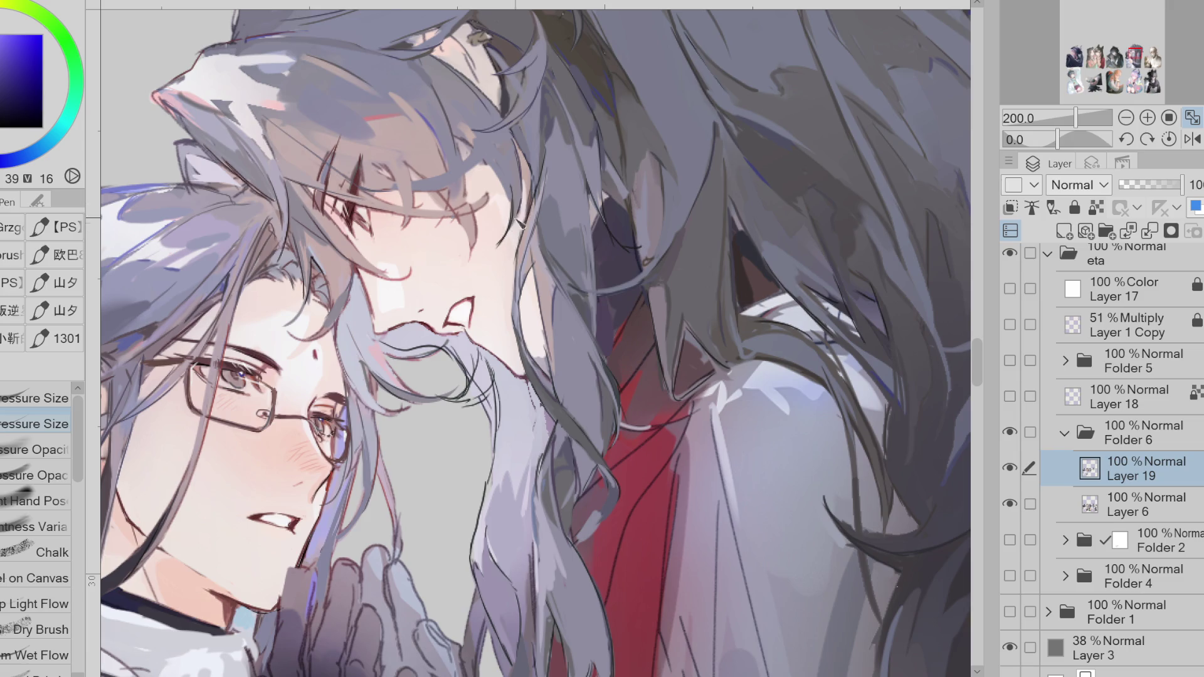
pyautogui.keyDown('alt'); pyautogui.click(504, 168); pyautogui.keyUp('alt')
pyautogui.keyDown('alt'); pyautogui.click(592, 538); pyautogui.keyUp('alt')
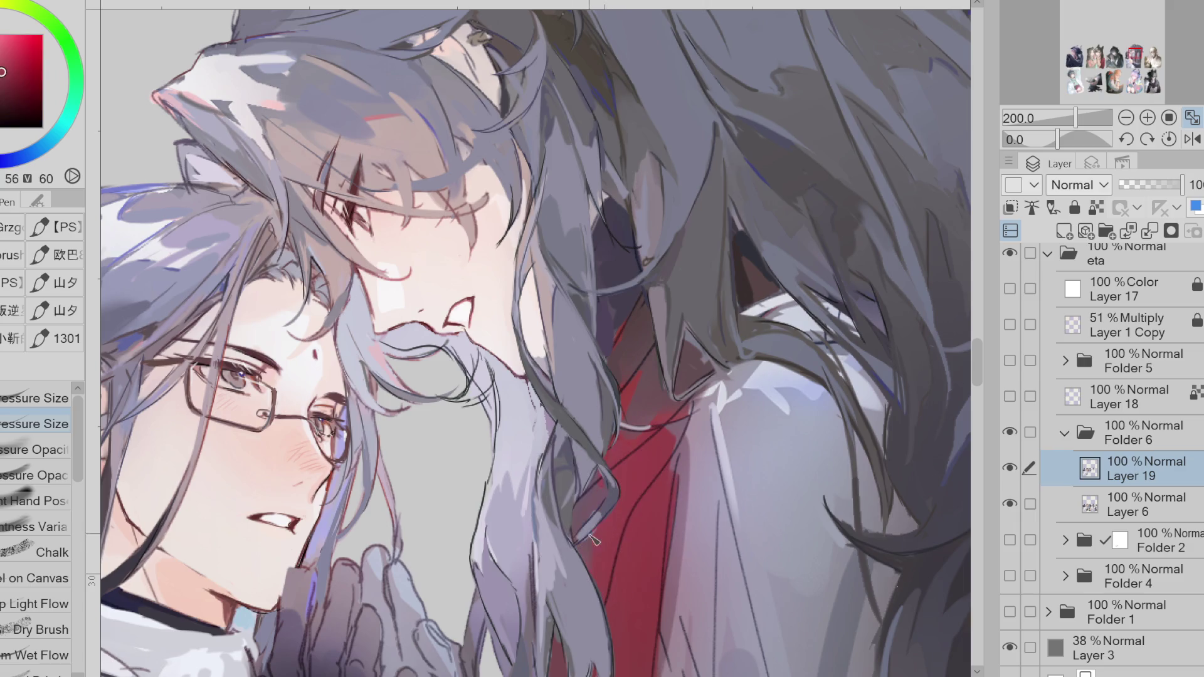
pyautogui.keyDown('alt'); pyautogui.click(611, 487); pyautogui.keyUp('alt')
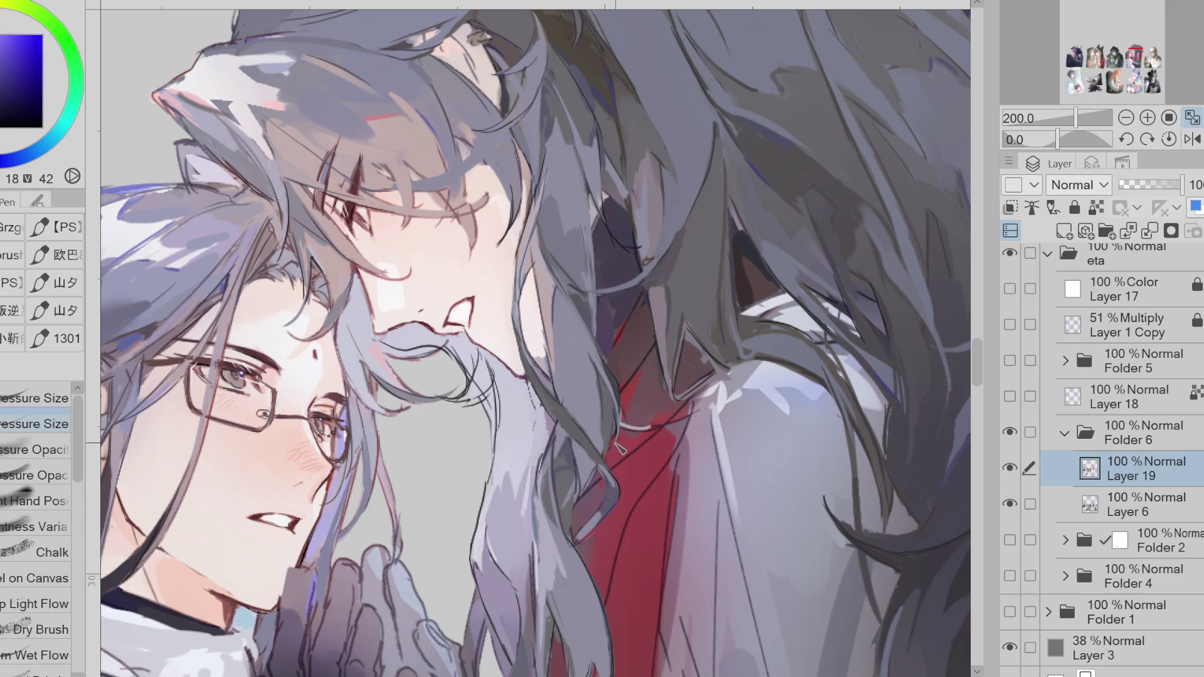
pyautogui.keyDown('alt'); pyautogui.click(549, 374); pyautogui.keyUp('alt')
pyautogui.keyDown('alt'); pyautogui.click(584, 450); pyautogui.keyUp('alt')
pyautogui.keyDown('alt'); pyautogui.click(565, 421); pyautogui.keyUp('alt')
pyautogui.moveTo(544, 461)
pyautogui.mouseDown()
pyautogui.moveTo(540, 508)
pyautogui.moveTo(568, 528)
pyautogui.moveTo(442, 471)
pyautogui.moveTo(426, 496)
pyautogui.moveTo(458, 461)
pyautogui.mouseUp()
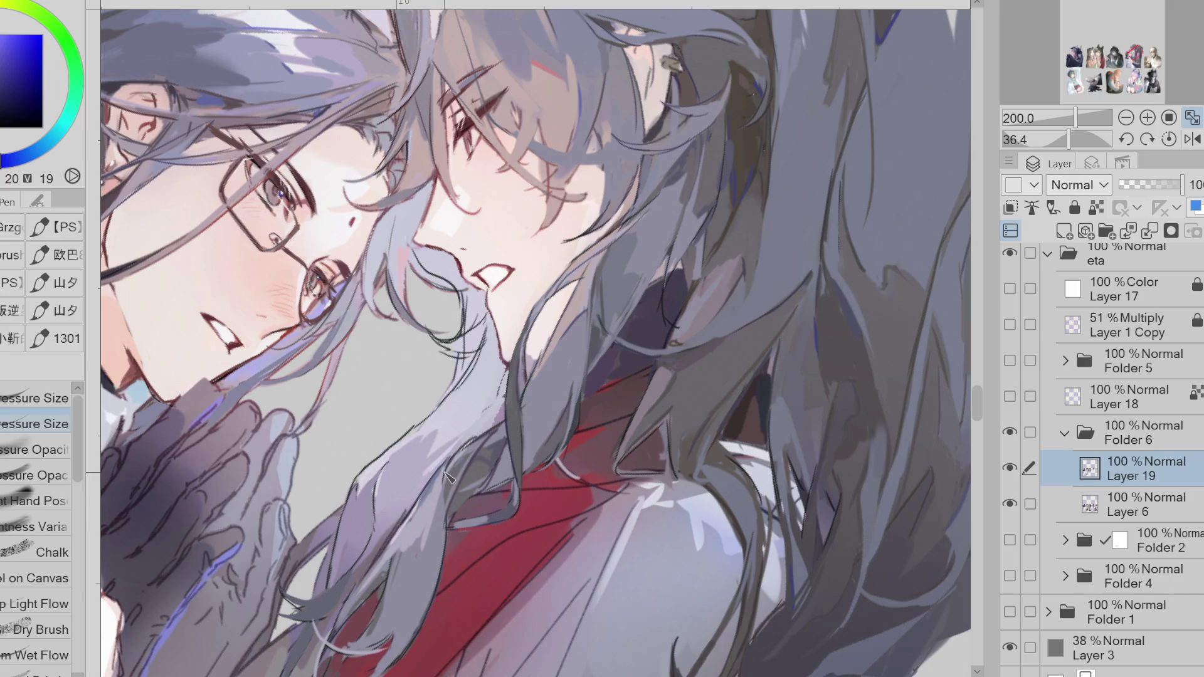
pyautogui.hotkey('ctrl', 'z')
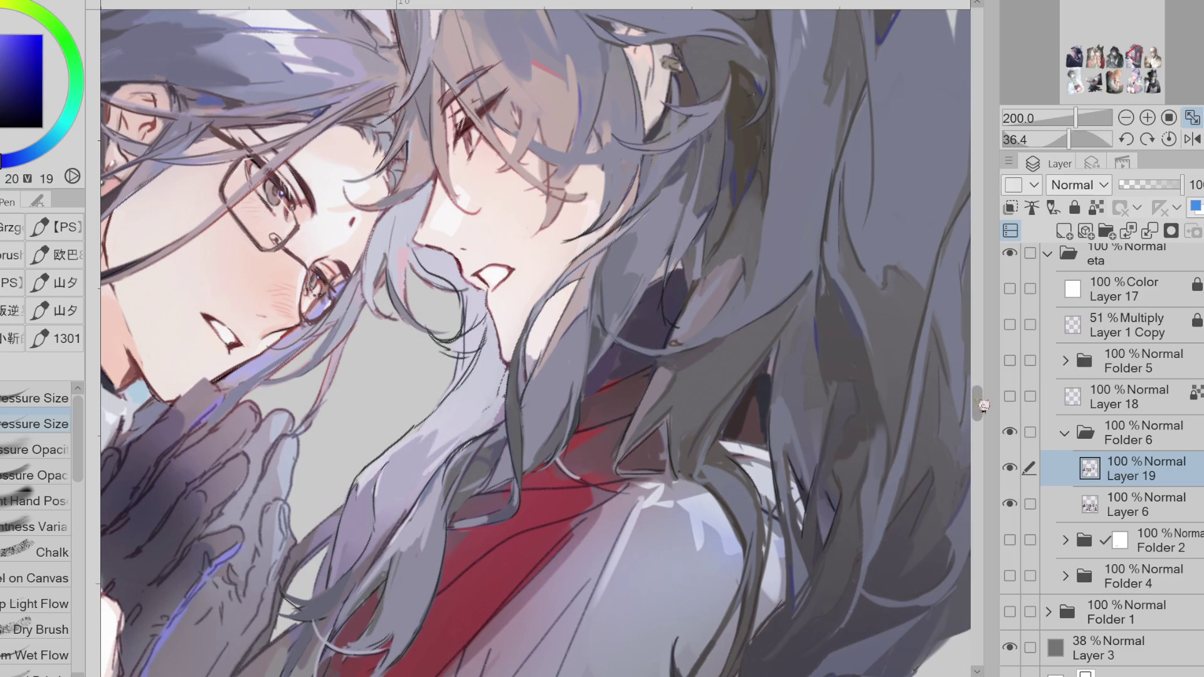
# - Darken the strand's lower edge and a small section, then sample lavender and purple-grey tones
pyautogui.scroll(-3, 972, 401)
pyautogui.moveTo(395, 519); pyautogui.dragTo(329, 572)
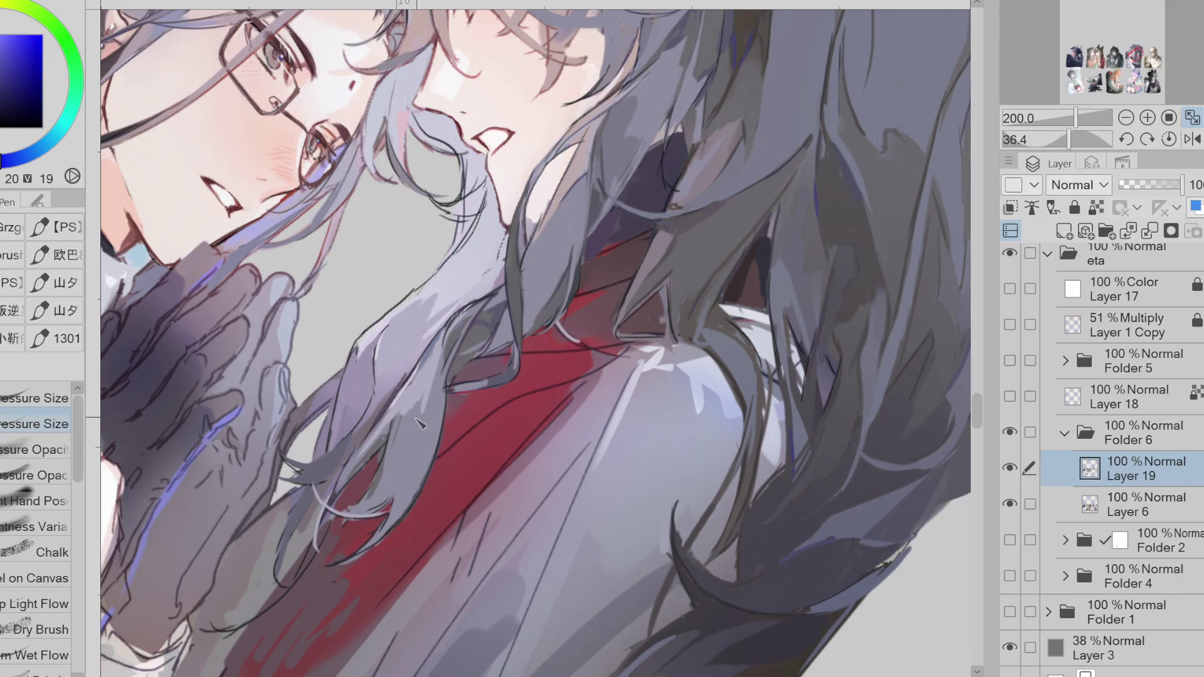
pyautogui.moveTo(389, 441); pyautogui.dragTo(356, 481)
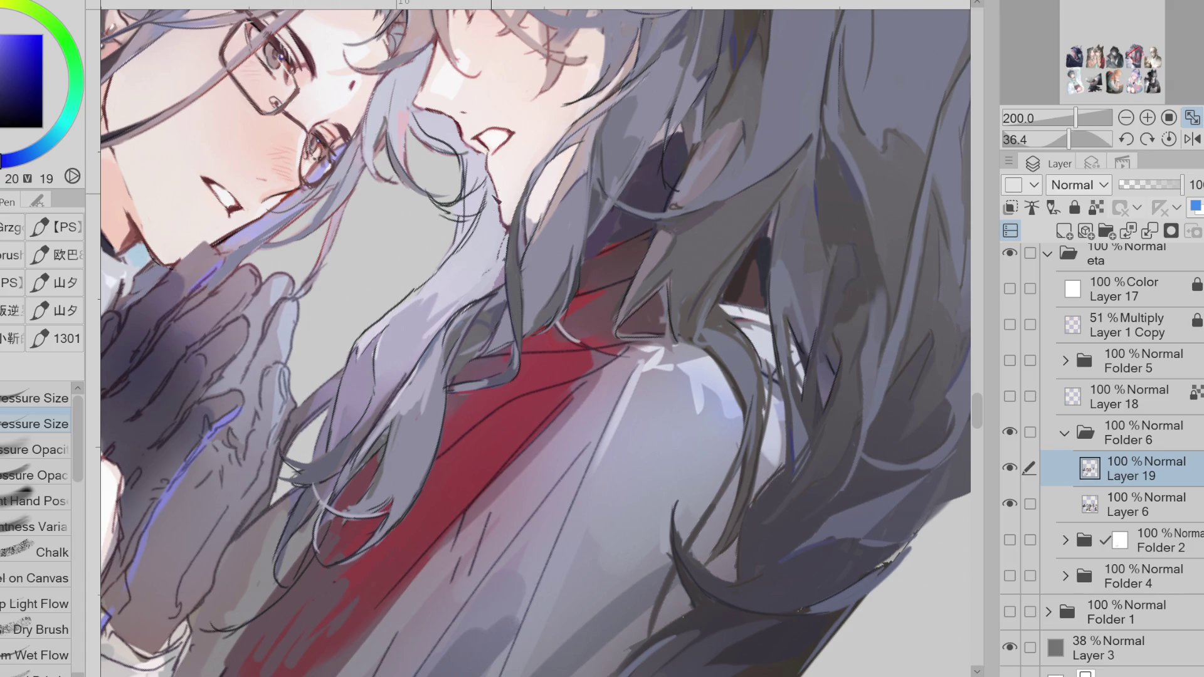
pyautogui.keyDown('alt'); pyautogui.click(479, 206); pyautogui.keyUp('alt')
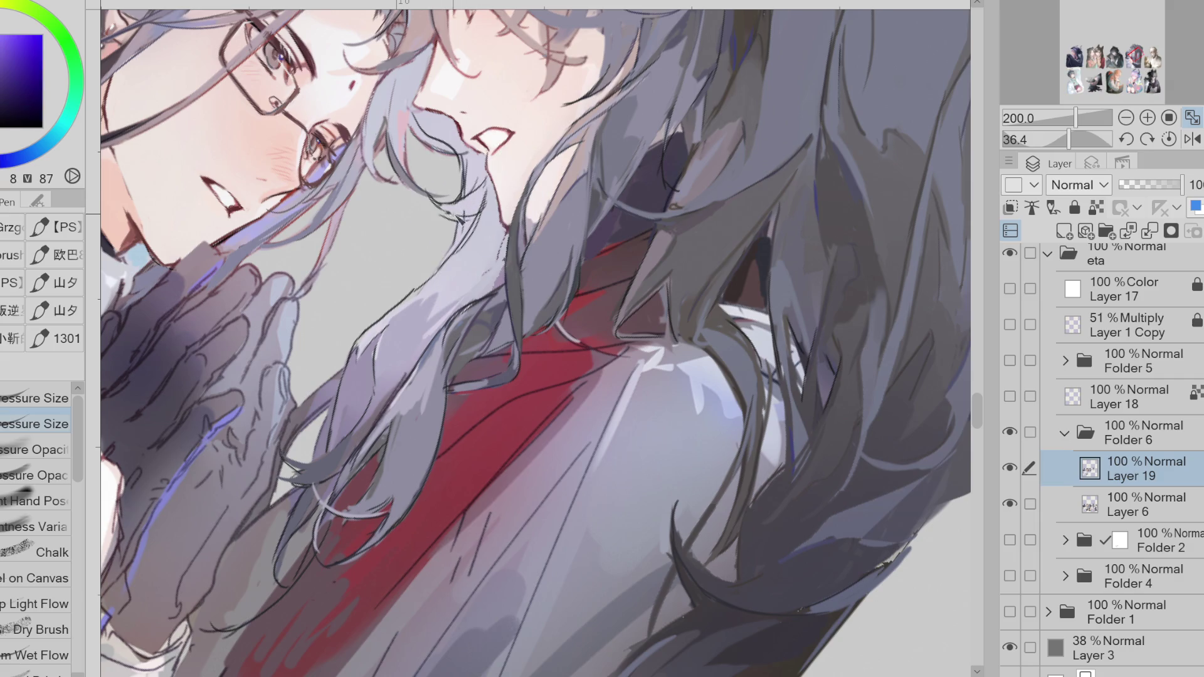
pyautogui.keyDown('alt'); pyautogui.click(480, 211); pyautogui.keyUp('alt')
pyautogui.keyDown('alt'); pyautogui.click(480, 210); pyautogui.keyUp('alt')
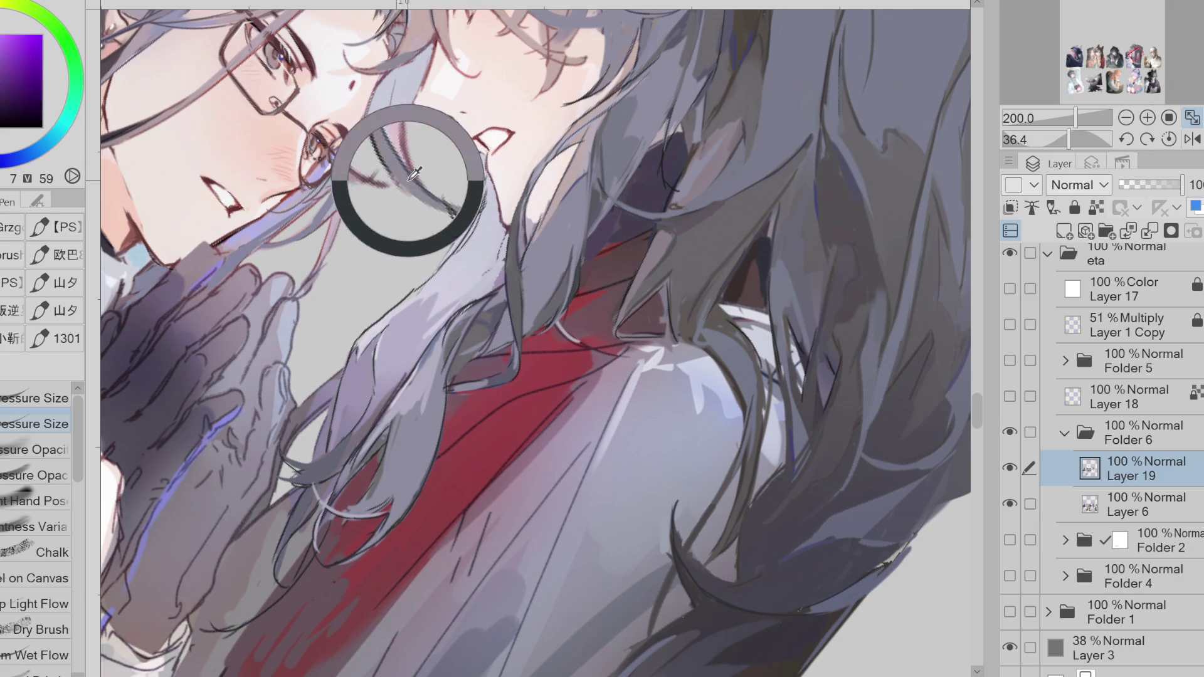
pyautogui.keyDown('alt'); pyautogui.click(468, 245); pyautogui.keyUp('alt')
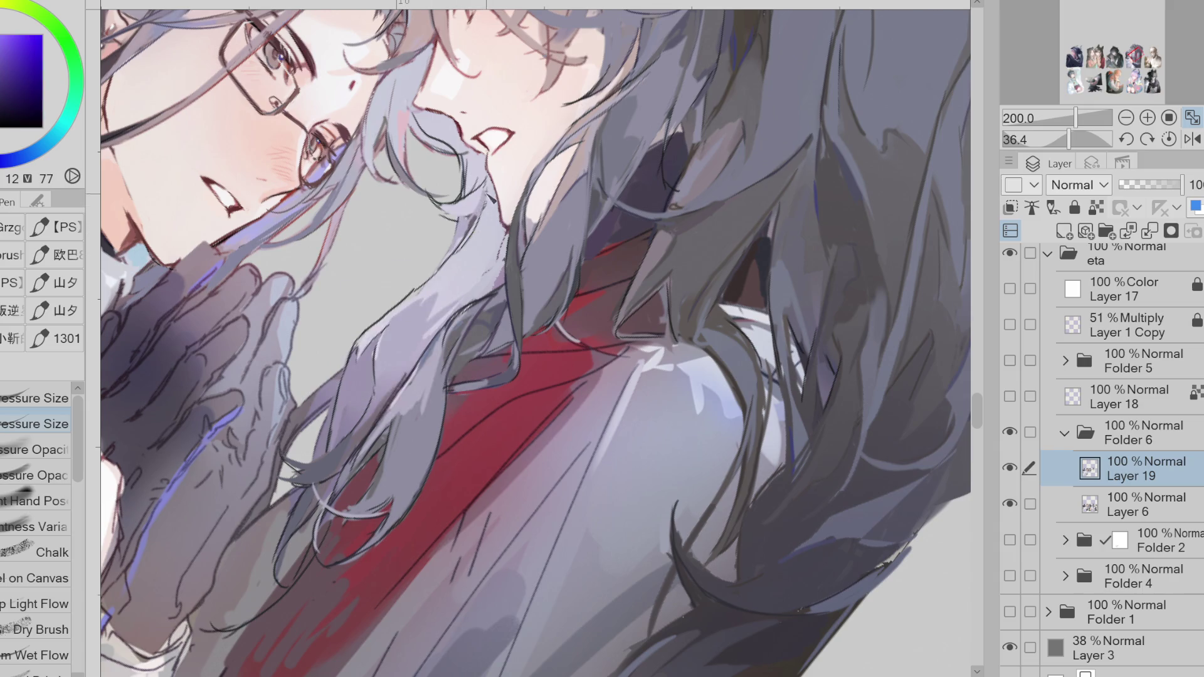
pyautogui.press('e')
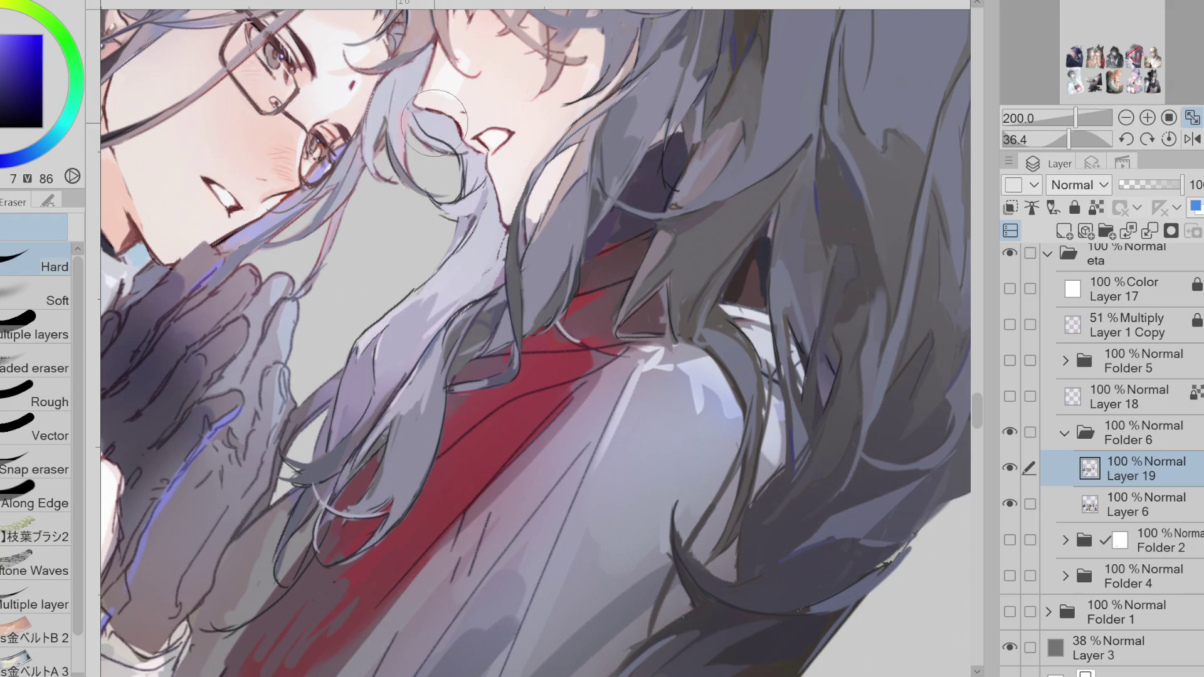
pyautogui.press('p')
# - Paint a short grey stroke on the strand by the face and erase its stray dark outline
pyautogui.keyDown('alt'); pyautogui.click(486, 206); pyautogui.keyUp('alt')
pyautogui.moveTo(416, 113)
pyautogui.mouseDown()
pyautogui.moveTo(470, 163)
pyautogui.moveTo(464, 151)
pyautogui.moveTo(463, 211)
pyautogui.mouseUp()
pyautogui.keyDown('alt'); pyautogui.click(440, 187); pyautogui.keyUp('alt')
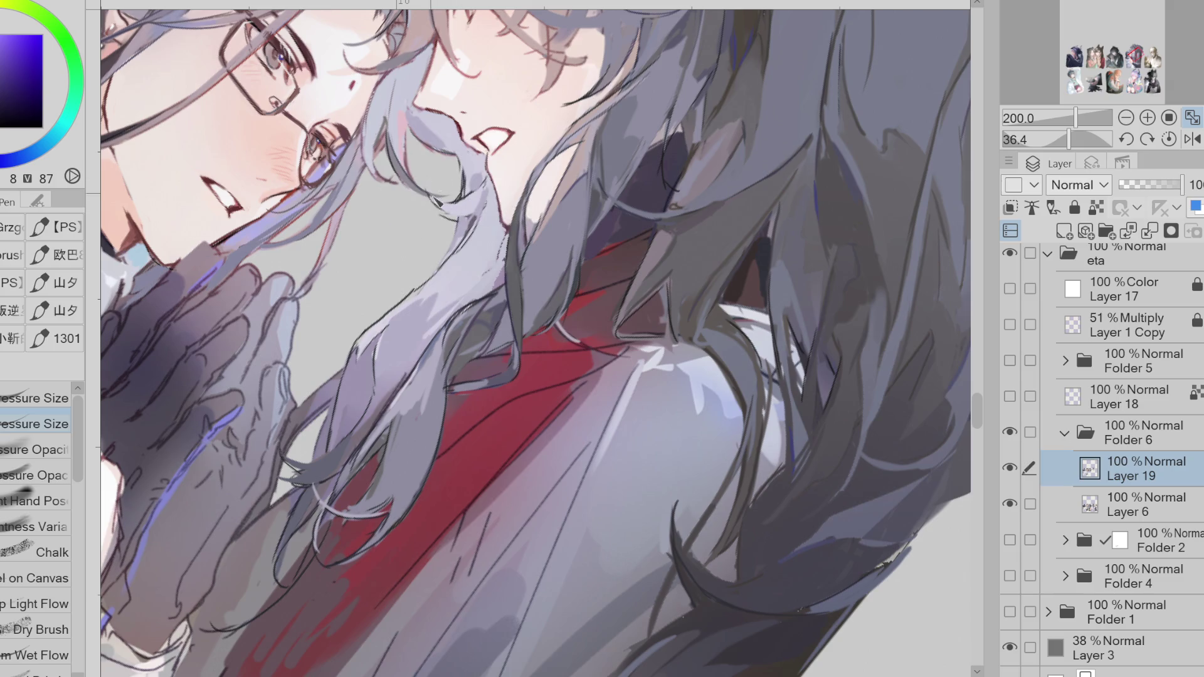
pyautogui.keyDown('alt'); pyautogui.click(442, 201); pyautogui.keyUp('alt')
pyautogui.press('e')
pyautogui.moveTo(456, 223)
pyautogui.mouseDown()
pyautogui.moveTo(467, 201)
pyautogui.moveTo(457, 226)
pyautogui.mouseUp()
pyautogui.press('p')
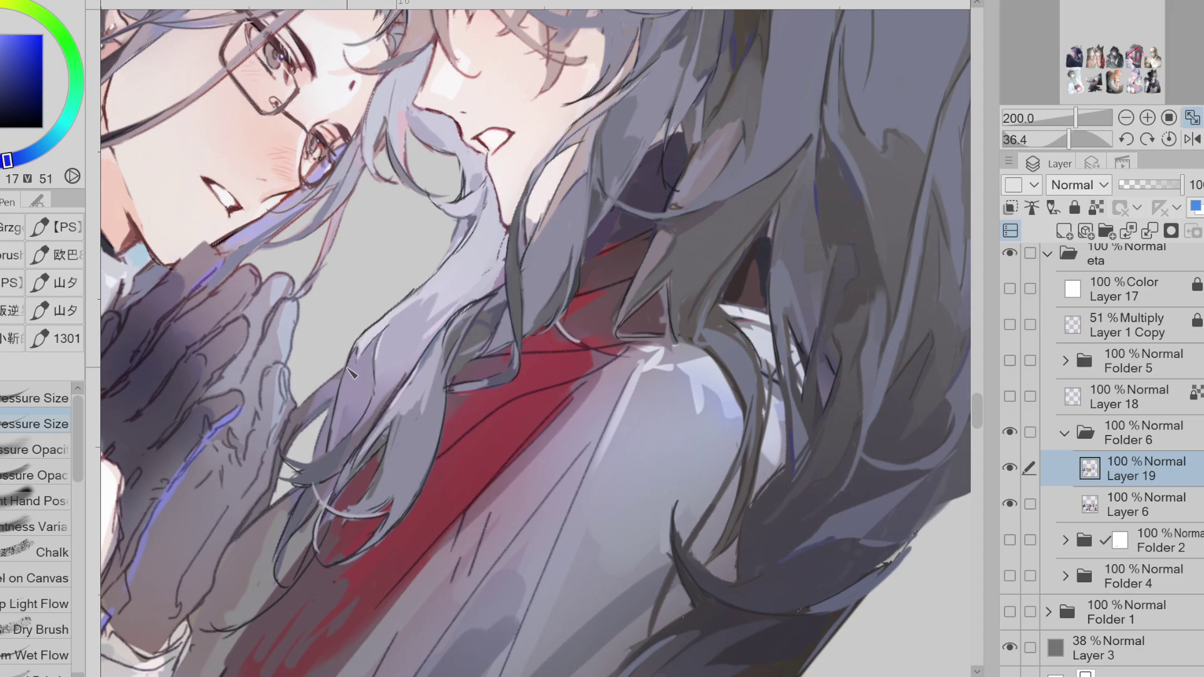
# - Sample blue-violet, red and light blue-grey tones, ending on a pale blue-grey
pyautogui.keyDown('alt'); pyautogui.click(341, 456); pyautogui.keyUp('alt')
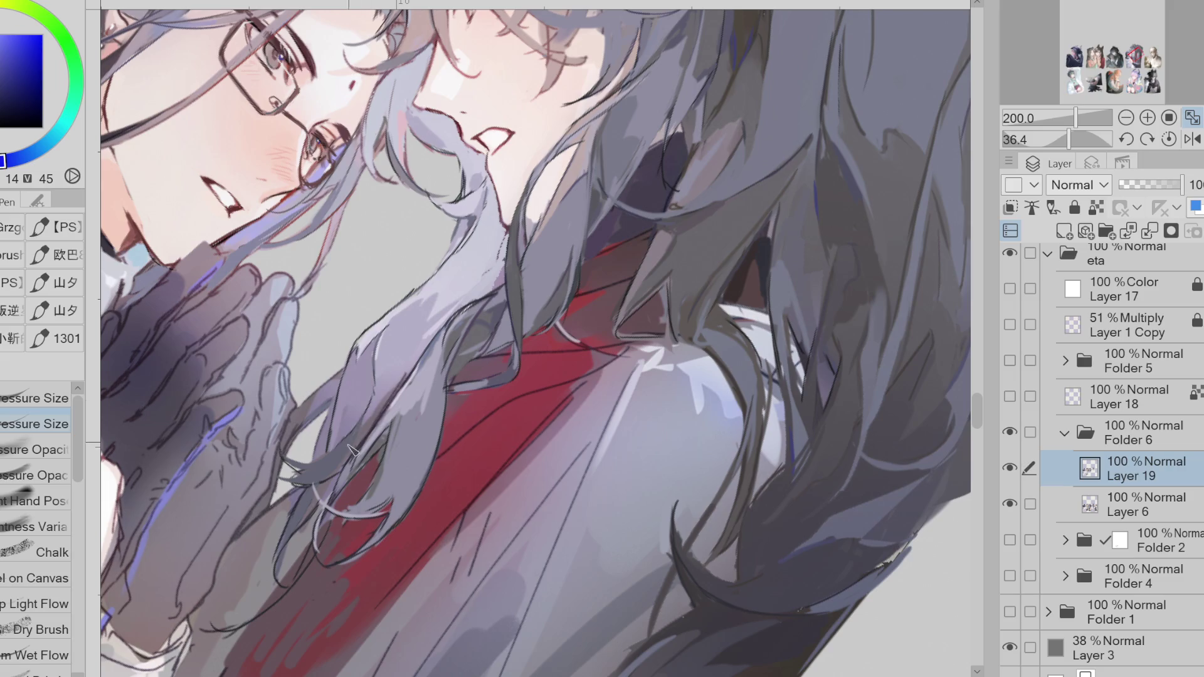
pyautogui.keyDown('alt'); pyautogui.click(377, 402); pyautogui.keyUp('alt')
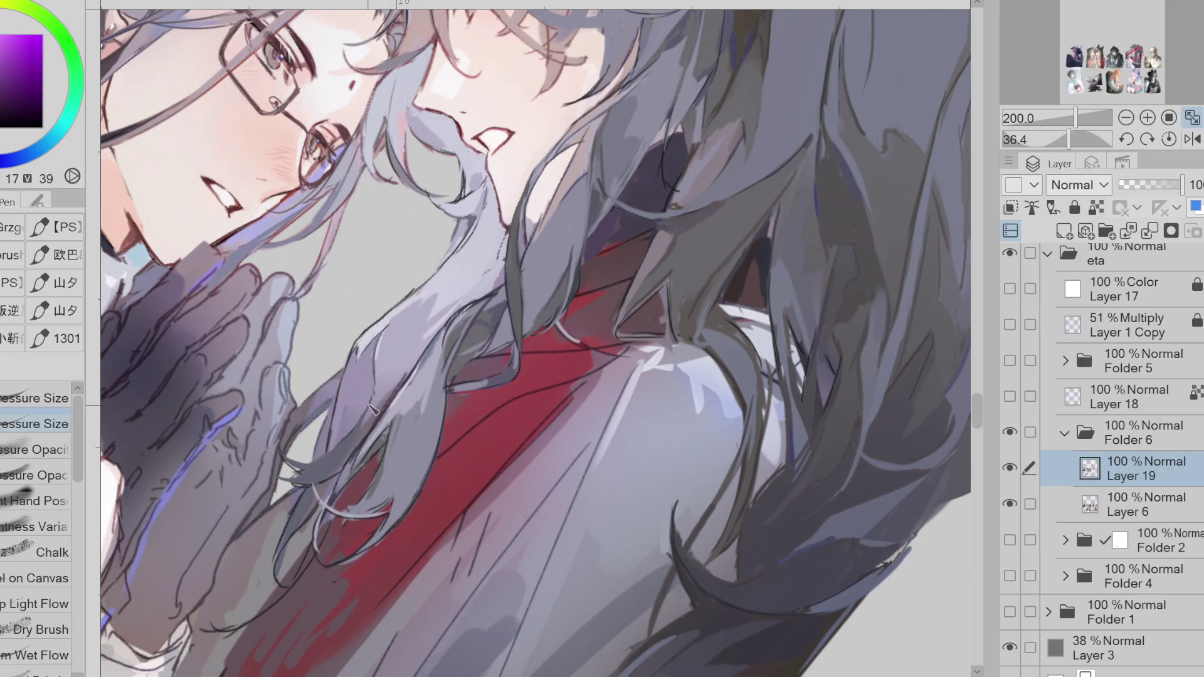
pyautogui.keyDown('alt'); pyautogui.click(447, 342); pyautogui.keyUp('alt')
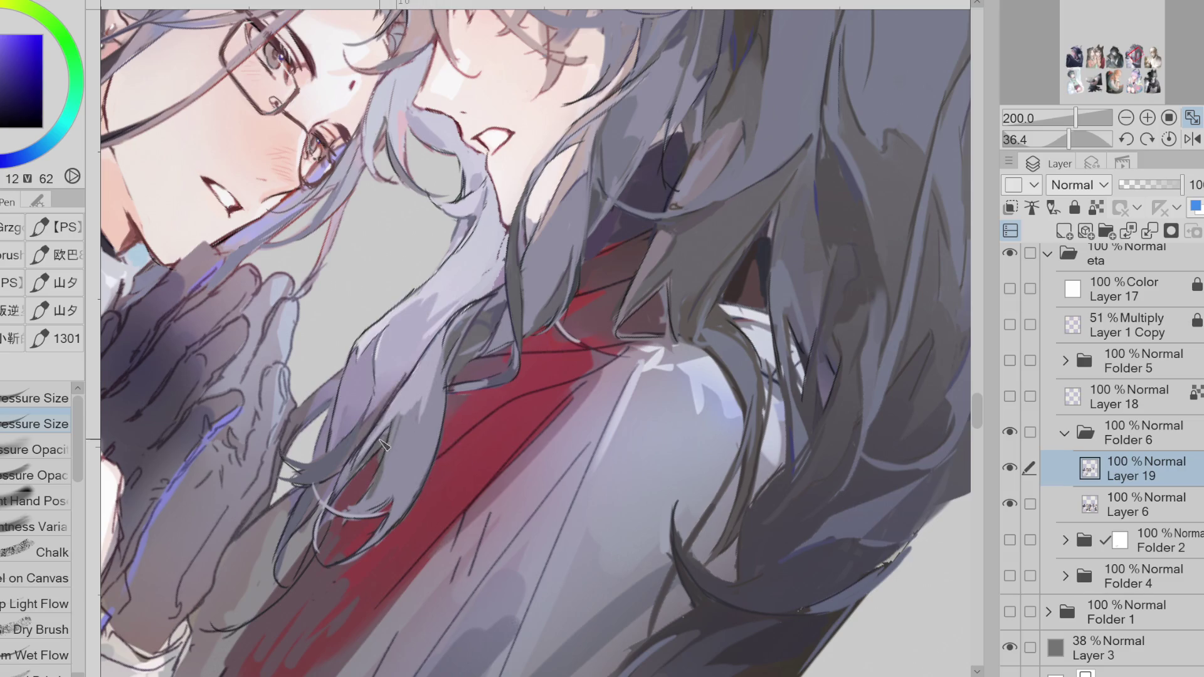
pyautogui.keyDown('alt'); pyautogui.click(359, 465); pyautogui.keyUp('alt')
pyautogui.keyDown('alt'); pyautogui.click(345, 517); pyautogui.keyUp('alt')
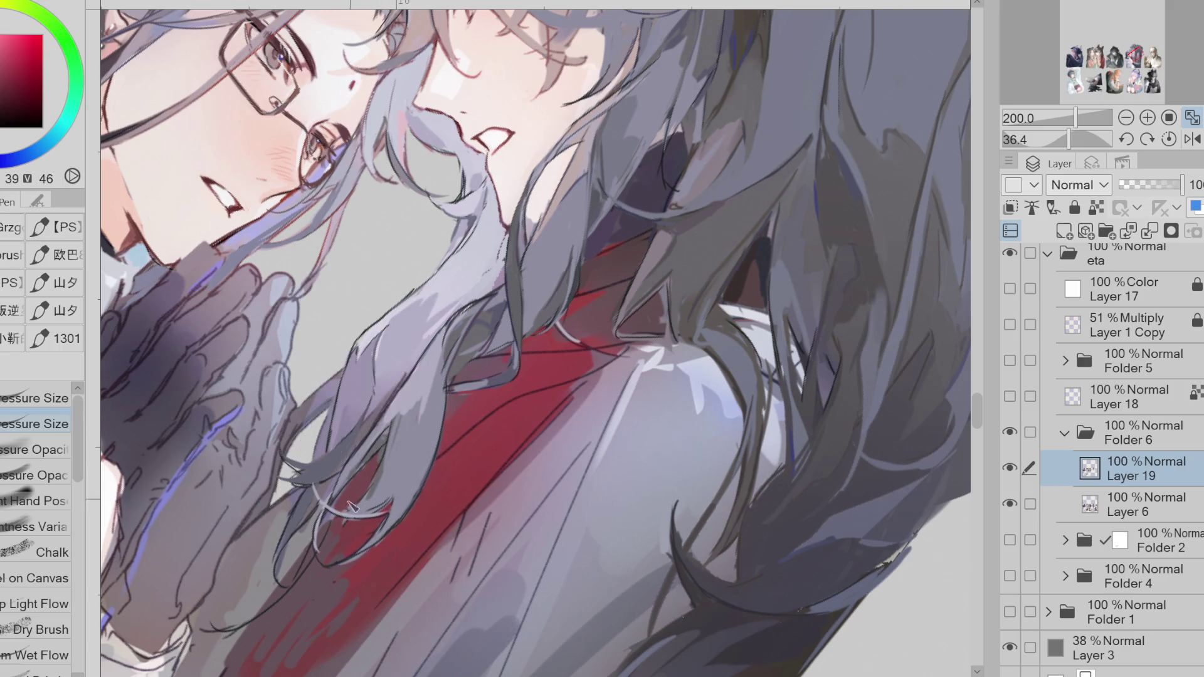
pyautogui.keyDown('alt'); pyautogui.click(388, 495); pyautogui.keyUp('alt')
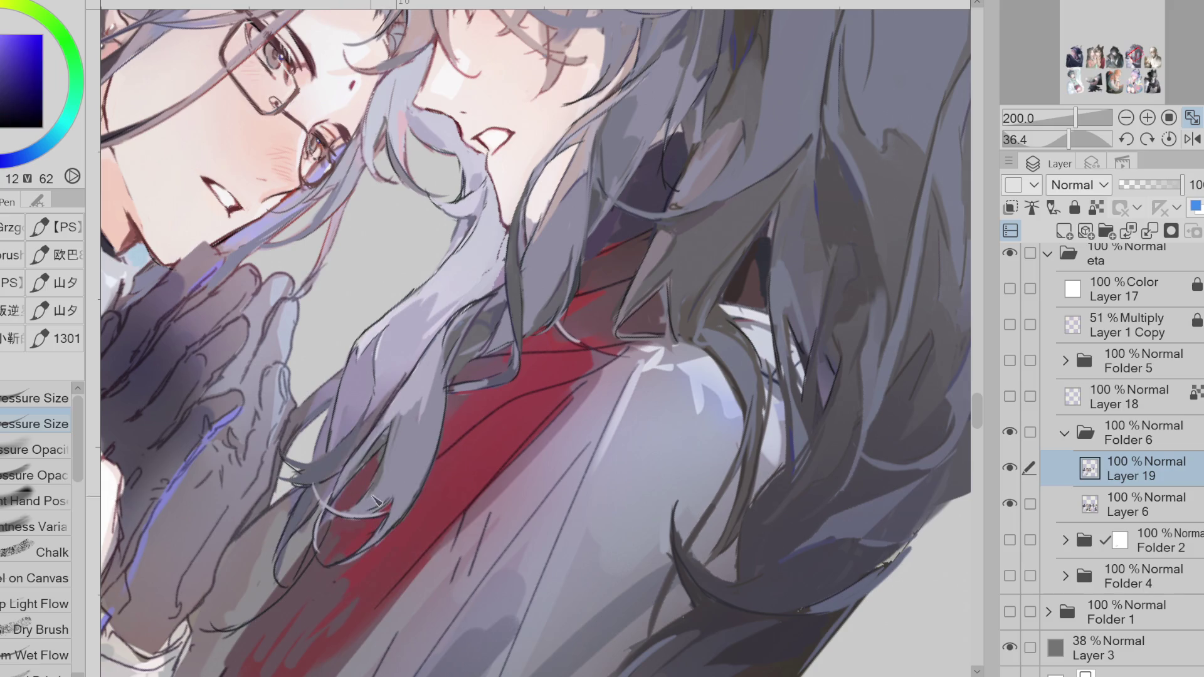
pyautogui.keyDown('alt'); pyautogui.click(373, 480); pyautogui.keyUp('alt')
pyautogui.keyDown('alt'); pyautogui.click(385, 435); pyautogui.keyUp('alt')
pyautogui.keyDown('alt'); pyautogui.click(382, 445); pyautogui.keyUp('alt')
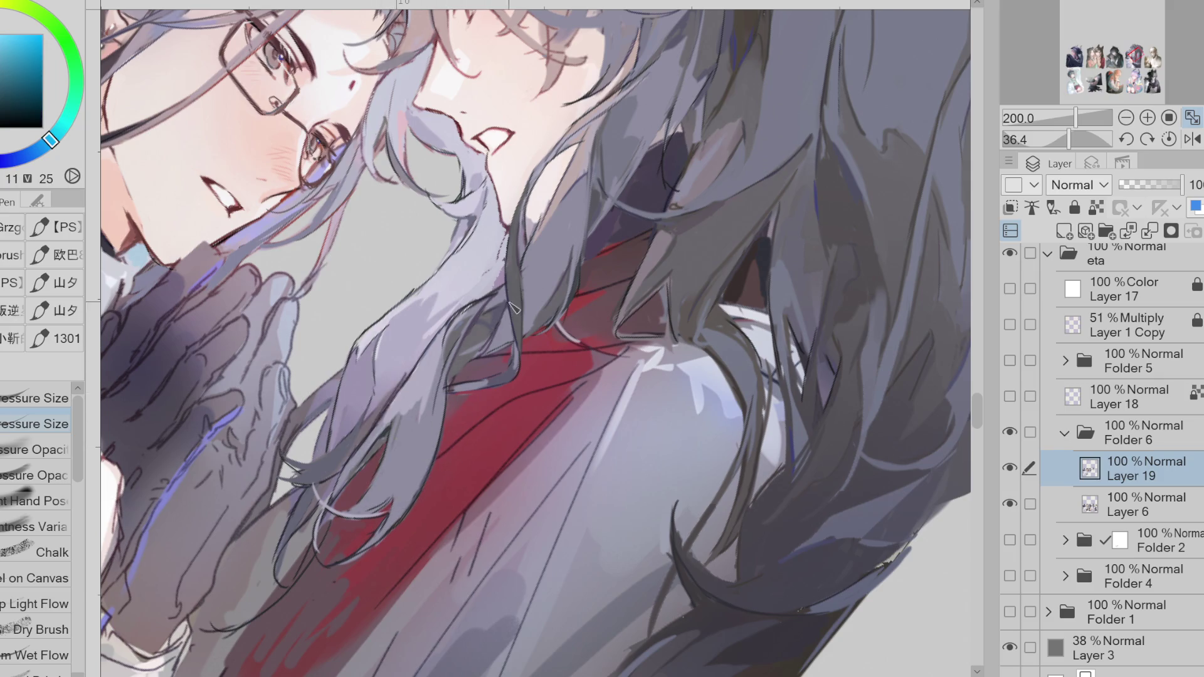
pyautogui.keyDown('alt'); pyautogui.click(241, 220); pyautogui.keyUp('alt')
pyautogui.scroll(-1, 370, 467)
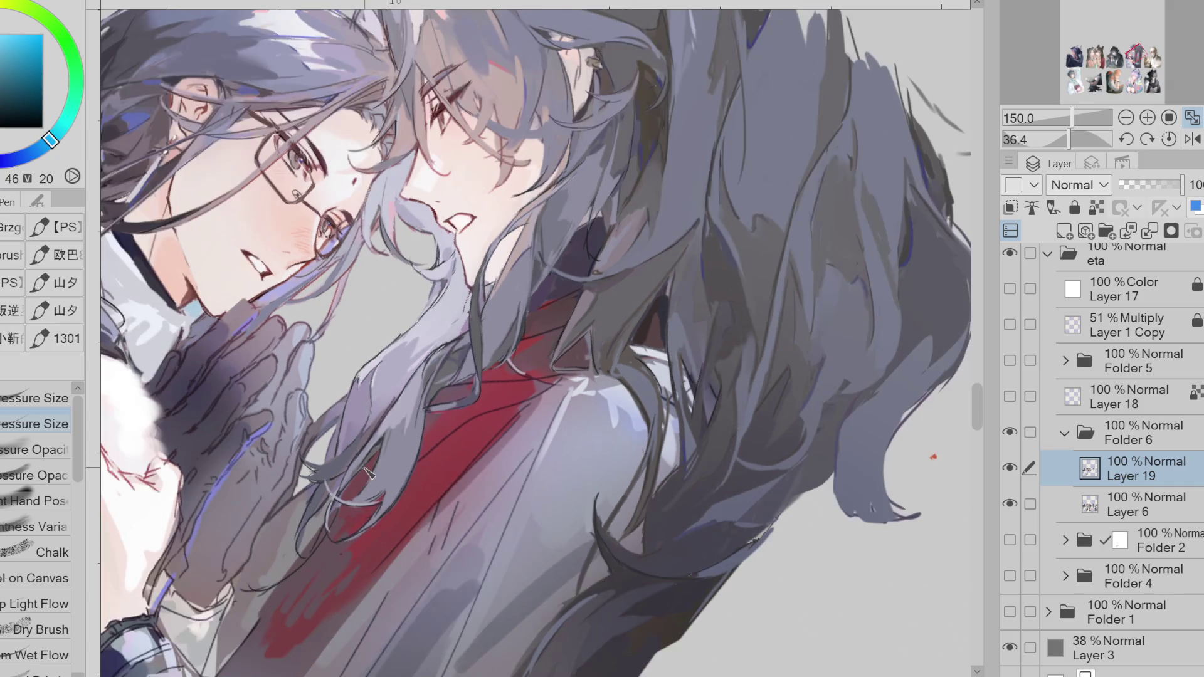
# - Sample dark red and dark blue, then mirror the view and reset rotation to upright
pyautogui.scroll(3, 369, 472)
pyautogui.keyDown('alt'); pyautogui.click(279, 348); pyautogui.keyUp('alt')
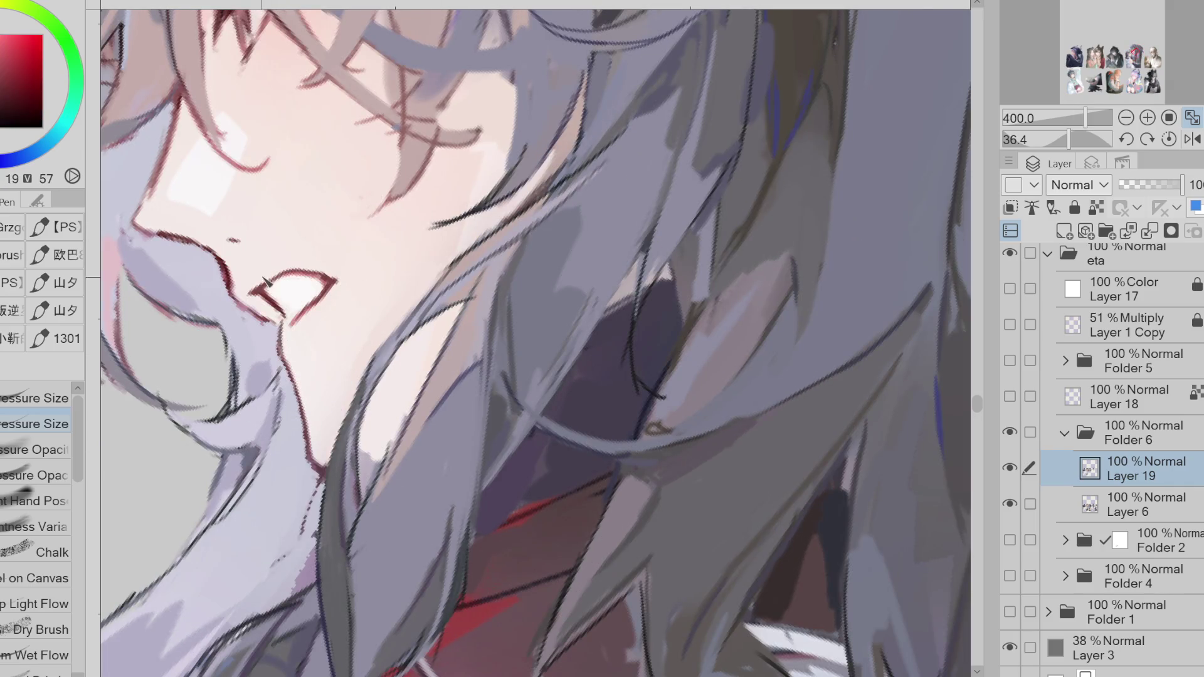
pyautogui.keyDown('alt'); pyautogui.click(384, 446); pyautogui.keyUp('alt')
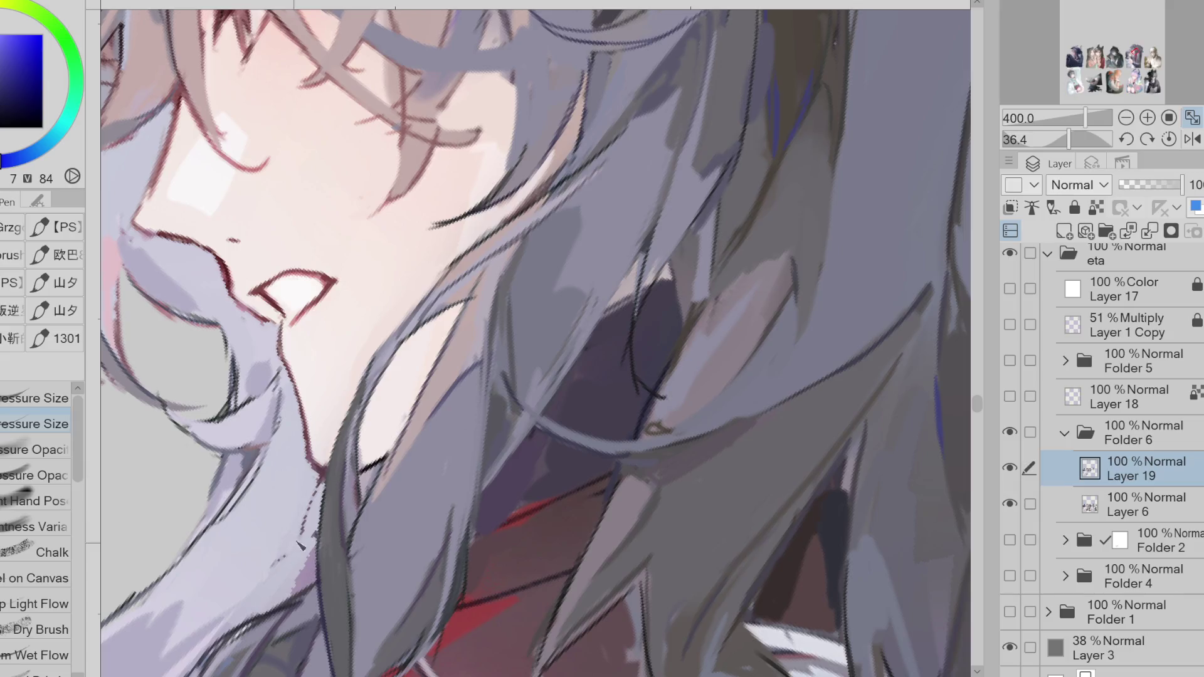
pyautogui.keyDown('alt'); pyautogui.click(321, 468); pyautogui.keyUp('alt')
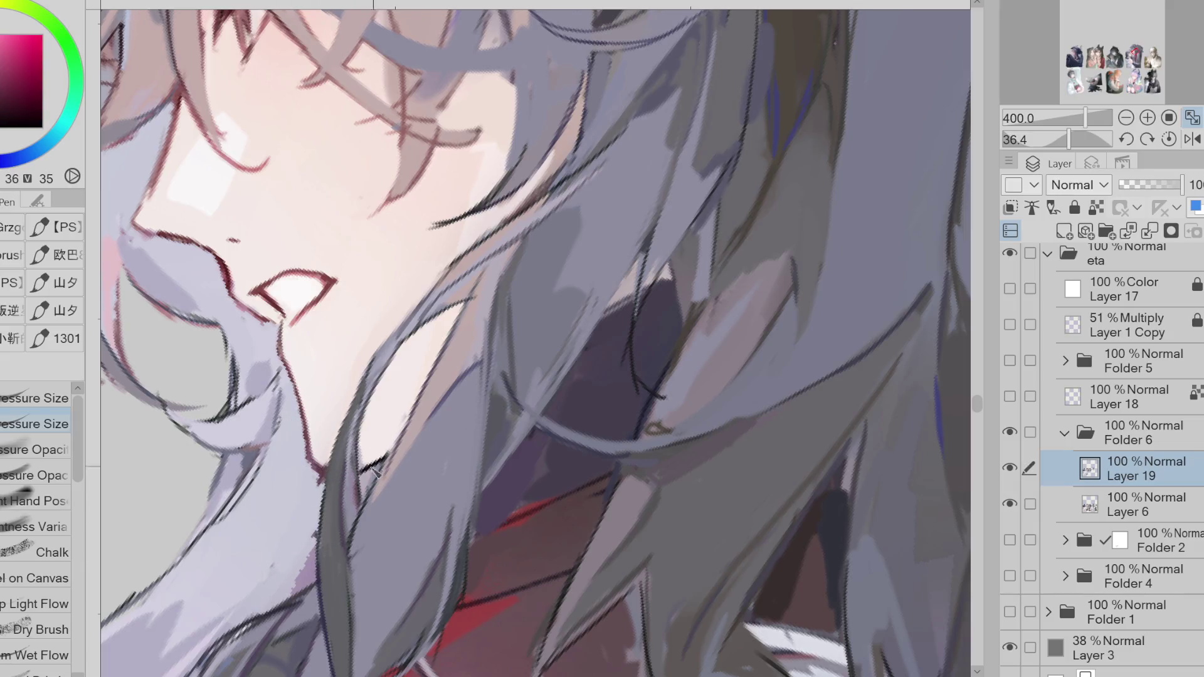
pyautogui.scroll(-2, 540, 305)
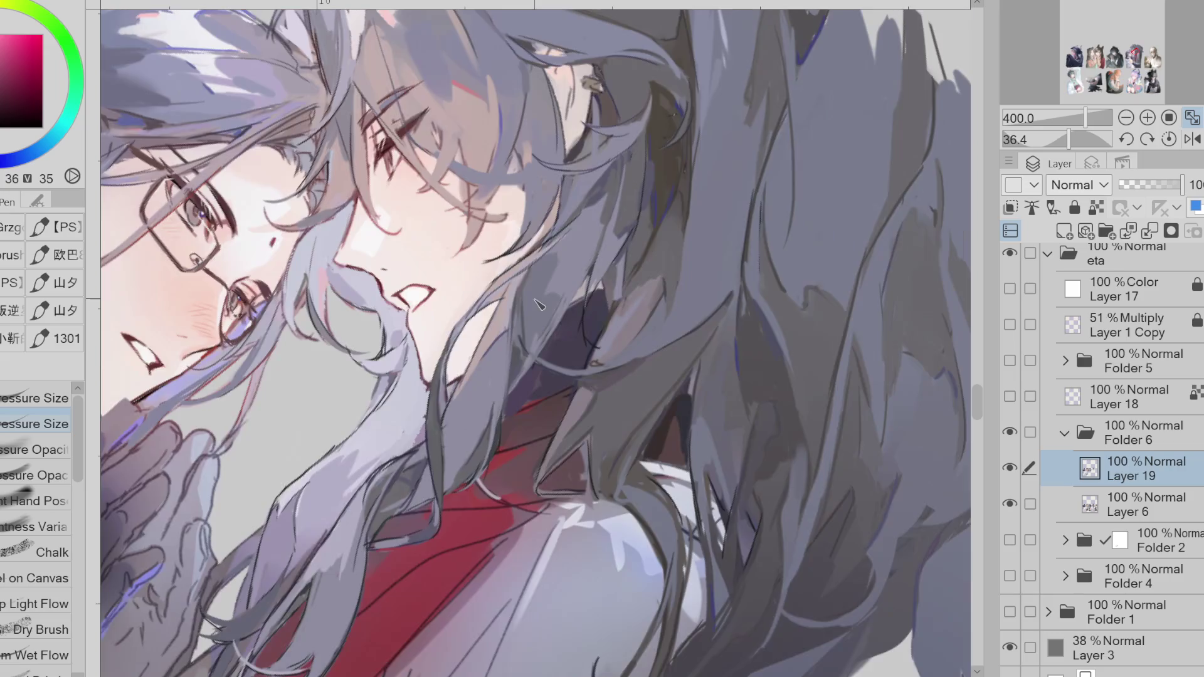
pyautogui.press('h')
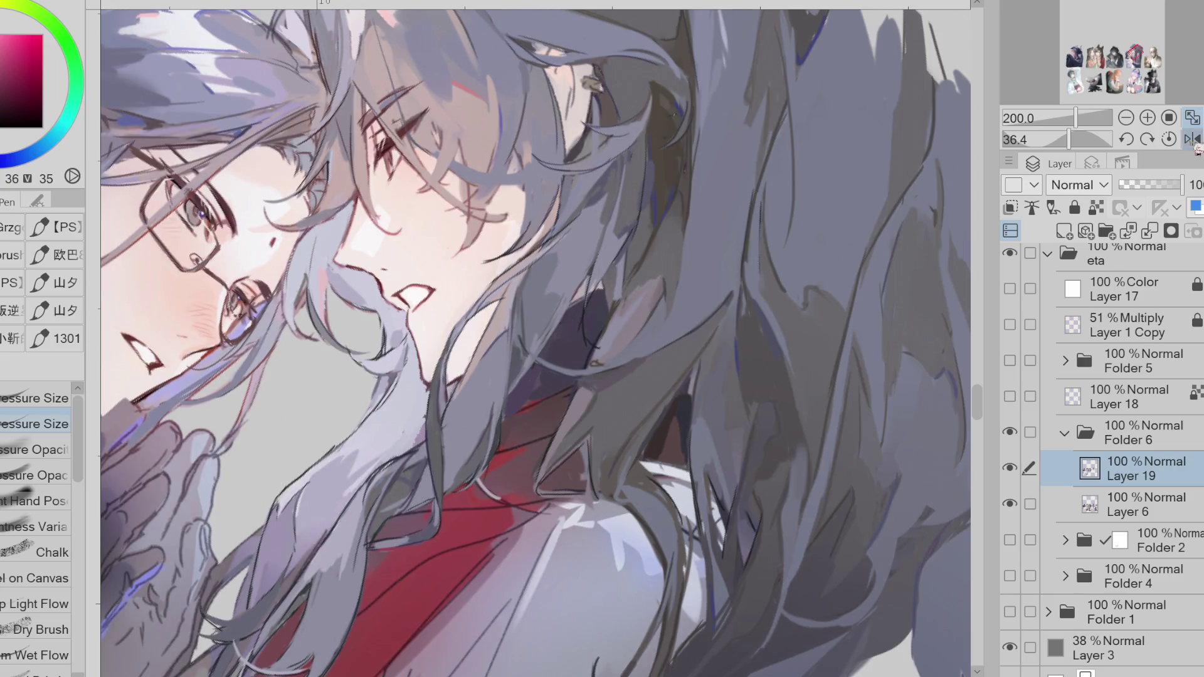
pyautogui.scroll(-1, 497, 357)
pyautogui.scroll(-1, 661, 336)
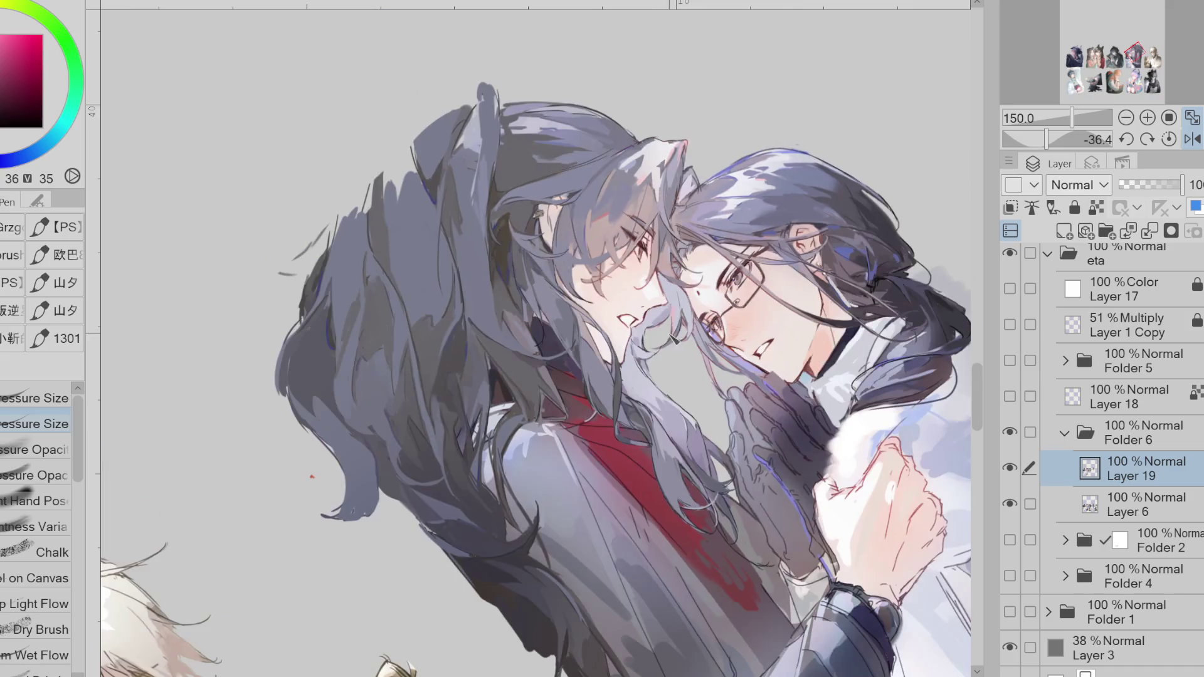
pyautogui.hotkey('ctrl', '@')
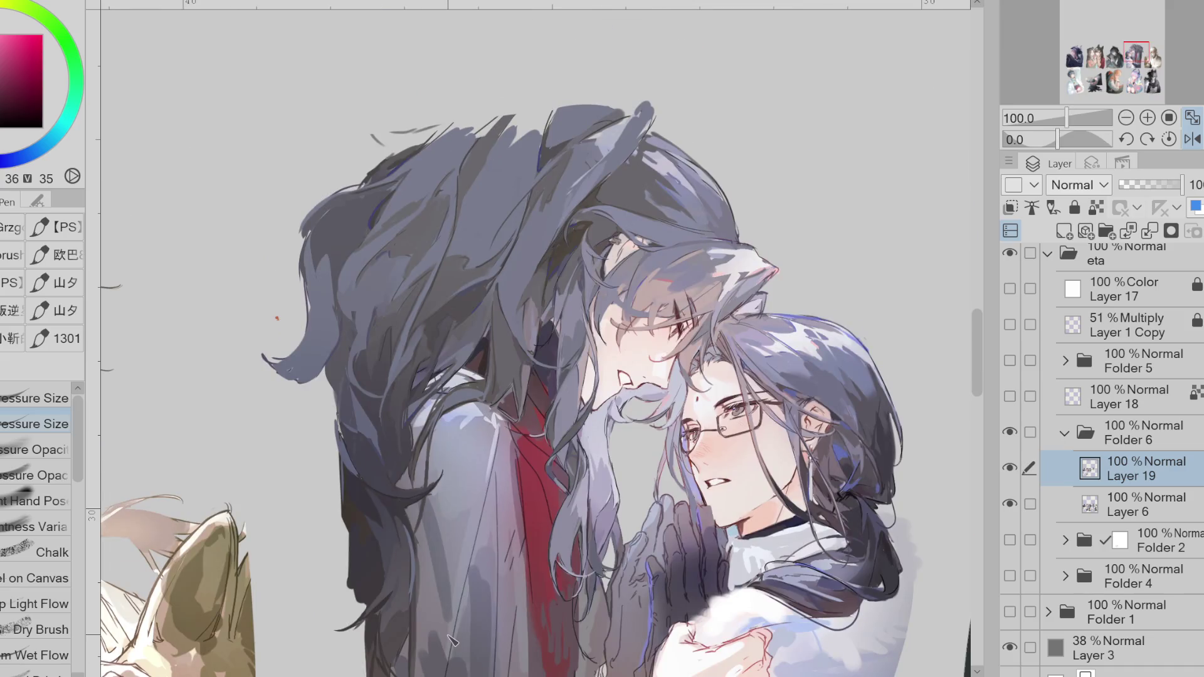
# - Pick a darker colour, paint a faint stroke along the hair strand, and mirror the canvas back
pyautogui.click(31, 107)
pyautogui.scroll(1, 621, 208)
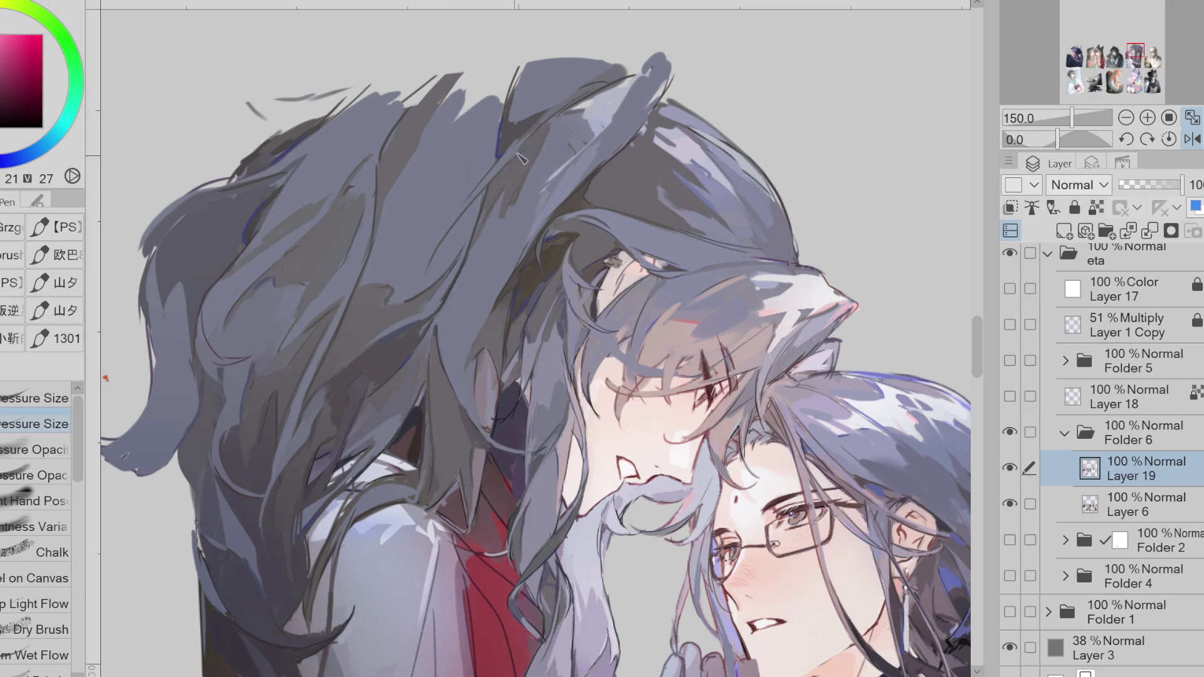
pyautogui.moveTo(638, 92); pyautogui.dragTo(656, 77)
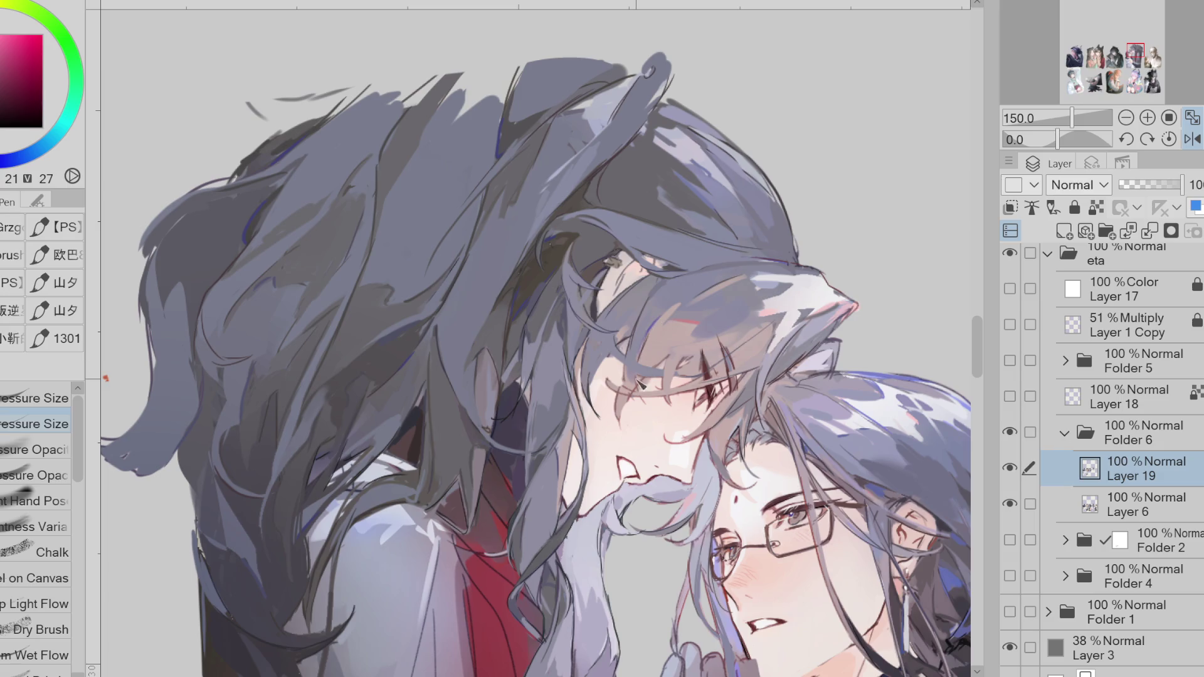
pyautogui.click(1192, 139)
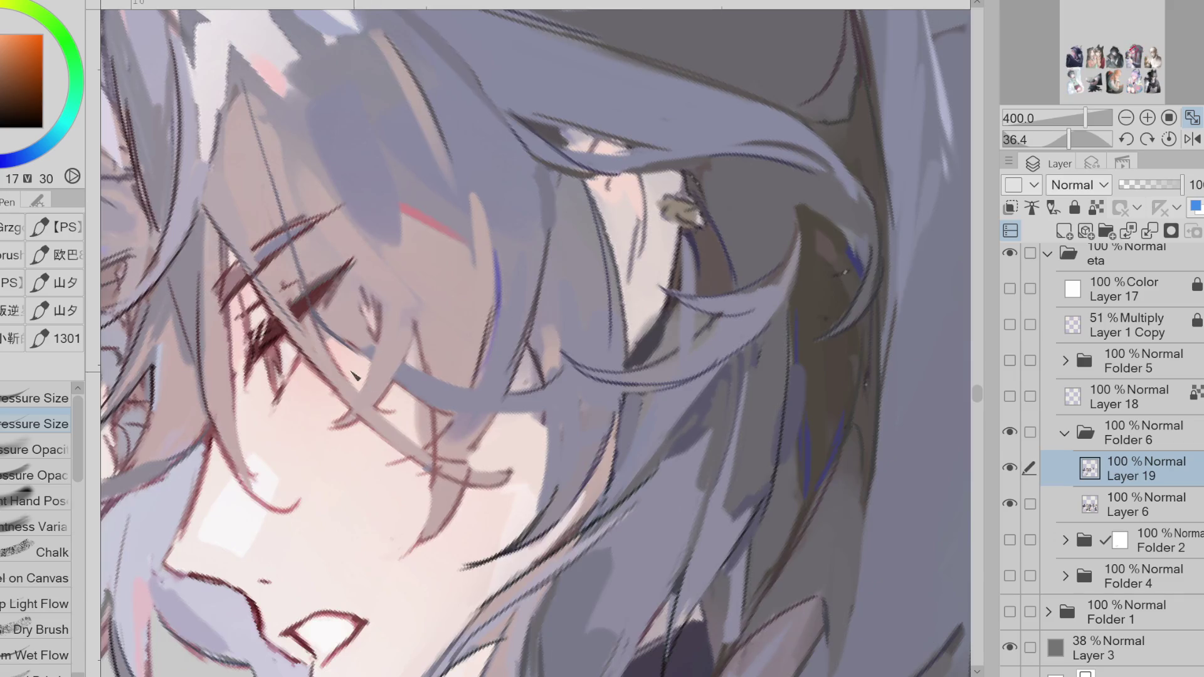
# - Sample purple from the hair and begin a Lasso Fill outline of a patch beside the eye
pyautogui.keyDown('alt'); pyautogui.click(406, 448); pyautogui.keyUp('alt')
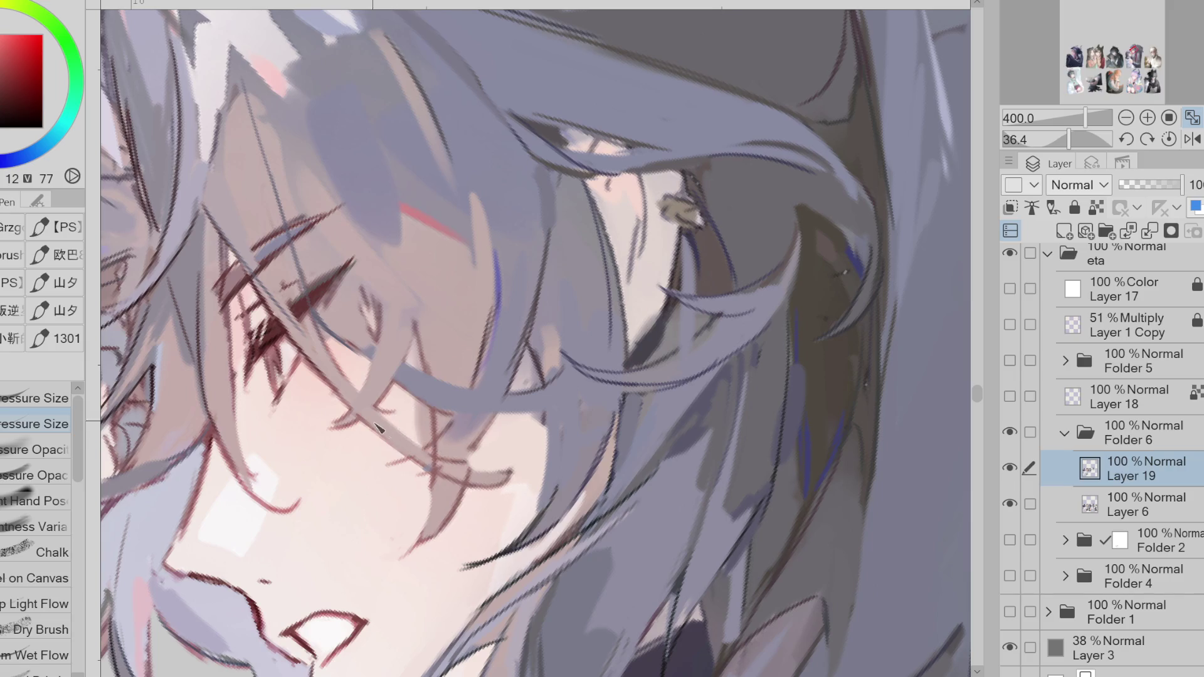
pyautogui.keyDown('alt'); pyautogui.click(420, 437); pyautogui.keyUp('alt')
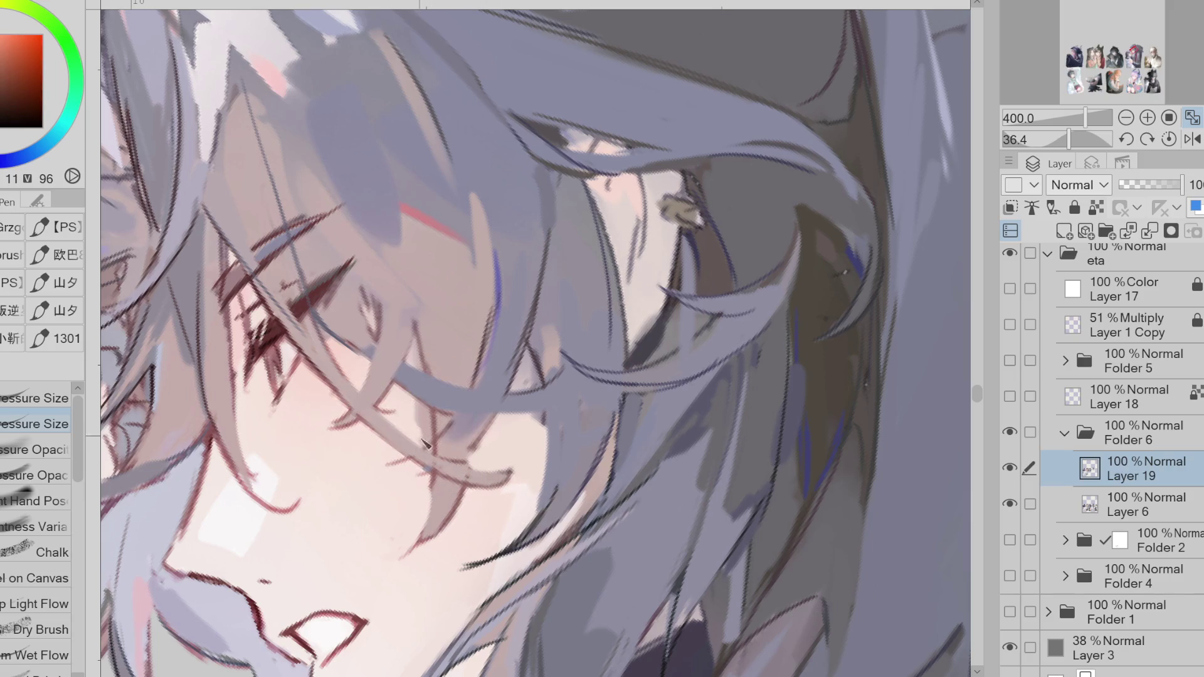
pyautogui.keyDown('alt'); pyautogui.click(455, 426); pyautogui.keyUp('alt')
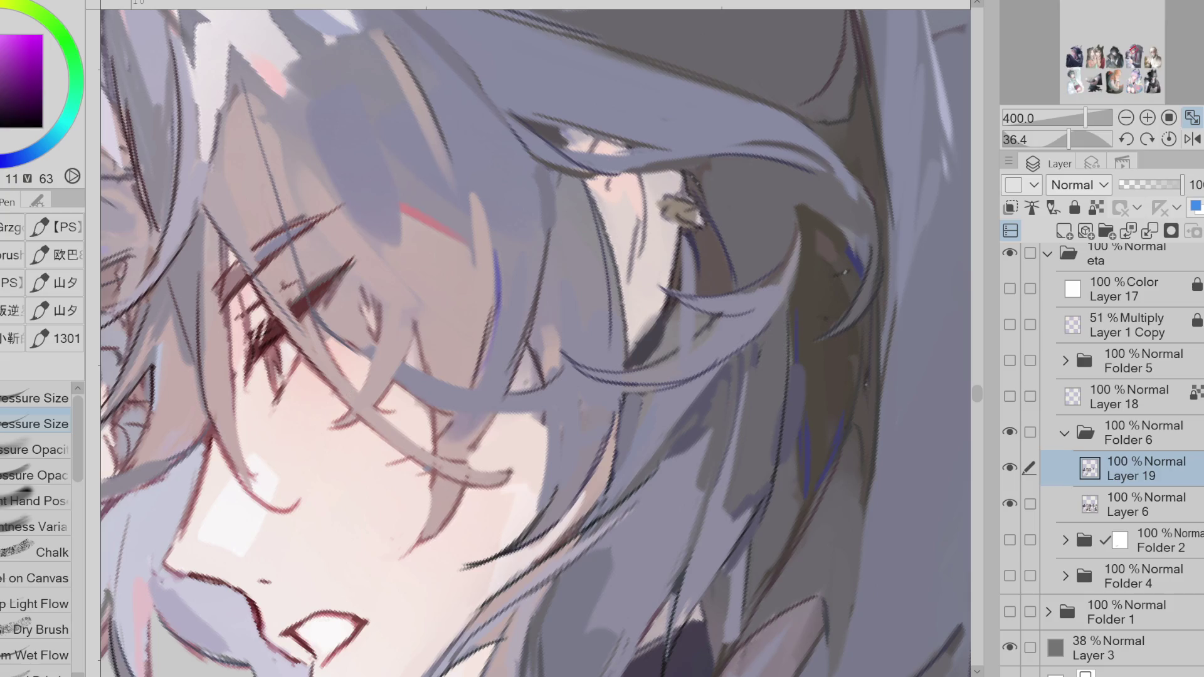
pyautogui.press('g')
pyautogui.keyDown('alt'); pyautogui.click(463, 417); pyautogui.keyUp('alt')
pyautogui.moveTo(463, 411)
pyautogui.mouseDown()
pyautogui.moveTo(392, 460)
pyautogui.moveTo(468, 417)
pyautogui.mouseUp()
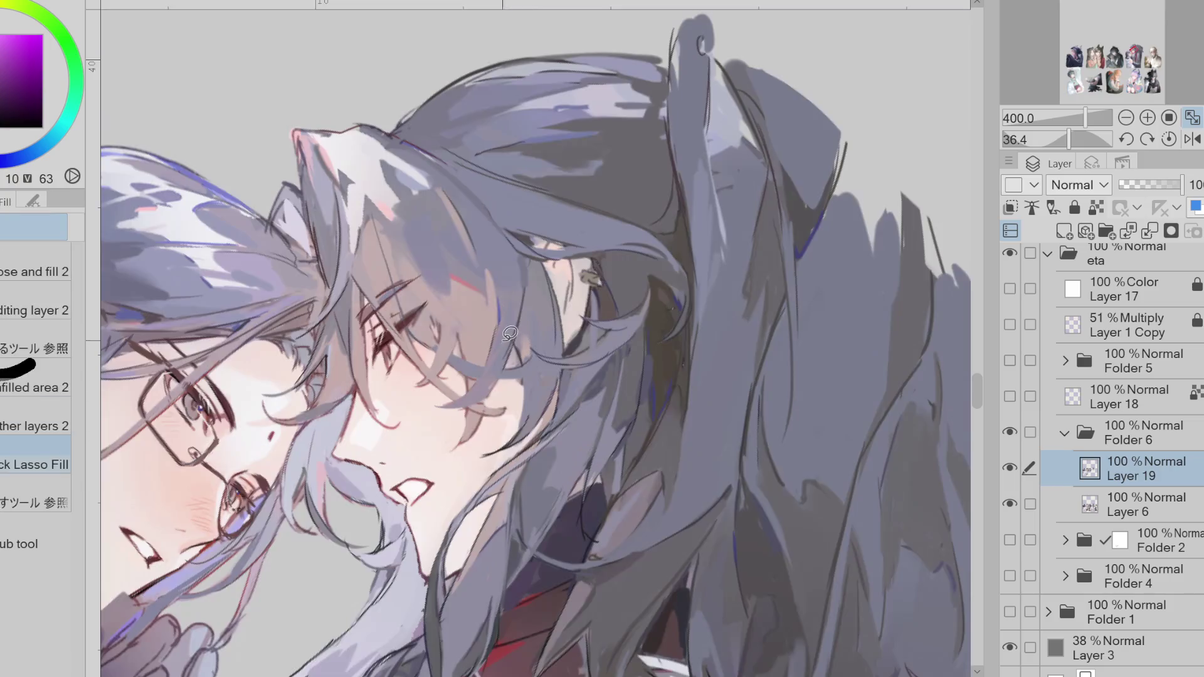
# - Lasso-fill another hair patch, then repaint the strands near the cheek in lighter lavender
pyautogui.hotkey('ctrl', '-')
pyautogui.keyDown('alt'); pyautogui.click(511, 314); pyautogui.keyUp('alt')
pyautogui.moveTo(520, 309)
pyautogui.mouseDown()
pyautogui.moveTo(494, 384)
pyautogui.moveTo(464, 287)
pyautogui.mouseUp()
pyautogui.press('p')
pyautogui.keyDown('alt'); pyautogui.click(434, 279); pyautogui.keyUp('alt')
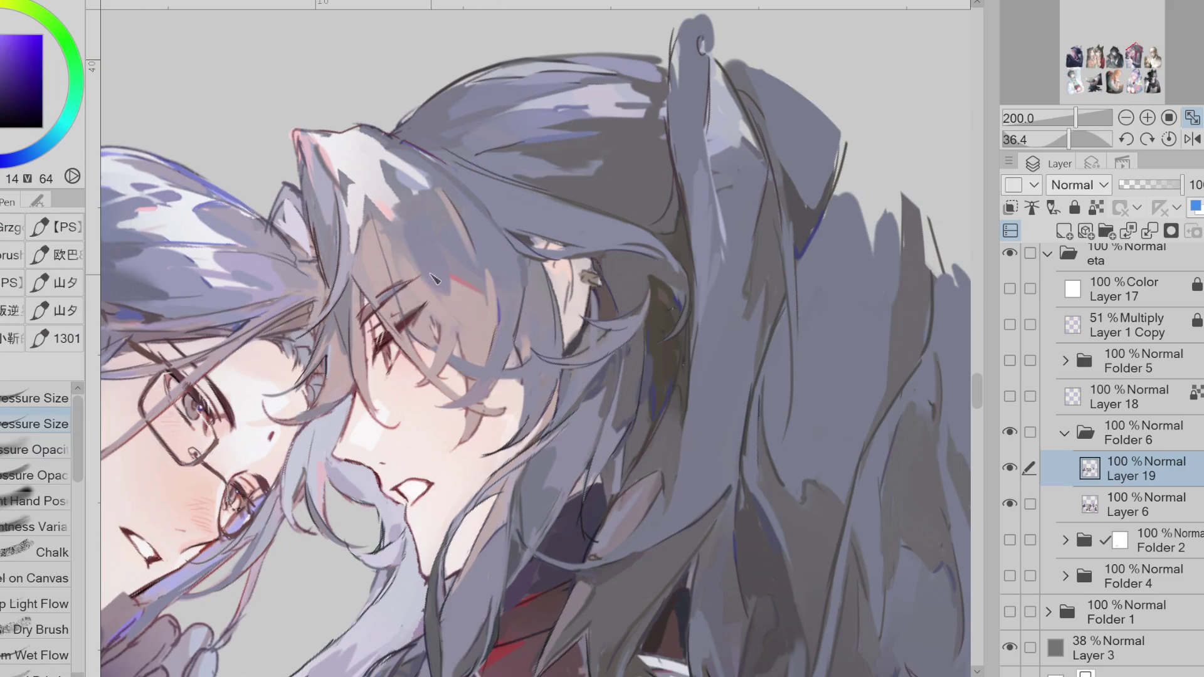
pyautogui.keyDown('alt'); pyautogui.click(432, 303); pyautogui.keyUp('alt')
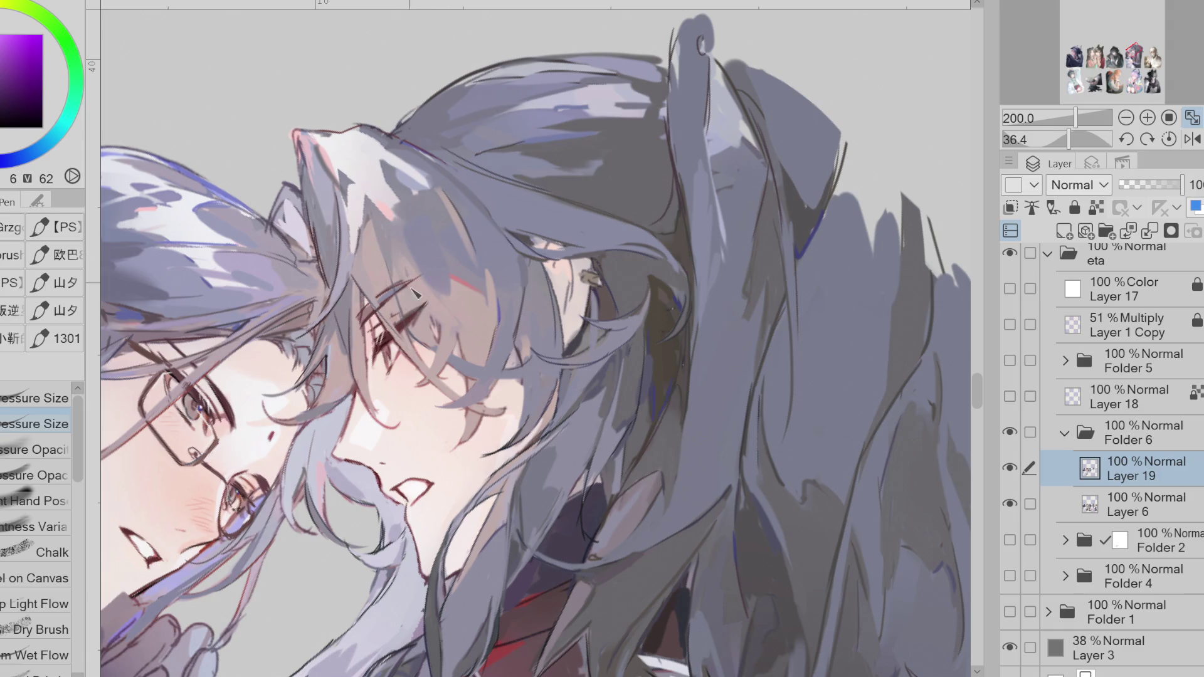
pyautogui.keyDown('alt'); pyautogui.click(429, 323); pyautogui.keyUp('alt')
pyautogui.moveTo(439, 354); pyautogui.dragTo(501, 389)
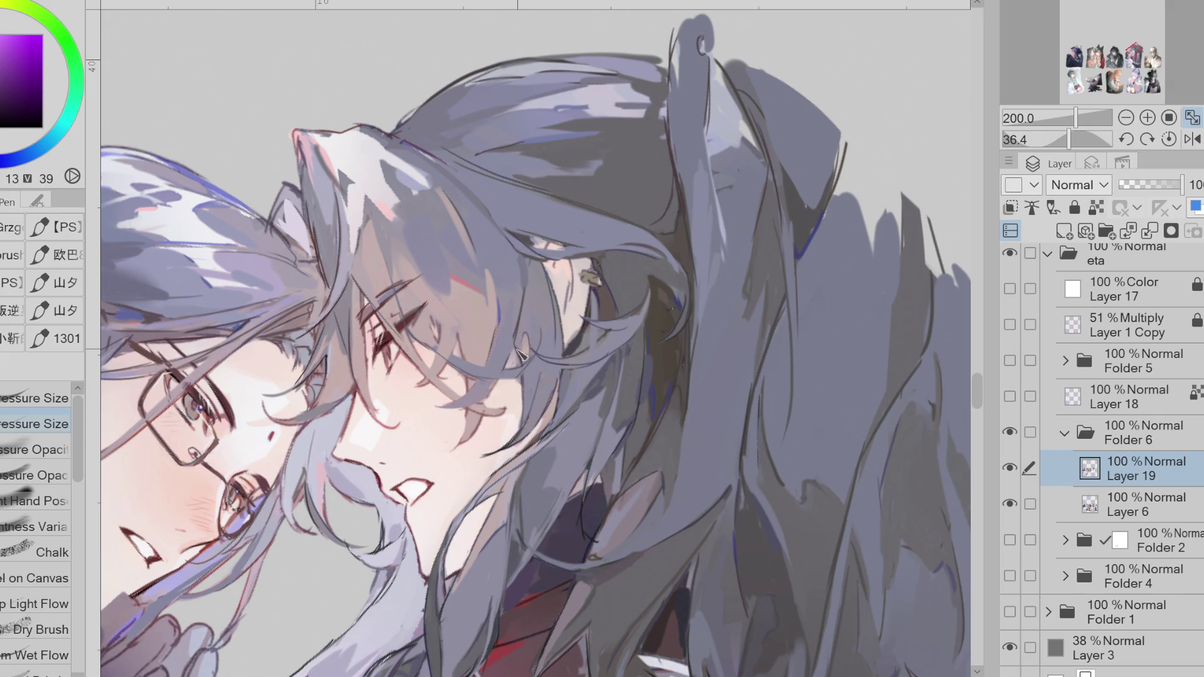
# - Sample skin, crimson, magenta and blue-indigo tones from the face and hair
pyautogui.keyDown('alt'); pyautogui.click(511, 376); pyautogui.keyUp('alt')
pyautogui.press('g')
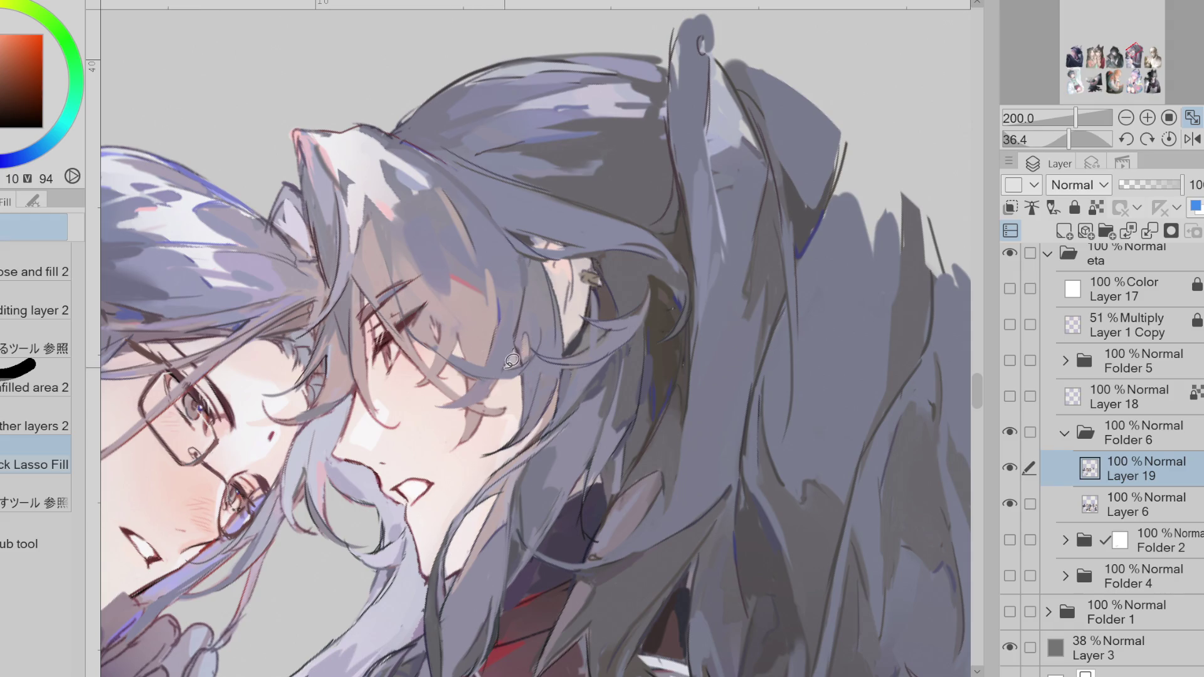
pyautogui.press('p')
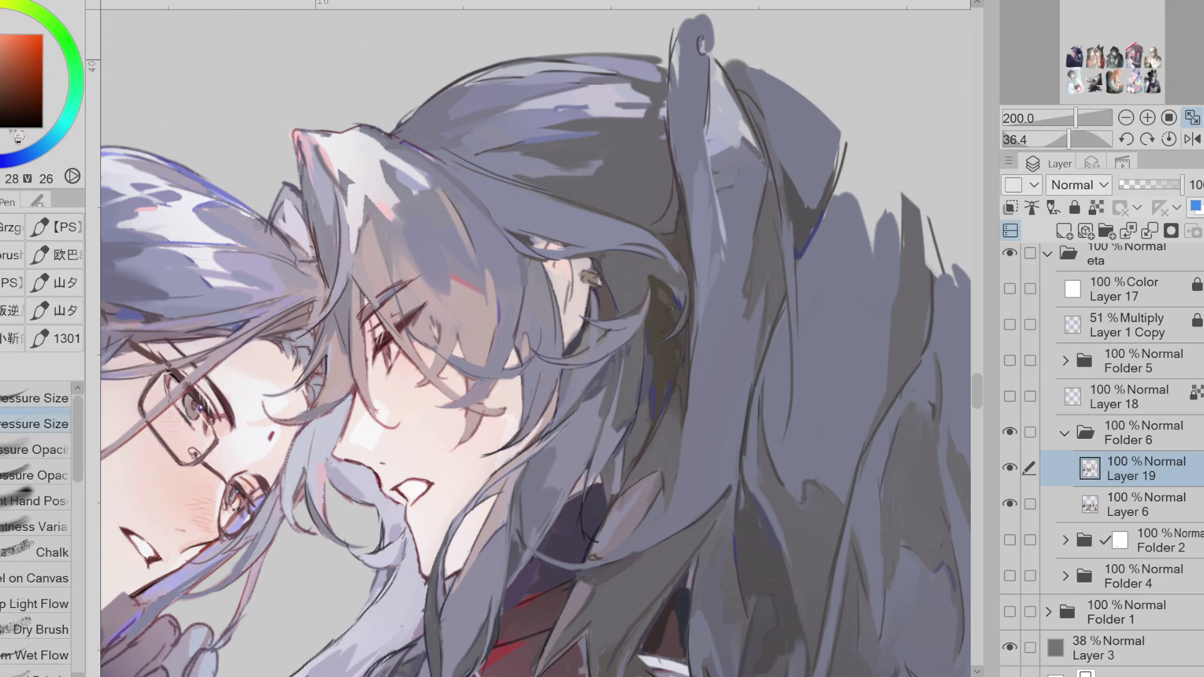
pyautogui.keyDown('alt'); pyautogui.click(497, 353); pyautogui.keyUp('alt')
pyautogui.keyDown('alt'); pyautogui.click(496, 354); pyautogui.keyUp('alt')
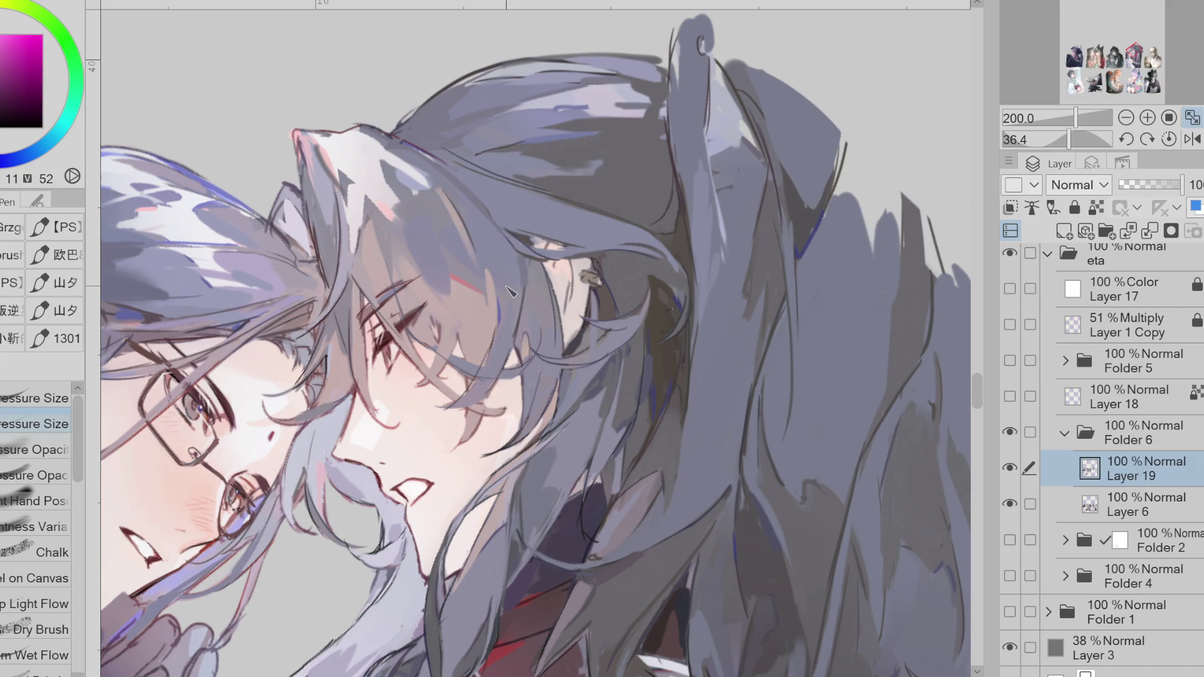
pyautogui.keyDown('alt'); pyautogui.click(511, 305); pyautogui.keyUp('alt')
pyautogui.keyDown('alt'); pyautogui.click(517, 276); pyautogui.keyUp('alt')
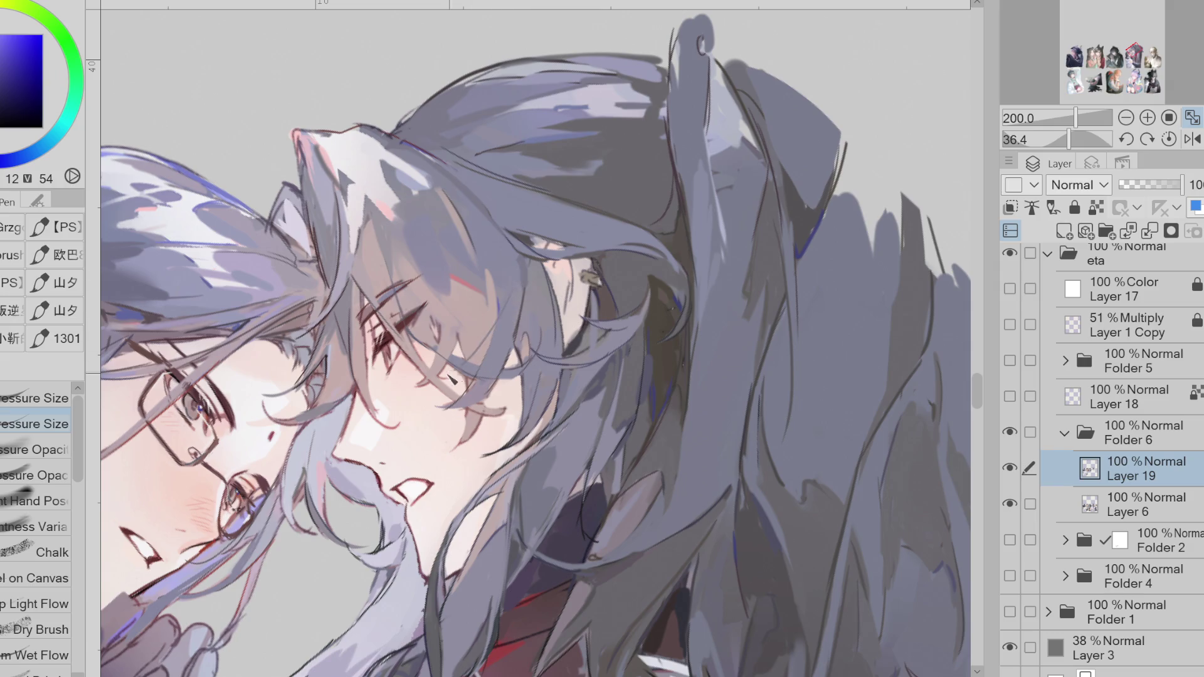
pyautogui.keyDown('alt'); pyautogui.click(497, 339); pyautogui.keyUp('alt')
# - Sample reds, blue-violets, violet, muted blue and magenta around the eye and across the hair
pyautogui.keyDown('alt'); pyautogui.click(435, 325); pyautogui.keyUp('alt')
pyautogui.keyDown('alt'); pyautogui.click(442, 335); pyautogui.keyUp('alt')
pyautogui.keyDown('alt'); pyautogui.click(439, 307); pyautogui.keyUp('alt')
pyautogui.keyDown('alt'); pyautogui.click(447, 320); pyautogui.keyUp('alt')
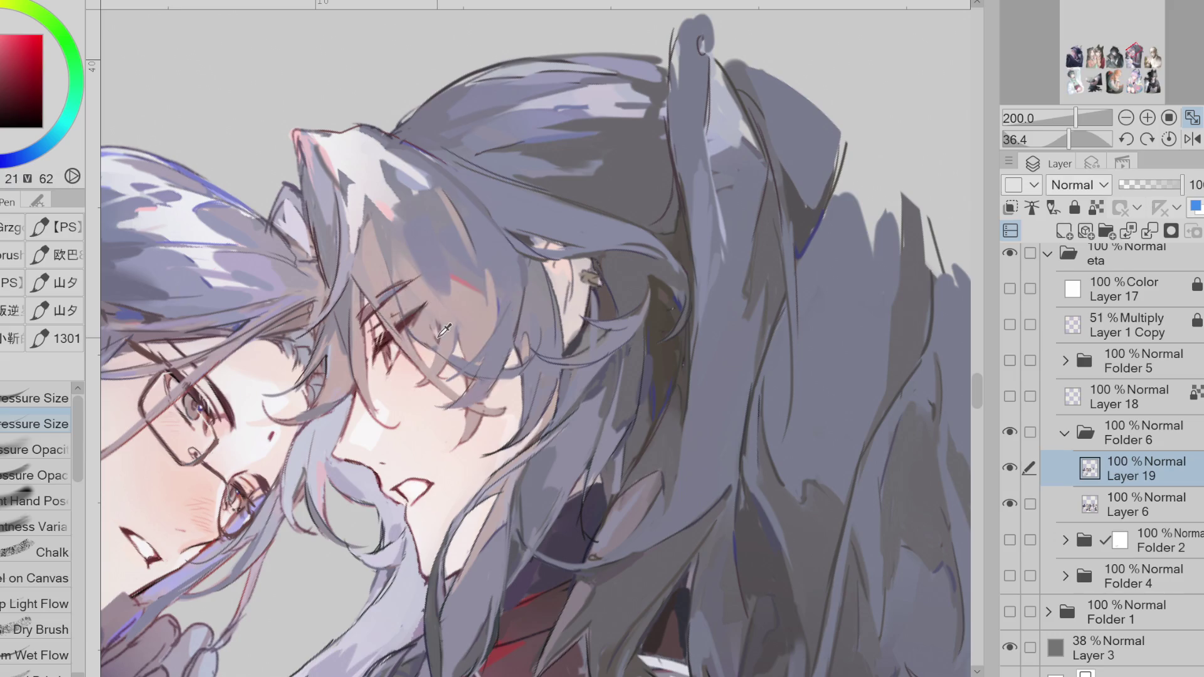
pyautogui.keyDown('alt'); pyautogui.click(429, 269); pyautogui.keyUp('alt')
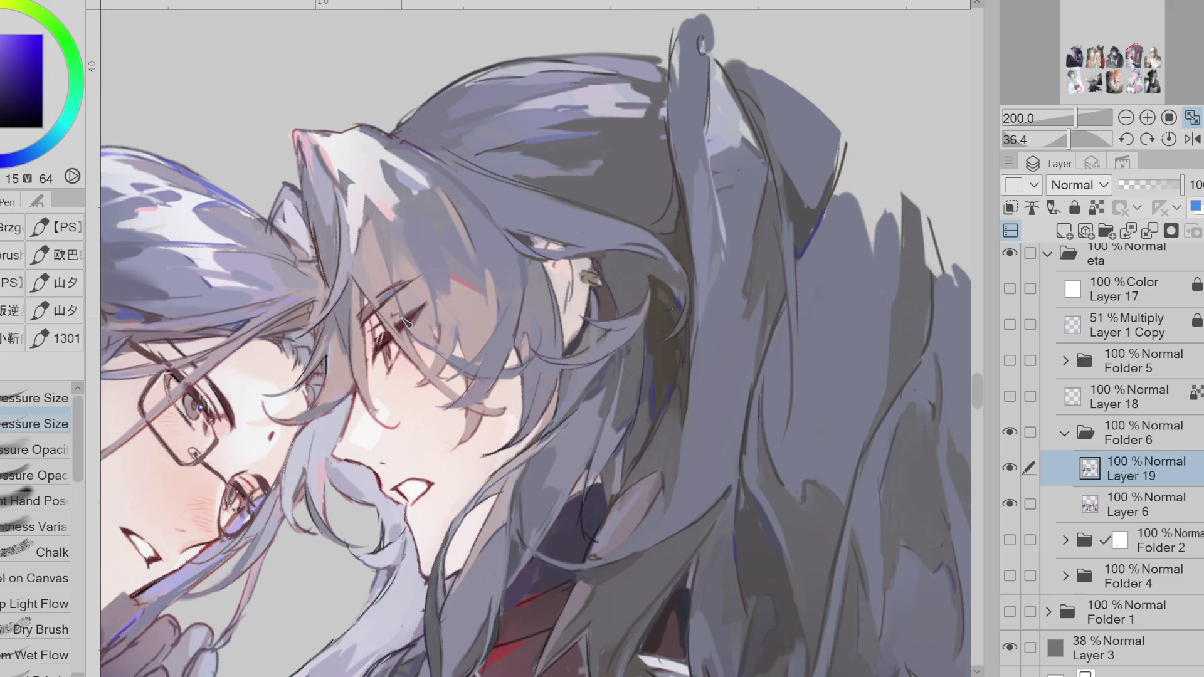
pyautogui.keyDown('alt'); pyautogui.click(370, 233); pyautogui.keyUp('alt')
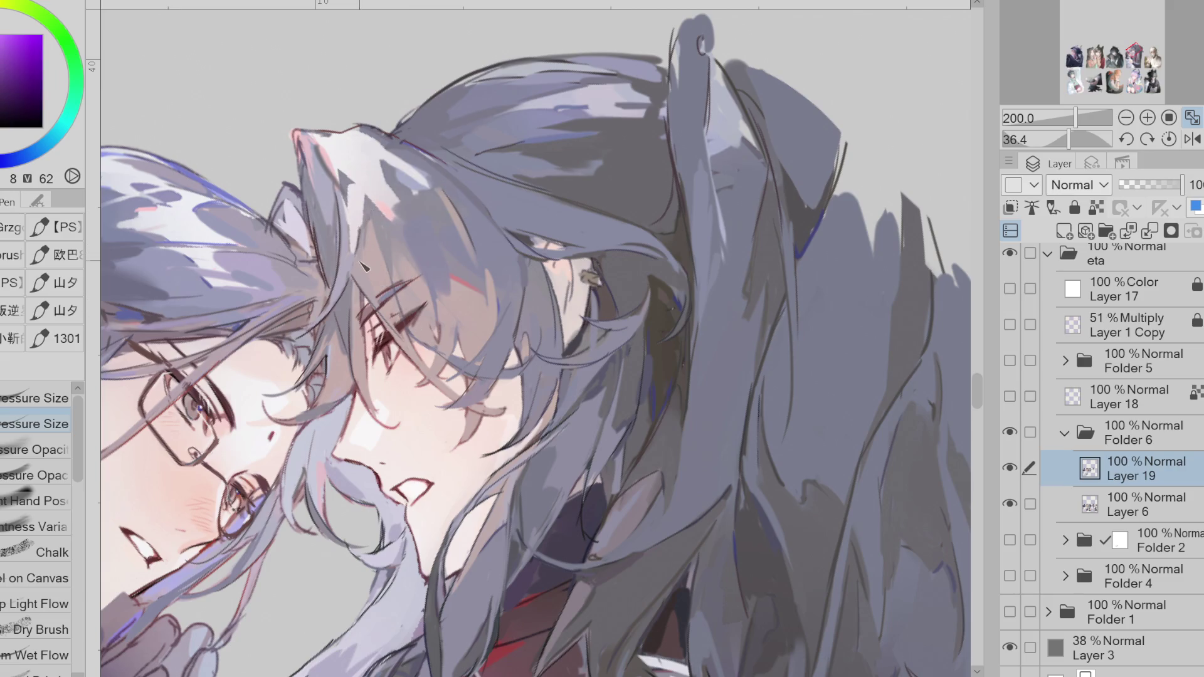
pyautogui.keyDown('alt'); pyautogui.click(385, 290); pyautogui.keyUp('alt')
pyautogui.keyDown('alt'); pyautogui.click(439, 249); pyautogui.keyUp('alt')
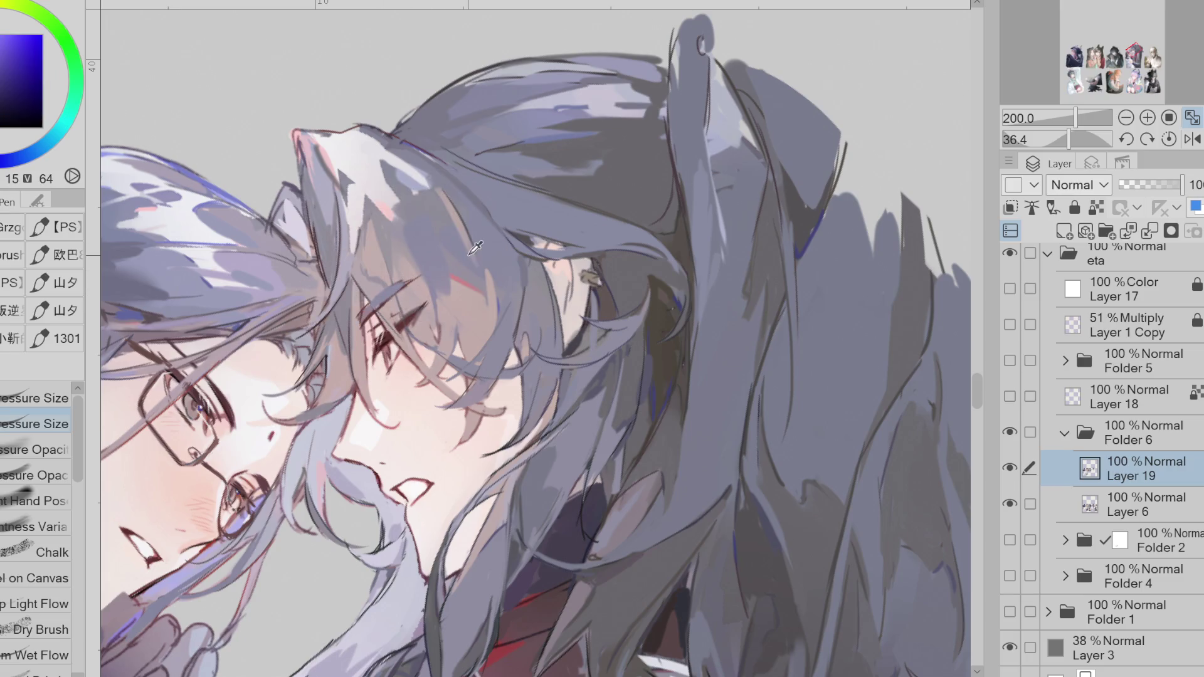
pyautogui.keyDown('alt'); pyautogui.click(424, 276); pyautogui.keyUp('alt')
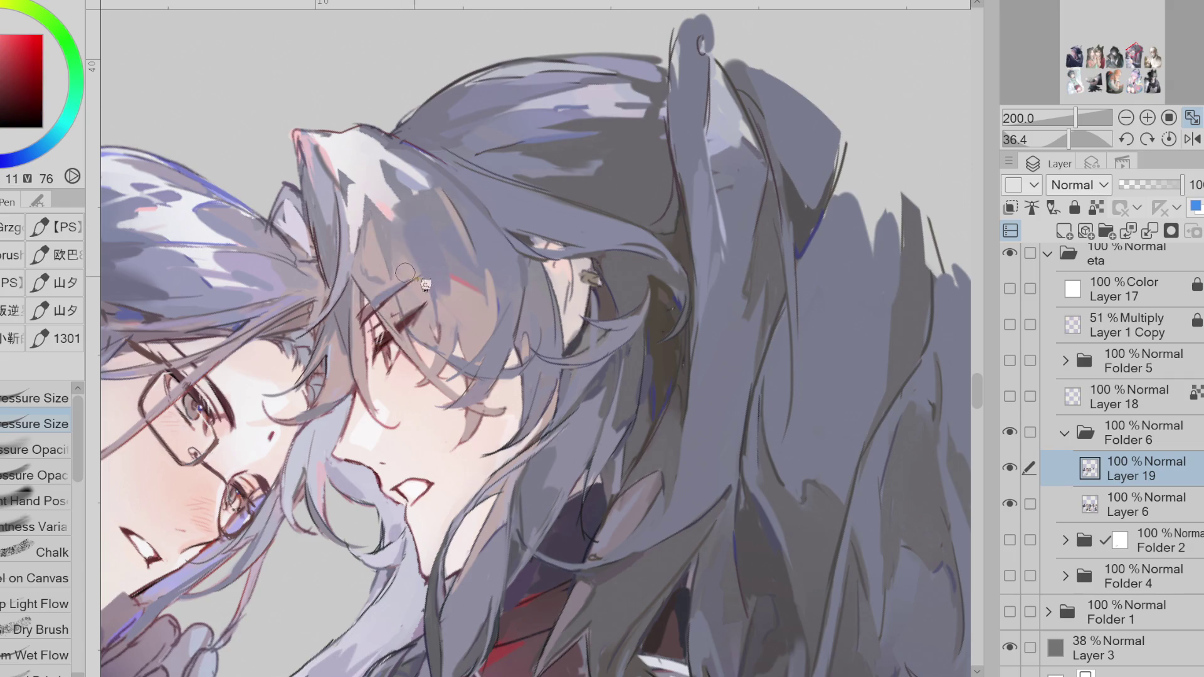
pyautogui.keyDown('alt'); pyautogui.click(362, 326); pyautogui.keyUp('alt')
pyautogui.keyDown('alt'); pyautogui.click(435, 190); pyautogui.keyUp('alt')
pyautogui.keyDown('alt'); pyautogui.click(370, 122); pyautogui.keyUp('alt')
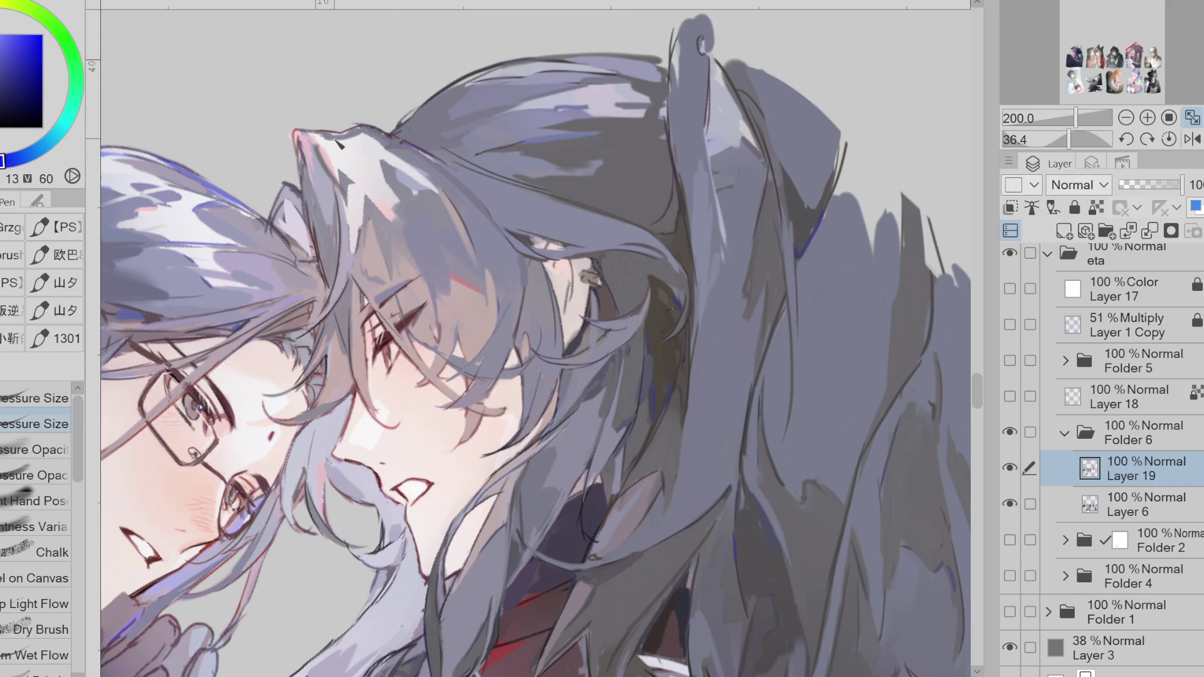
pyautogui.keyDown('alt'); pyautogui.click(342, 182); pyautogui.keyUp('alt')
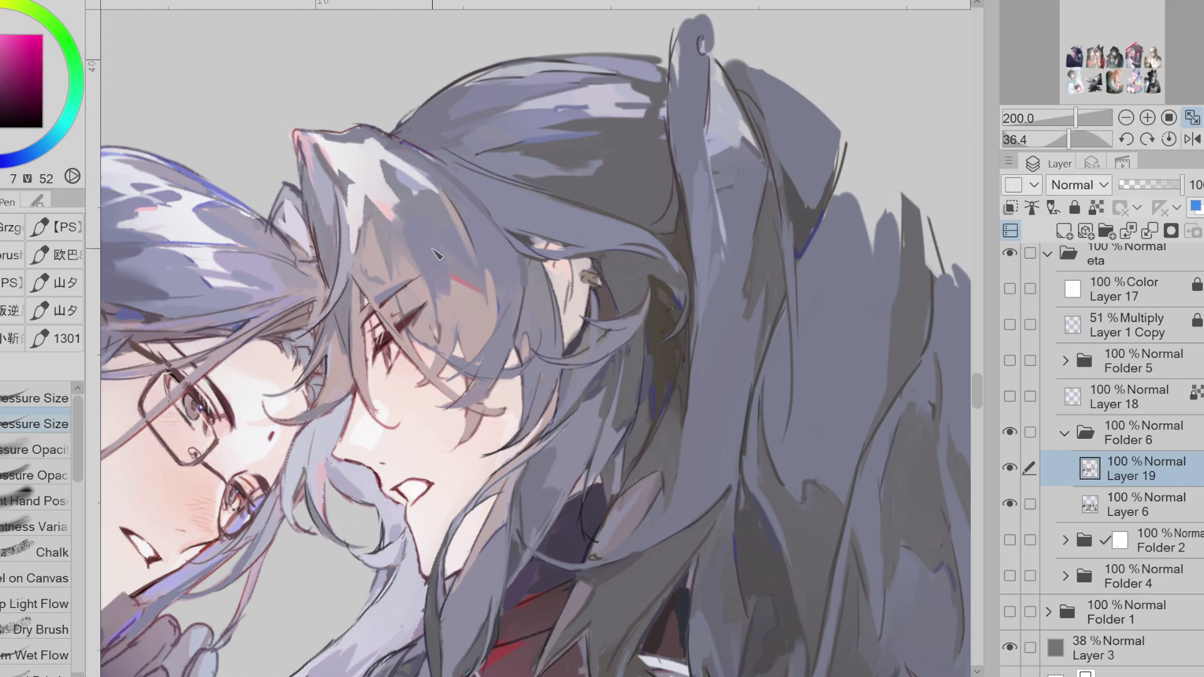
# - Mirror the canvas and paint a dark-blue highlight along the top edge of the hair
pyautogui.press('h')
pyautogui.keyDown('alt'); pyautogui.click(730, 194); pyautogui.keyUp('alt')
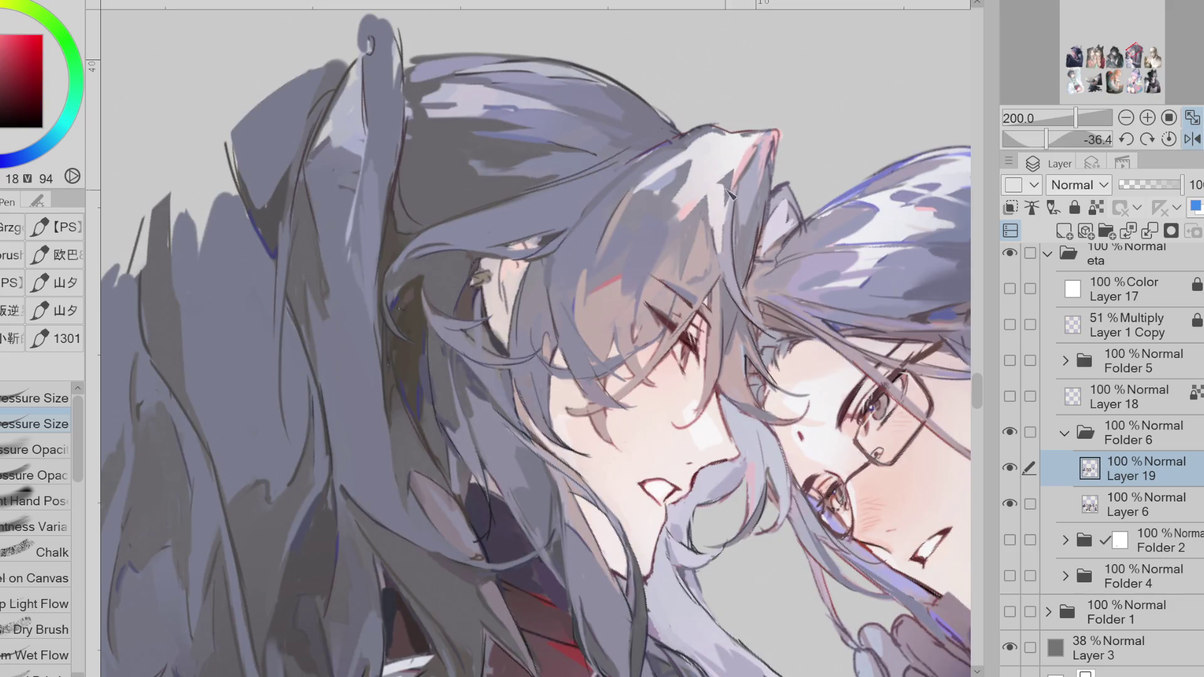
pyautogui.keyDown('alt'); pyautogui.click(669, 144); pyautogui.keyUp('alt')
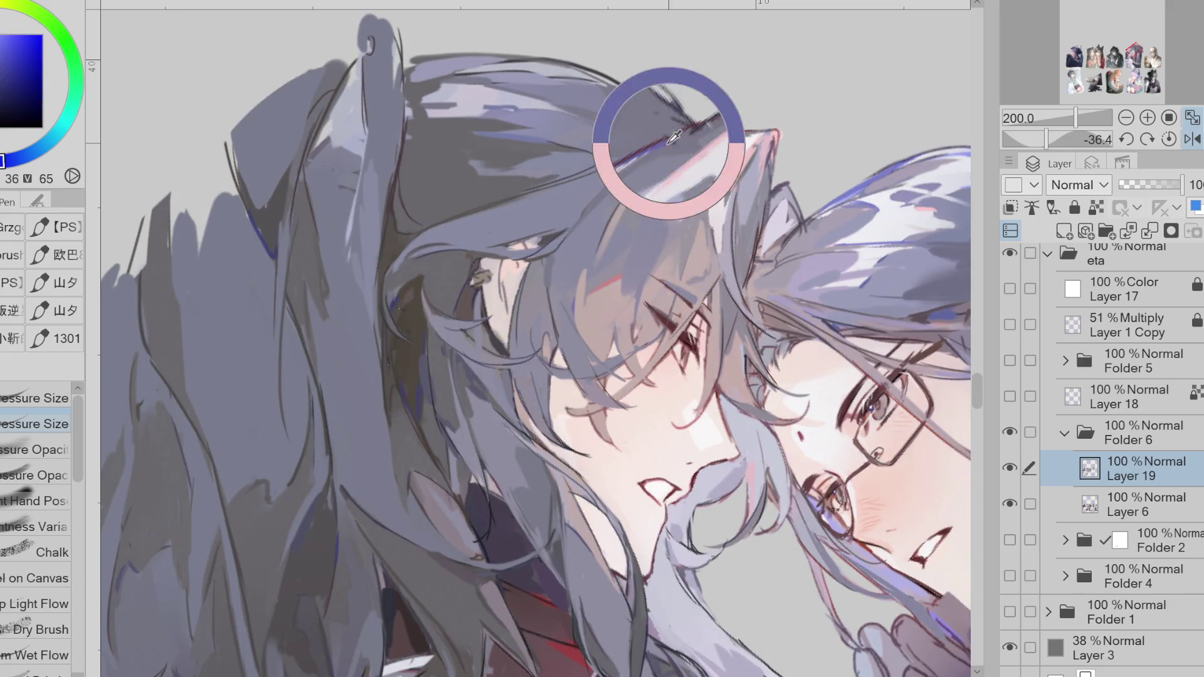
pyautogui.keyDown('alt'); pyautogui.click(668, 150); pyautogui.keyUp('alt')
pyautogui.moveTo(688, 132); pyautogui.dragTo(617, 170)
# - Sample pale, dark and magenta tones from the hair and pink from the face
pyautogui.keyDown('alt'); pyautogui.click(495, 88); pyautogui.keyUp('alt')
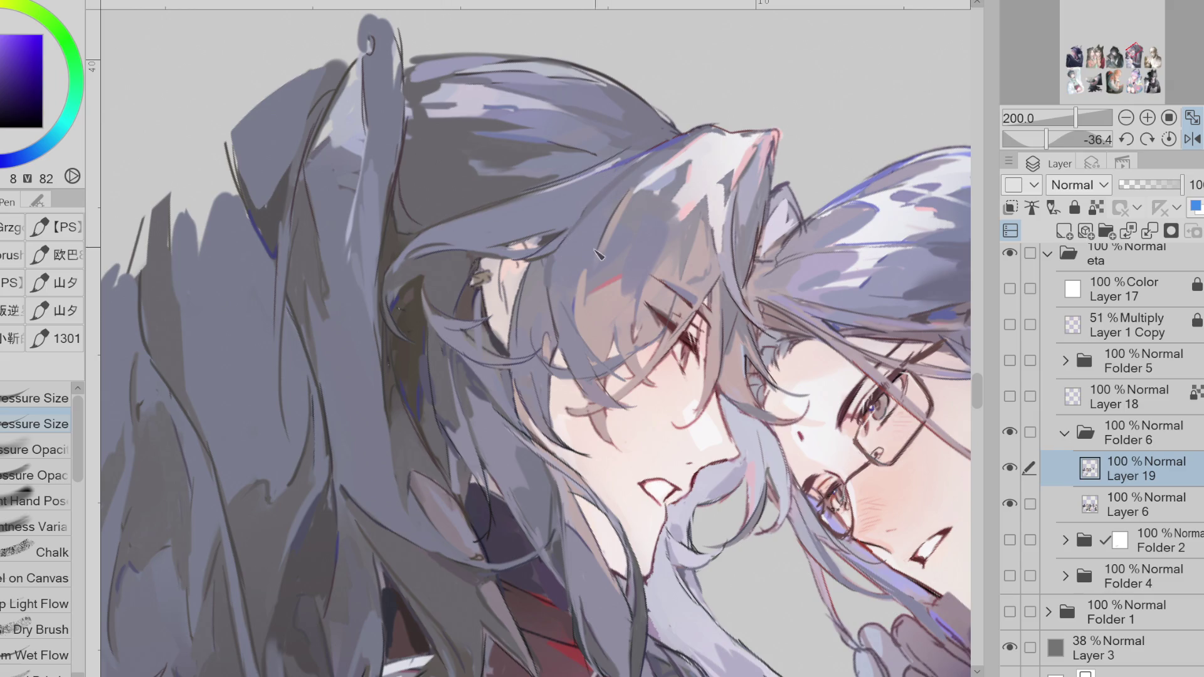
pyautogui.keyDown('alt'); pyautogui.click(597, 373); pyautogui.keyUp('alt')
pyautogui.keyDown('alt'); pyautogui.click(555, 368); pyautogui.keyUp('alt')
pyautogui.keyDown('alt'); pyautogui.click(555, 357); pyautogui.keyUp('alt')
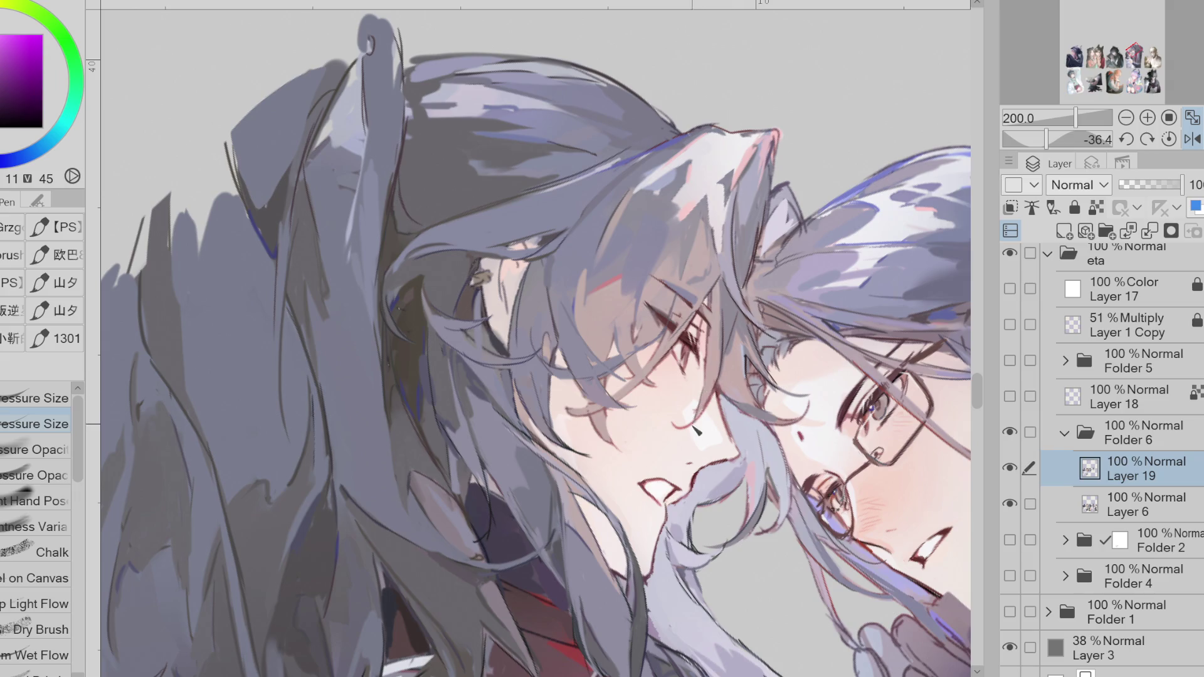
pyautogui.keyDown('alt'); pyautogui.click(696, 393); pyautogui.keyUp('alt')
pyautogui.keyDown('alt'); pyautogui.click(713, 323); pyautogui.keyUp('alt')
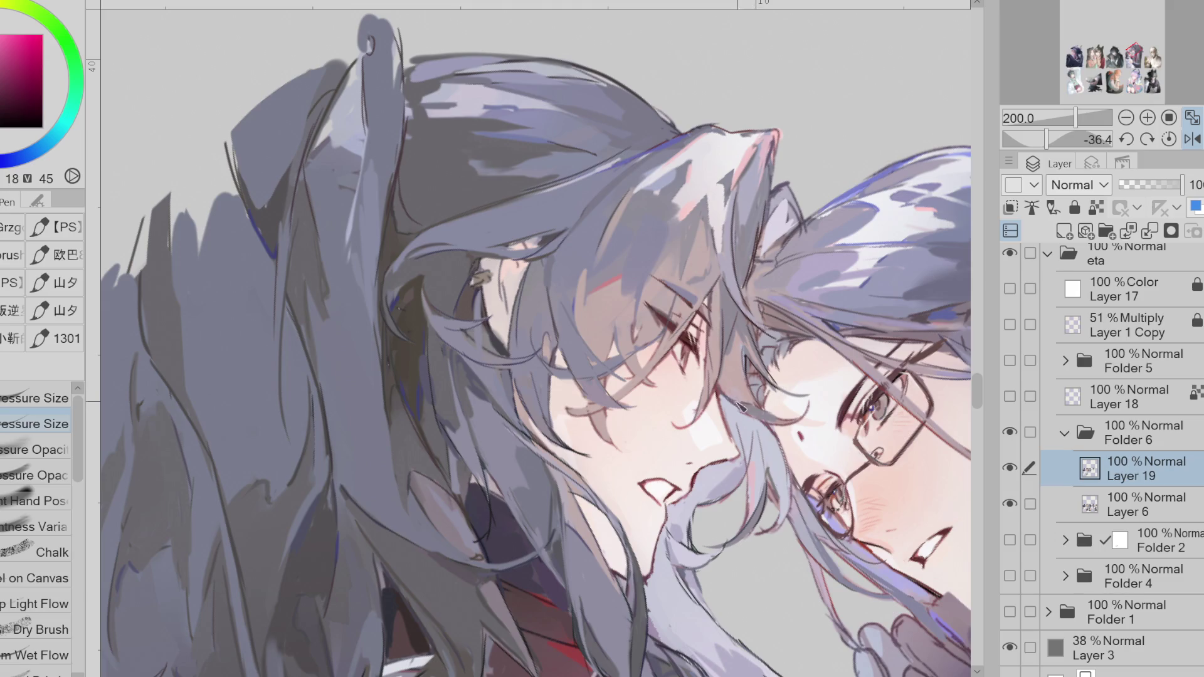
# - Sample pink-red, darker purple and mid-tone colours from the hair tips and strands
pyautogui.keyDown('alt'); pyautogui.click(764, 152); pyautogui.keyUp('alt')
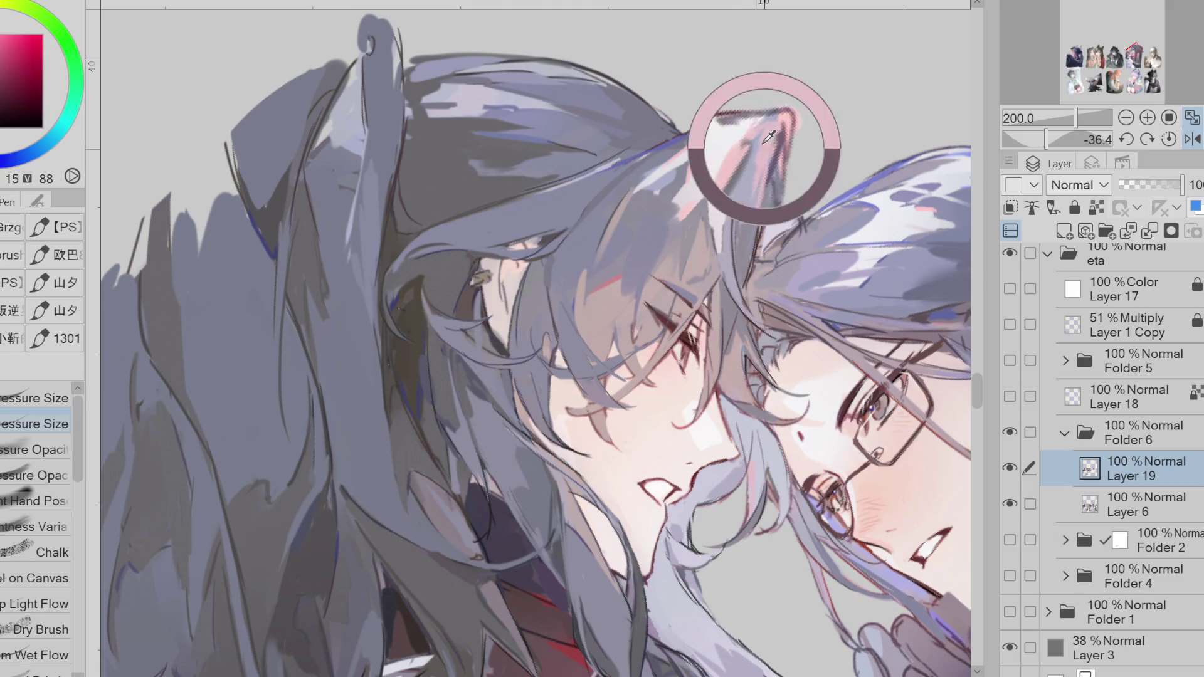
pyautogui.keyDown('alt'); pyautogui.click(783, 130); pyautogui.keyUp('alt')
pyautogui.keyDown('alt'); pyautogui.click(776, 143); pyautogui.keyUp('alt')
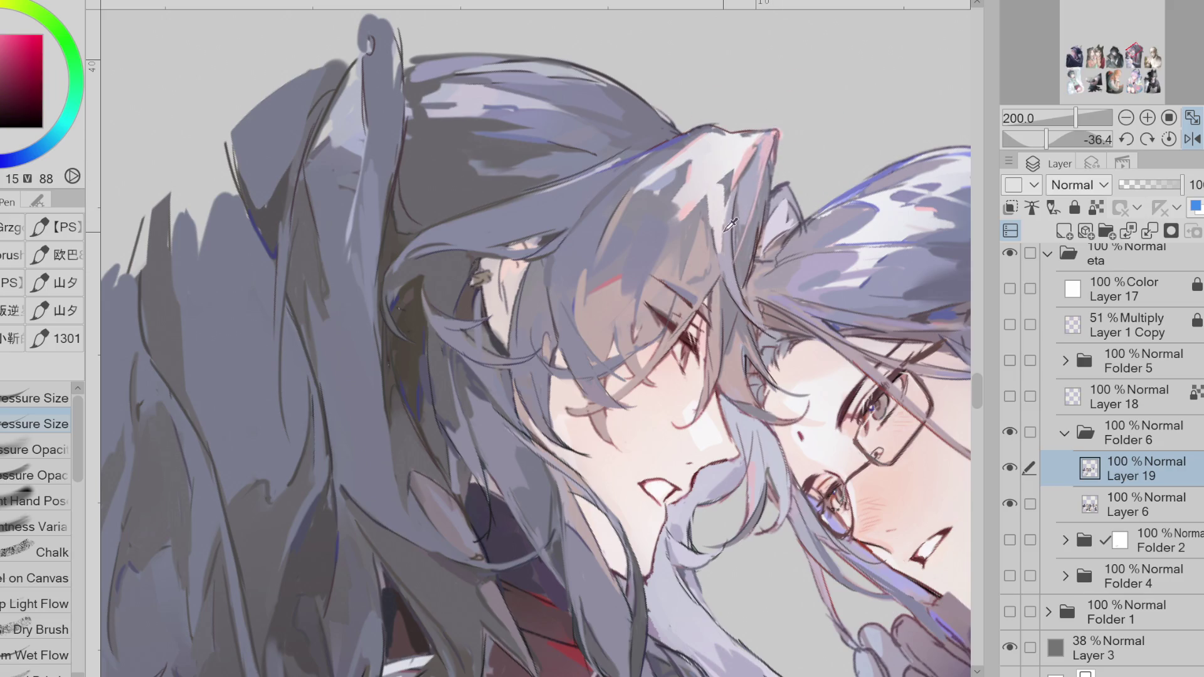
pyautogui.keyDown('alt'); pyautogui.click(608, 235); pyautogui.keyUp('alt')
pyautogui.keyDown('alt'); pyautogui.click(597, 279); pyautogui.keyUp('alt')
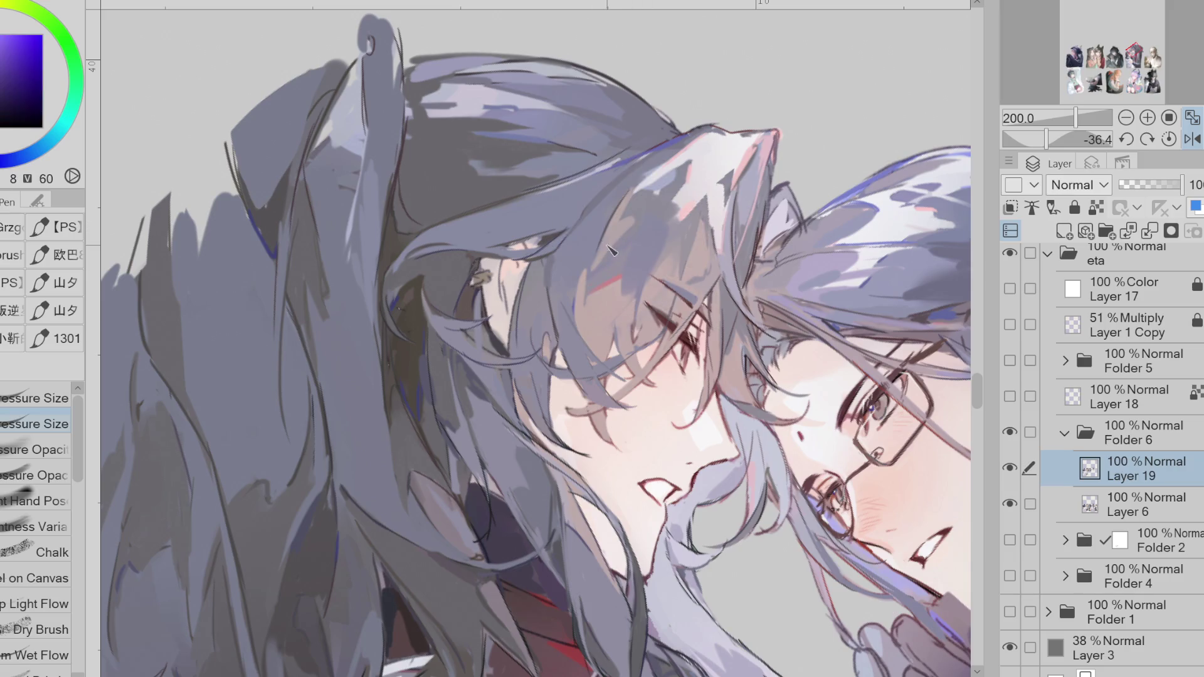
pyautogui.scroll(-1, 612, 250)
pyautogui.keyDown('alt'); pyautogui.click(547, 221); pyautogui.keyUp('alt')
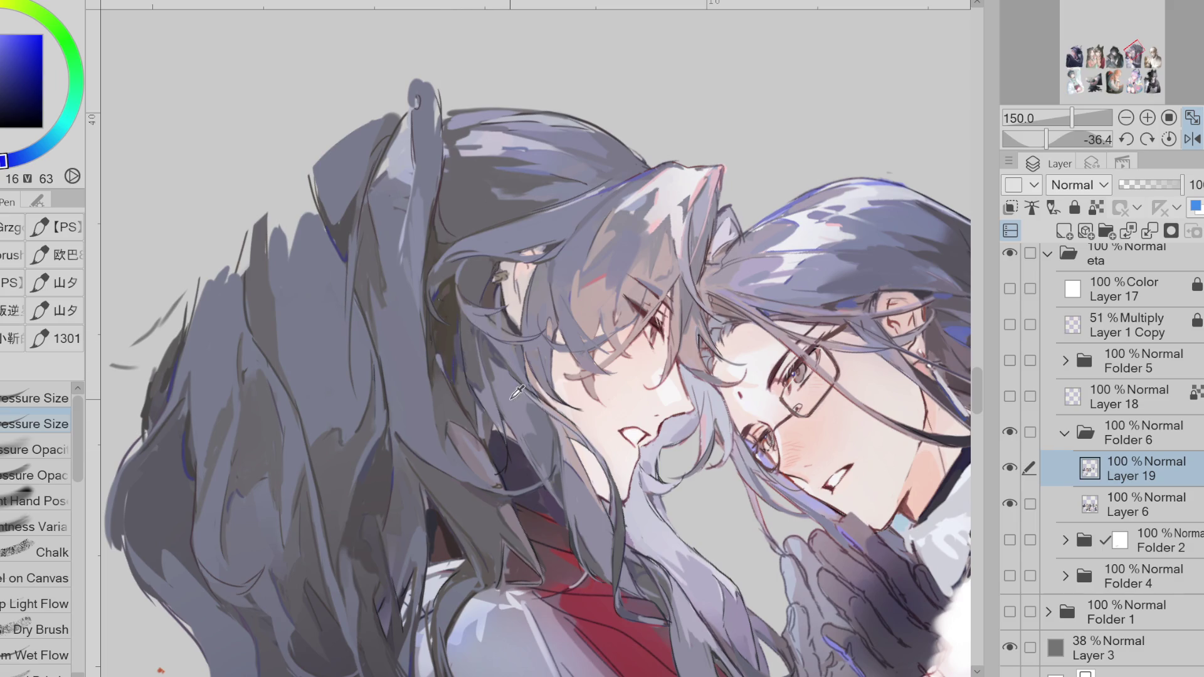
# - Paint two dark muted-magenta strokes along the hair strands, then reset the canvas rotation upright
pyautogui.keyDown('alt'); pyautogui.click(406, 259); pyautogui.keyUp('alt')
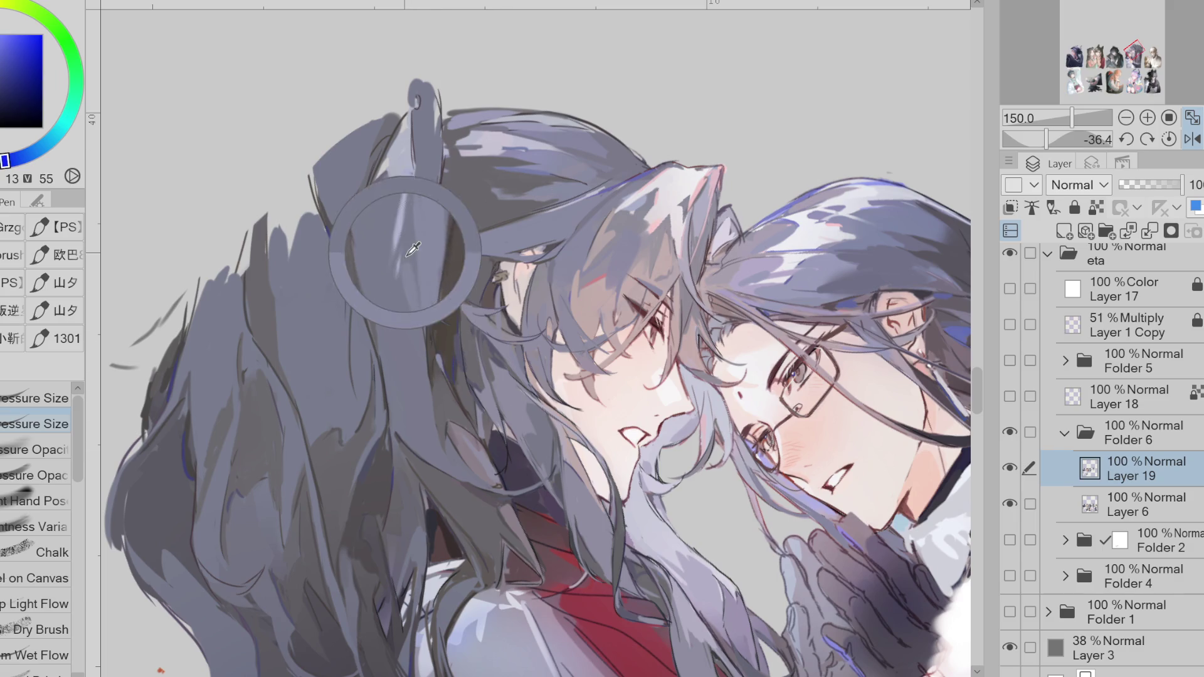
pyautogui.keyDown('alt'); pyautogui.click(439, 228); pyautogui.keyUp('alt')
pyautogui.moveTo(417, 146); pyautogui.dragTo(425, 219)
pyautogui.moveTo(355, 317); pyautogui.dragTo(359, 378)
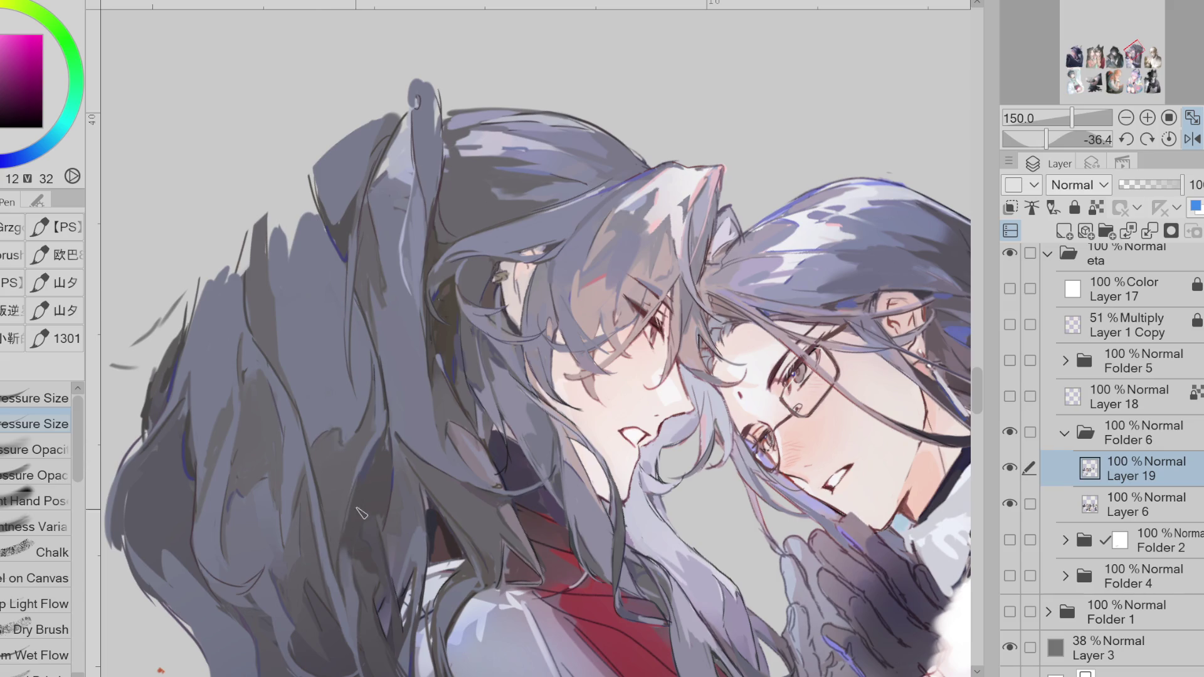
pyautogui.hotkey('ctrl', '@')
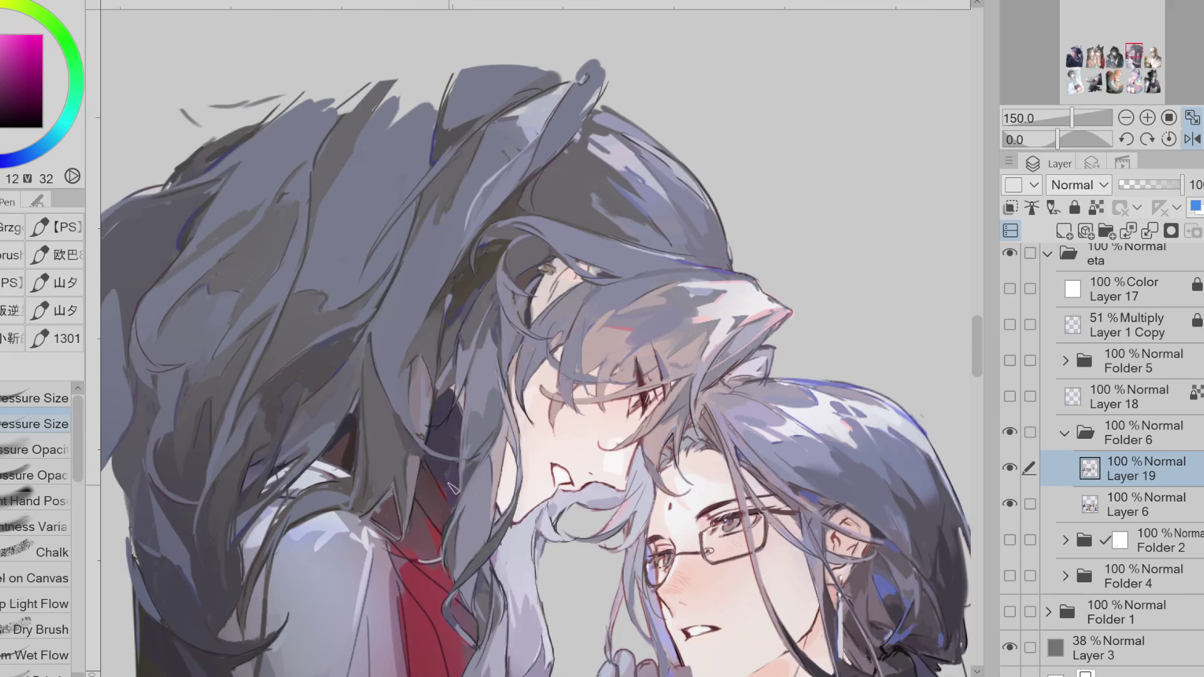
pyautogui.scroll(-1, 662, 150)
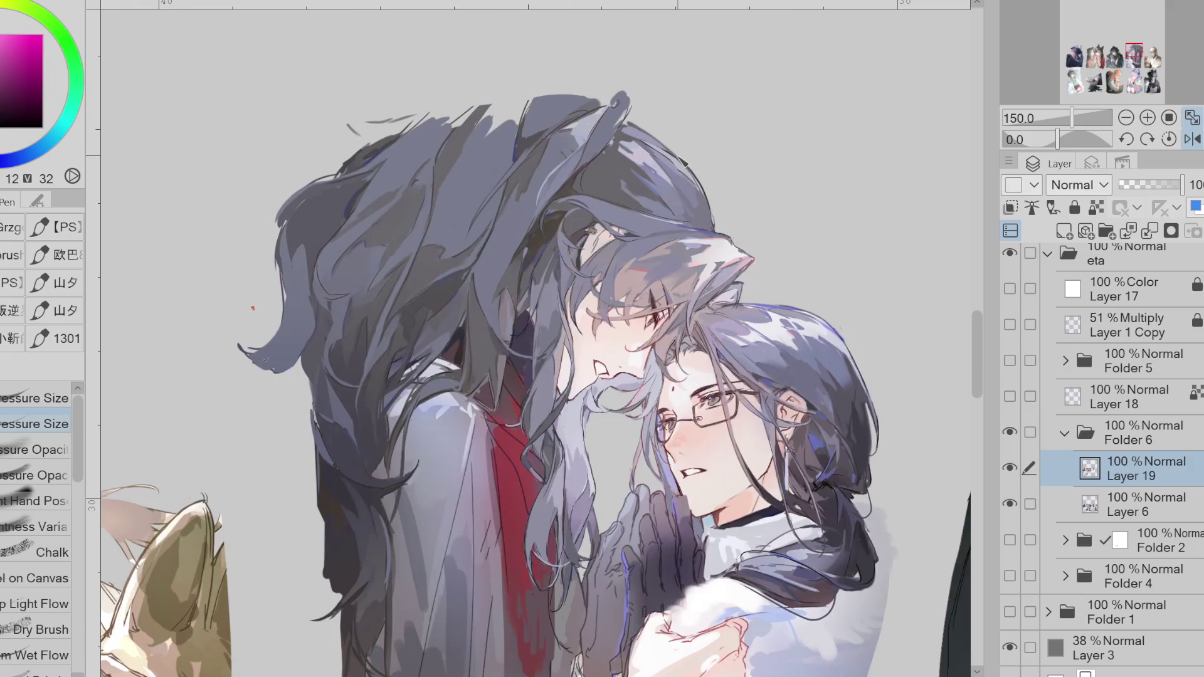
pyautogui.keyDown('alt'); pyautogui.click(568, 405); pyautogui.keyUp('alt')
pyautogui.scroll(1, 567, 404)
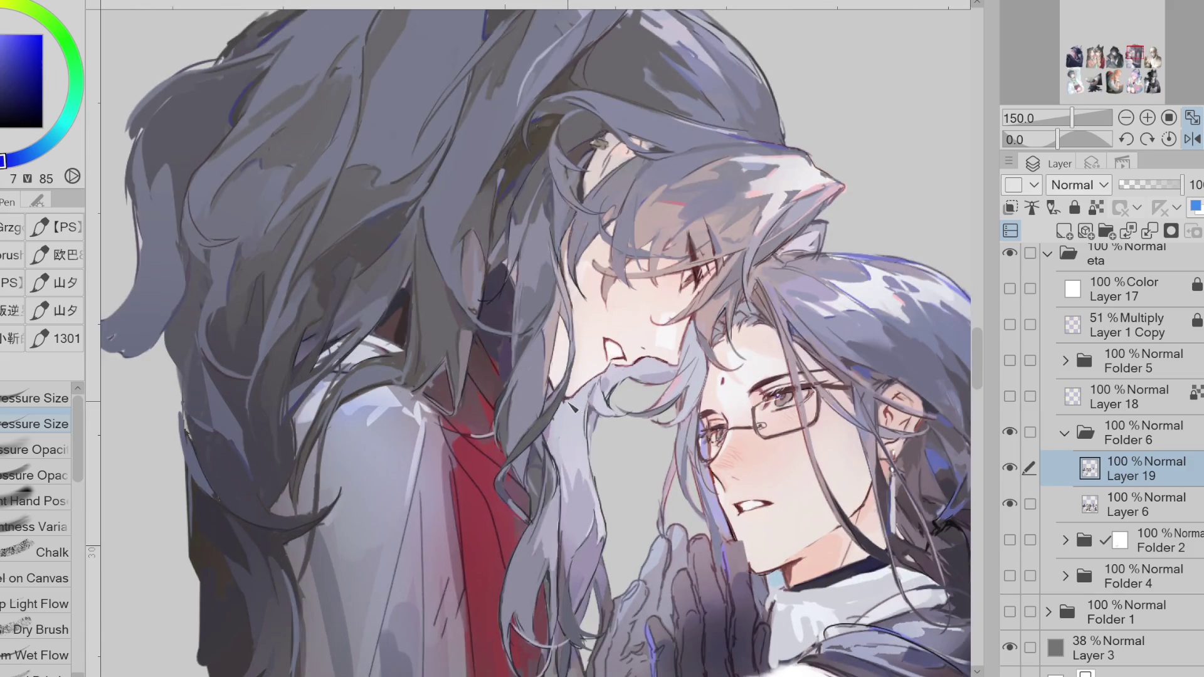
pyautogui.scroll(-1, 523, 294)
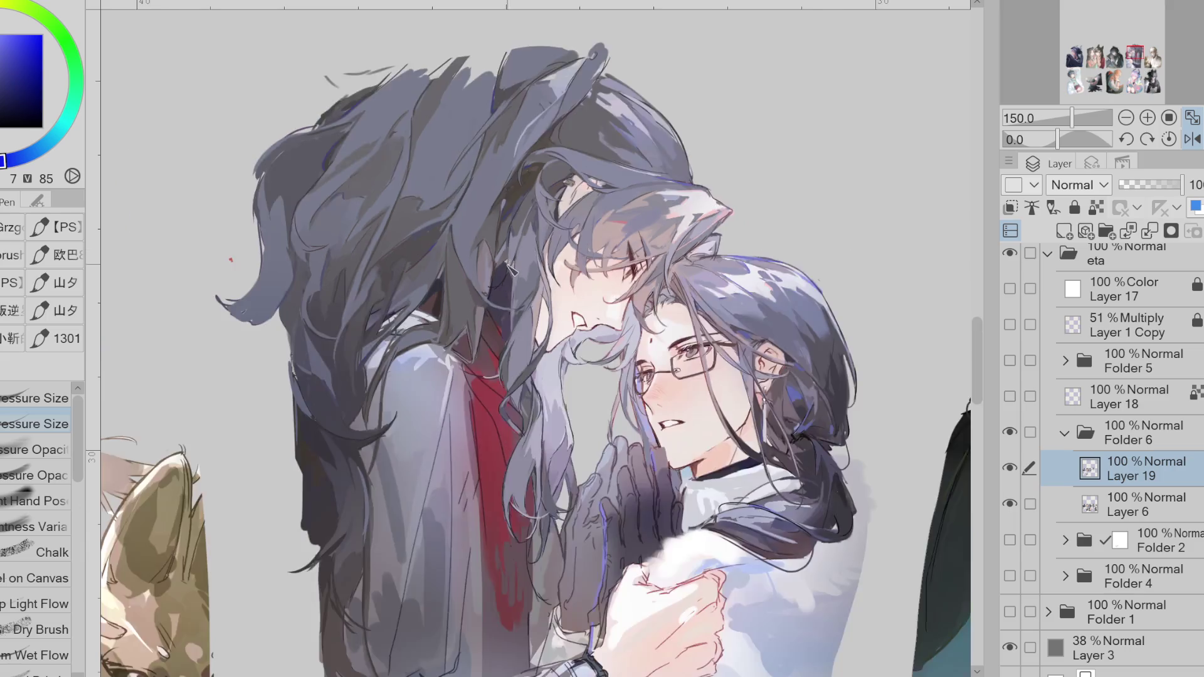
pyautogui.scroll(1, 520, 499)
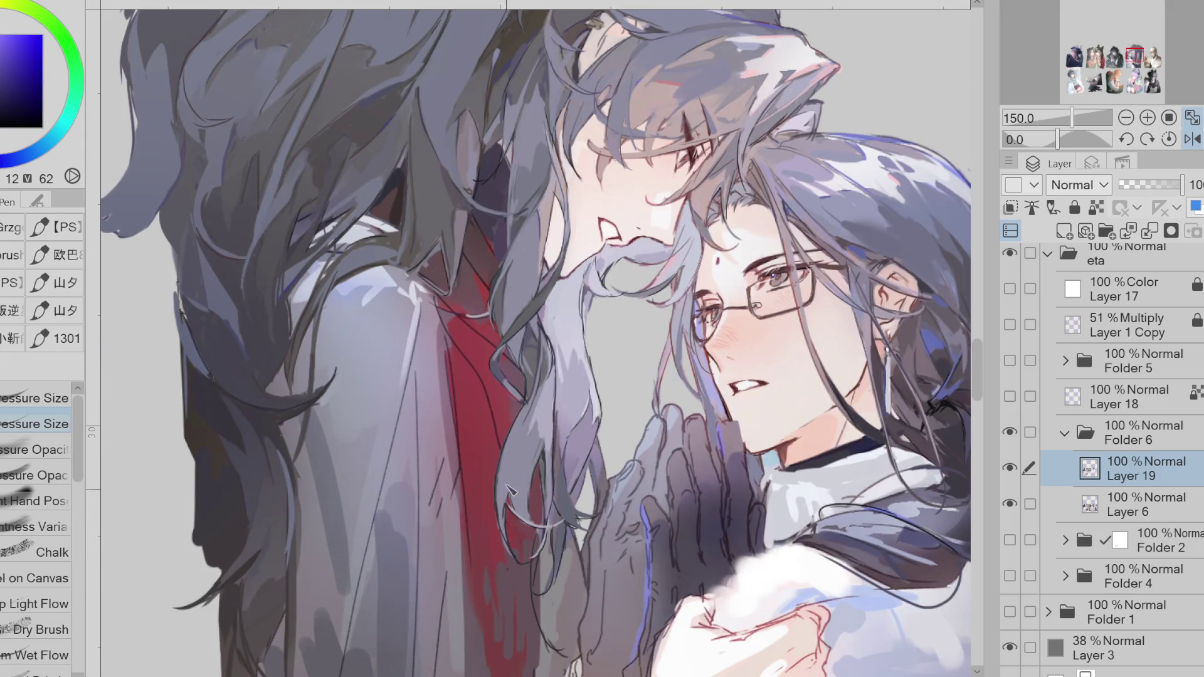
pyautogui.keyDown('alt'); pyautogui.click(501, 486); pyautogui.keyUp('alt')
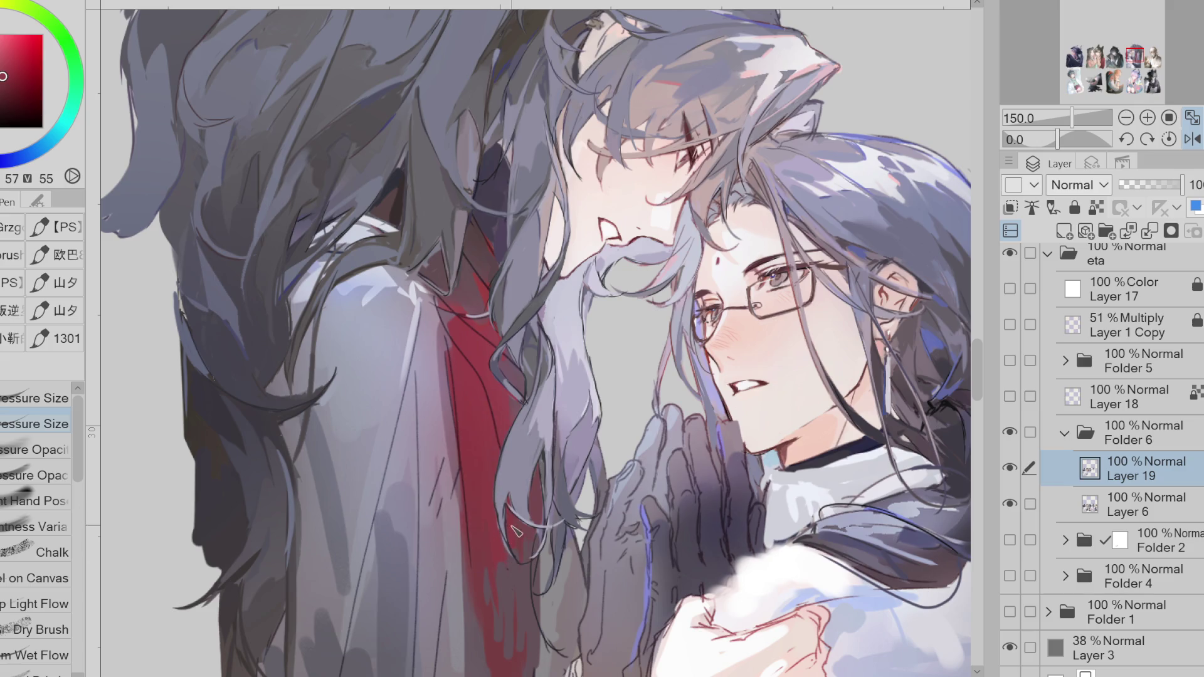
pyautogui.keyDown('alt'); pyautogui.click(526, 408); pyautogui.keyUp('alt')
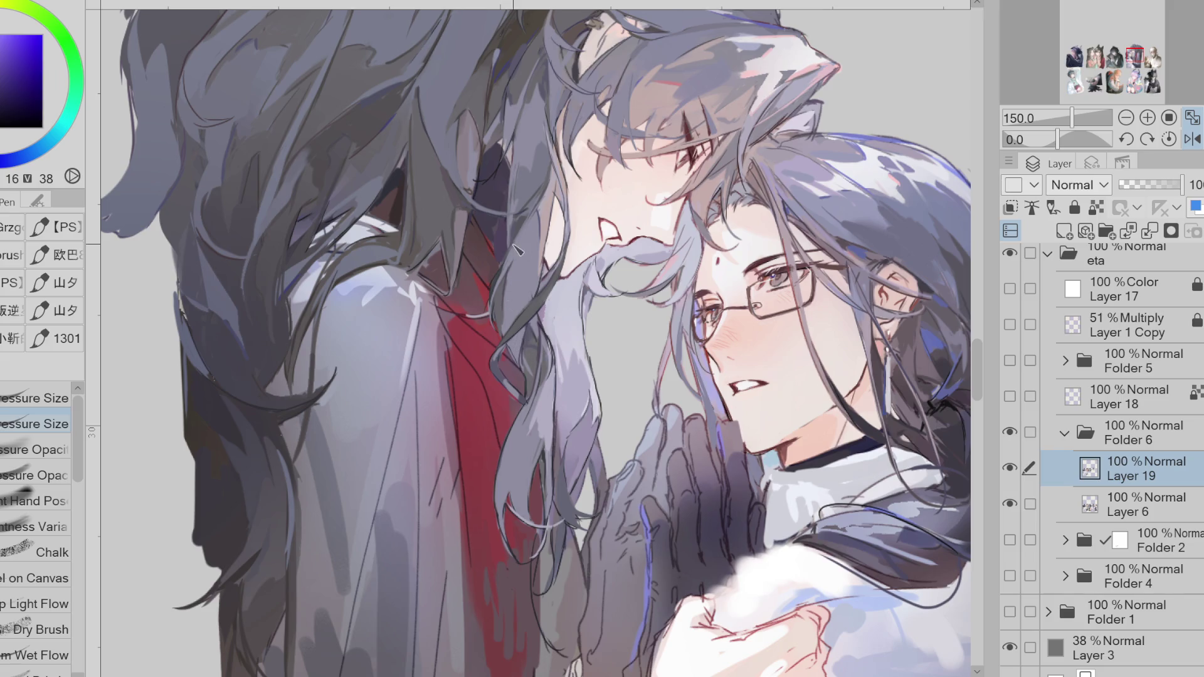
pyautogui.keyDown('alt'); pyautogui.click(511, 140); pyautogui.keyUp('alt')
pyautogui.click(1195, 139)
# - Rotate the view about 55 degrees and lasso-fill a peach skin patch beside the hair
pyautogui.moveTo(652, 628)
pyautogui.mouseDown()
pyautogui.moveTo(477, 652)
pyautogui.moveTo(342, 637)
pyautogui.mouseUp()
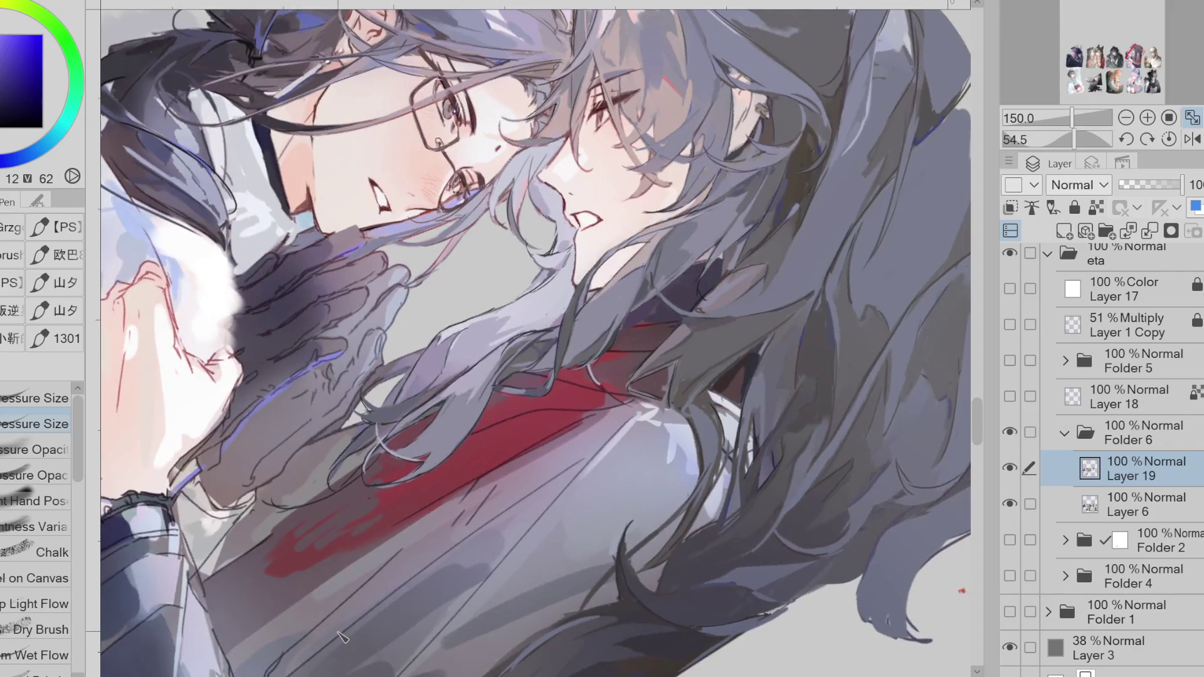
pyautogui.press('g')
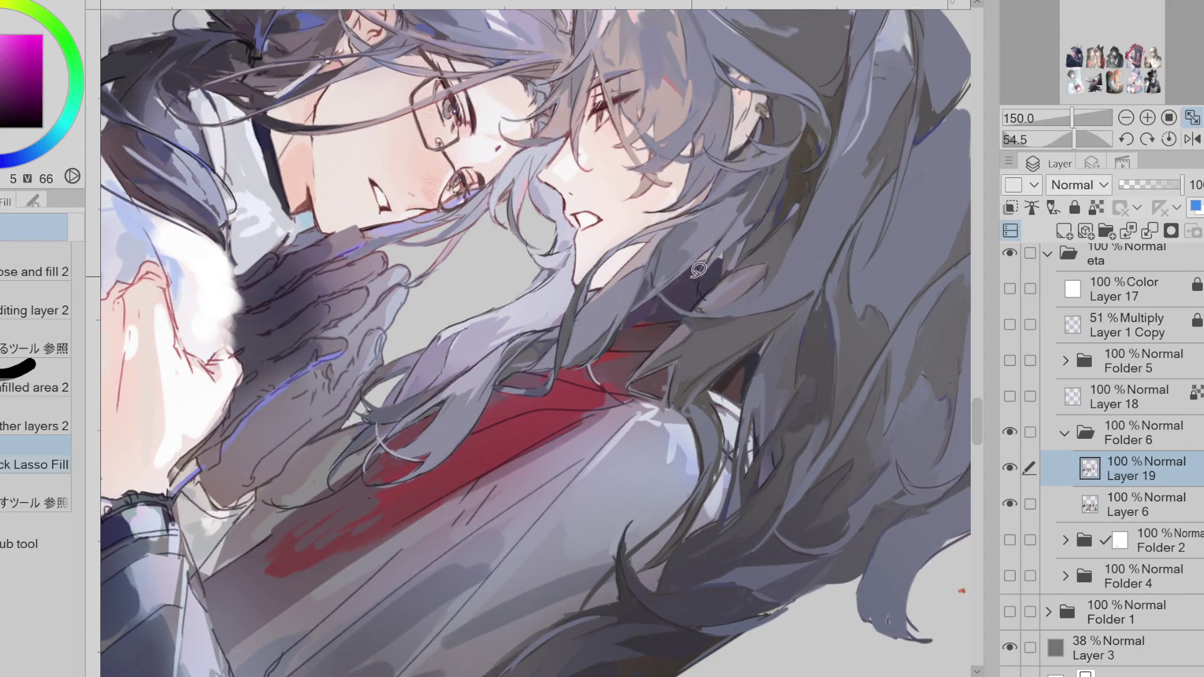
pyautogui.keyDown('alt'); pyautogui.click(602, 361); pyautogui.keyUp('alt')
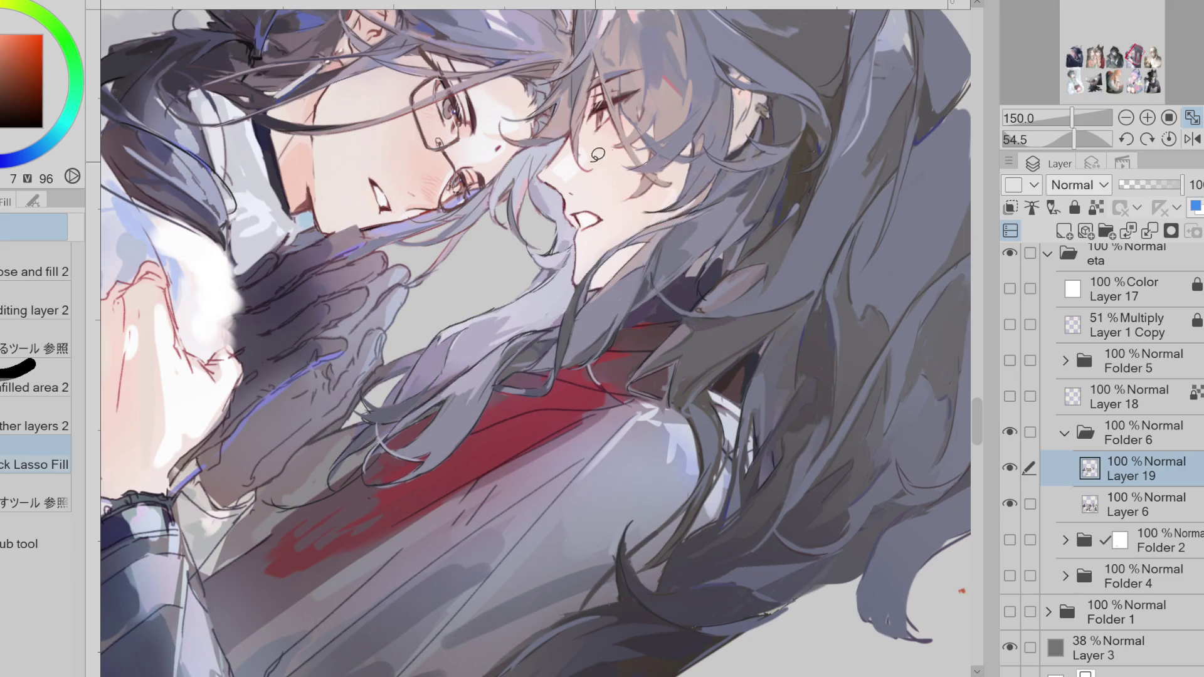
pyautogui.moveTo(718, 244)
pyautogui.mouseDown()
pyautogui.moveTo(687, 276)
pyautogui.moveTo(731, 245)
pyautogui.moveTo(724, 266)
pyautogui.moveTo(684, 285)
pyautogui.moveTo(721, 262)
pyautogui.mouseUp()
# - Lasso-fill a lighter grey shape into the dark hair, then sample a dark purple from it
pyautogui.keyDown('alt'); pyautogui.click(753, 119); pyautogui.keyUp('alt')
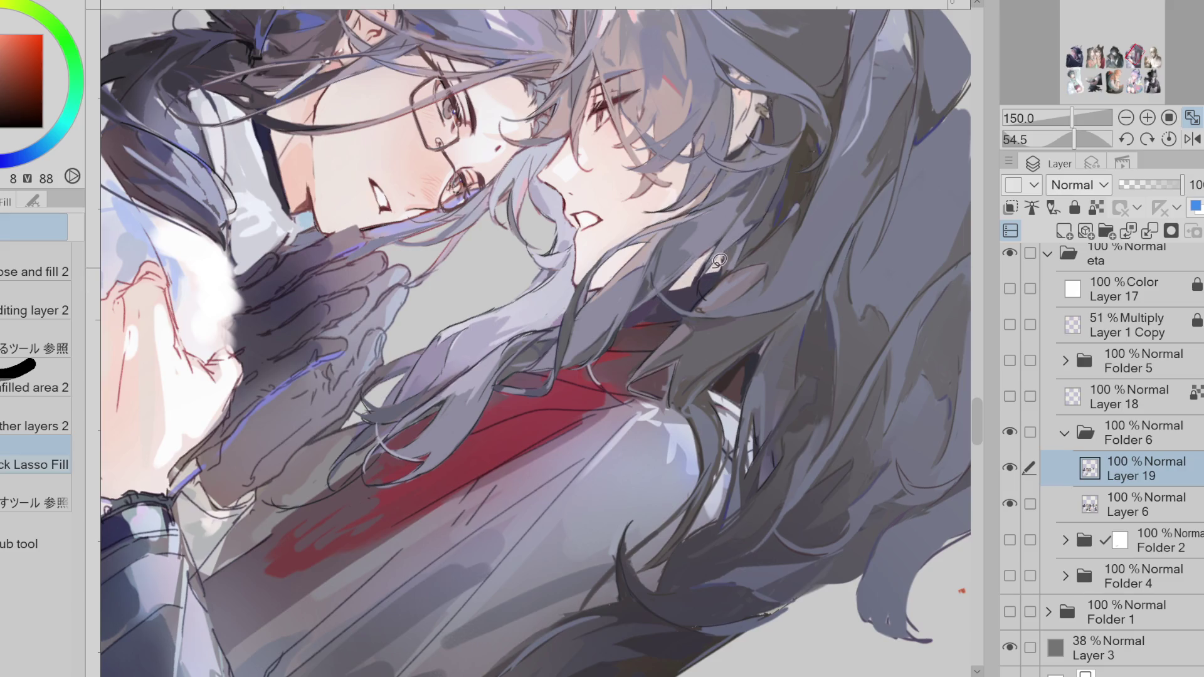
pyautogui.keyDown('alt'); pyautogui.click(702, 276); pyautogui.keyUp('alt')
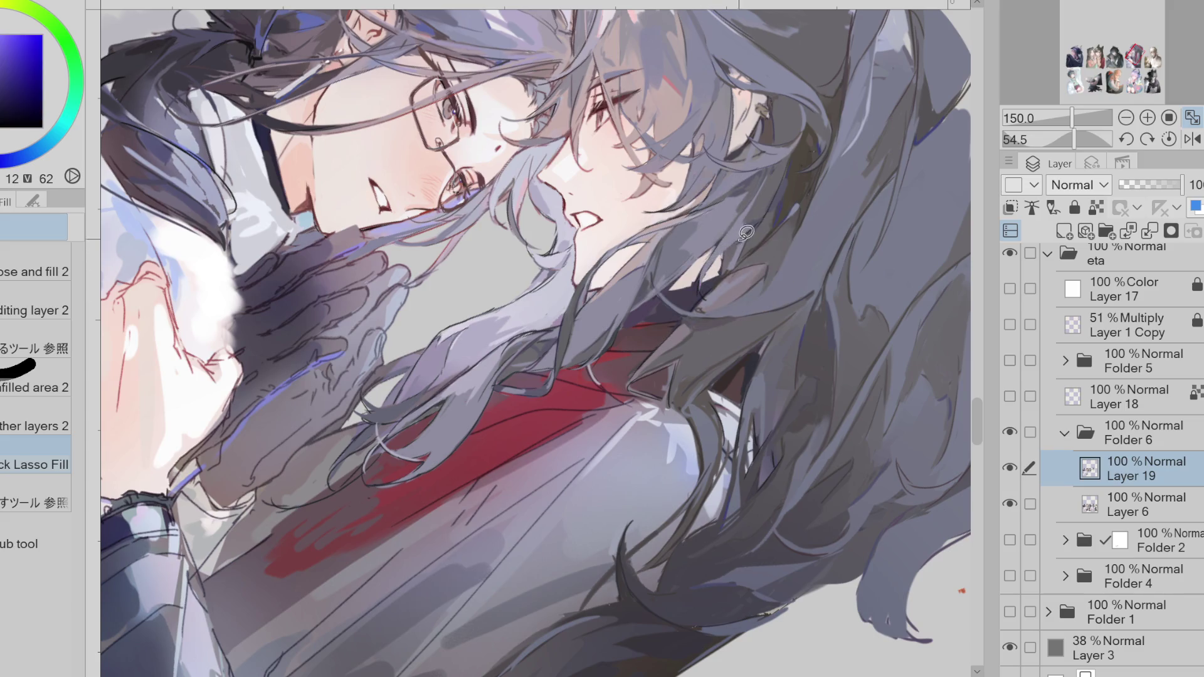
pyautogui.keyDown('alt'); pyautogui.click(714, 255); pyautogui.keyUp('alt')
pyautogui.moveTo(662, 290)
pyautogui.mouseDown()
pyautogui.moveTo(618, 282)
pyautogui.moveTo(651, 307)
pyautogui.mouseUp()
pyautogui.keyDown('alt'); pyautogui.click(678, 285); pyautogui.keyUp('alt')
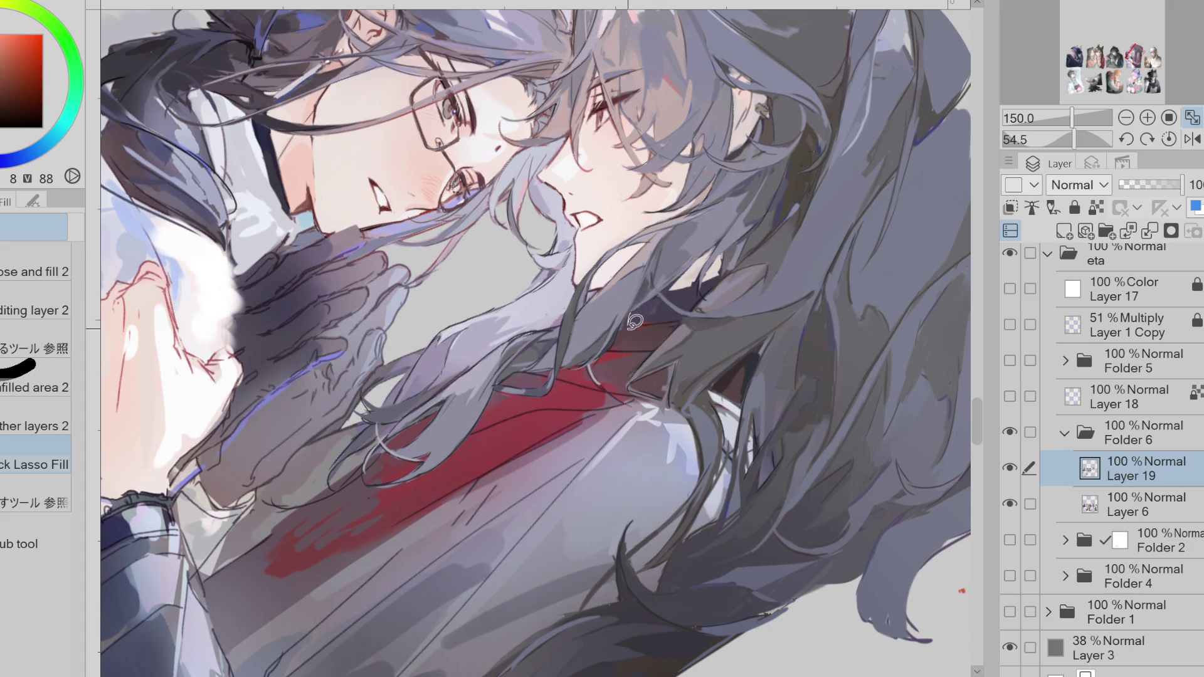
pyautogui.scroll(-5, 635, 333)
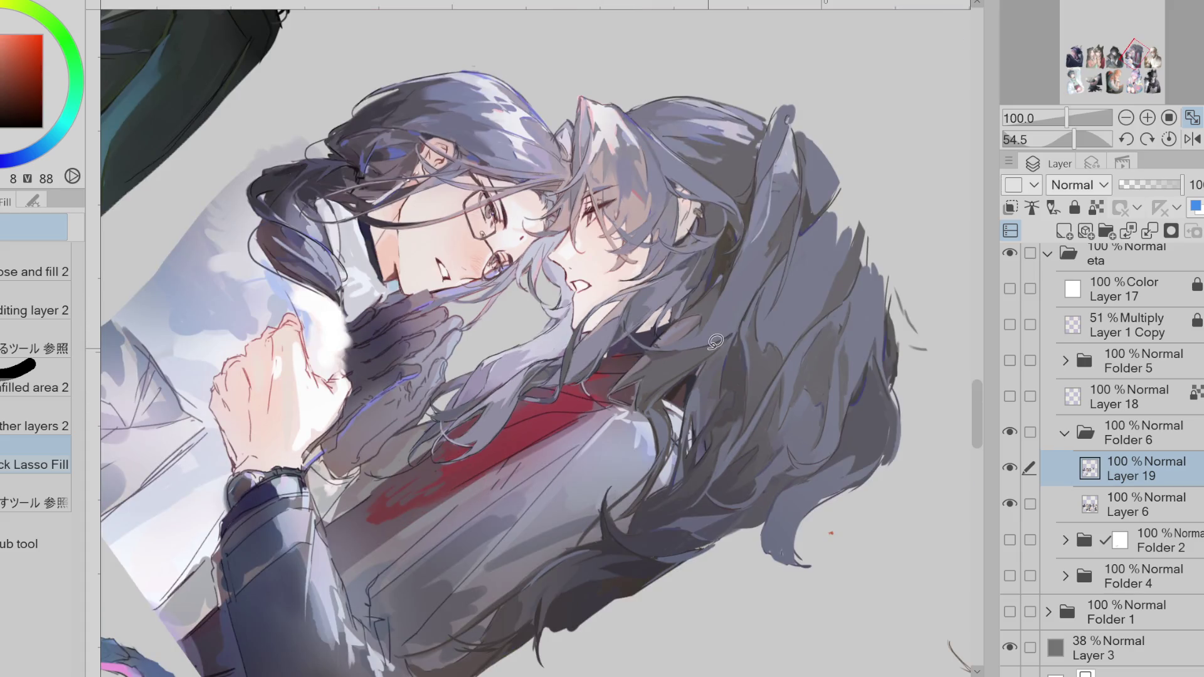
pyautogui.scroll(5, 674, 309)
pyautogui.keyDown('alt'); pyautogui.click(659, 305); pyautogui.keyUp('alt')
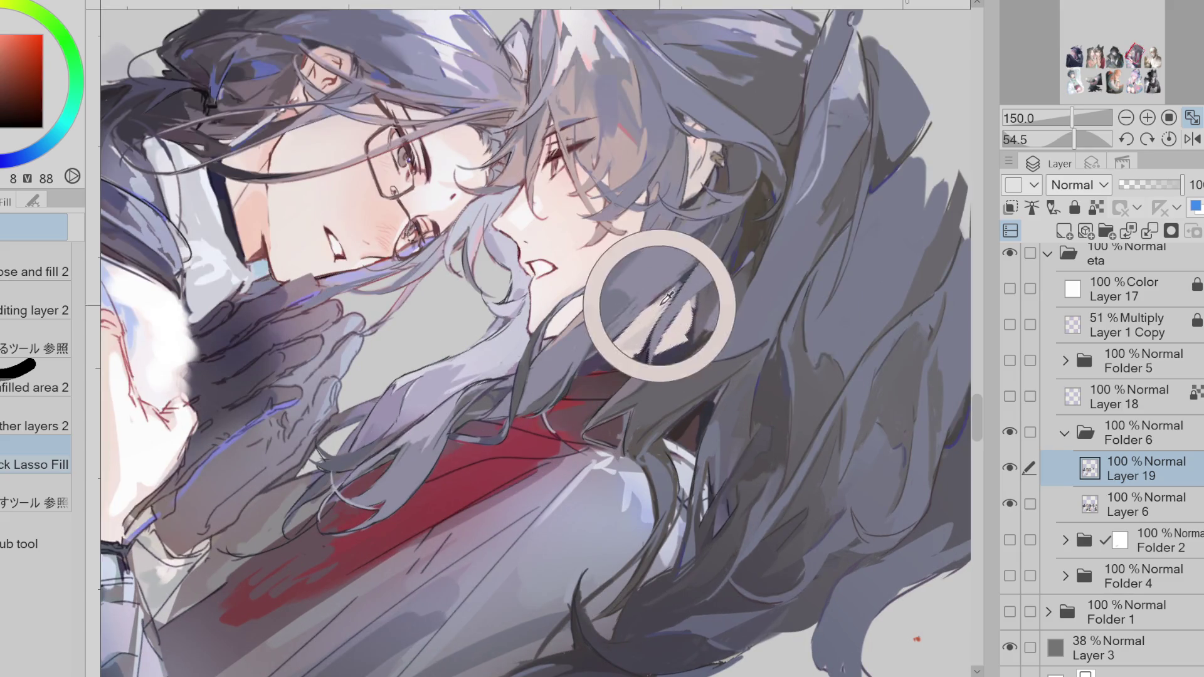
pyautogui.keyDown('alt'); pyautogui.click(660, 320); pyautogui.keyUp('alt')
# - Darken a small hair patch with dark blue using the Pen, then mirror the canvas view
pyautogui.press('p')
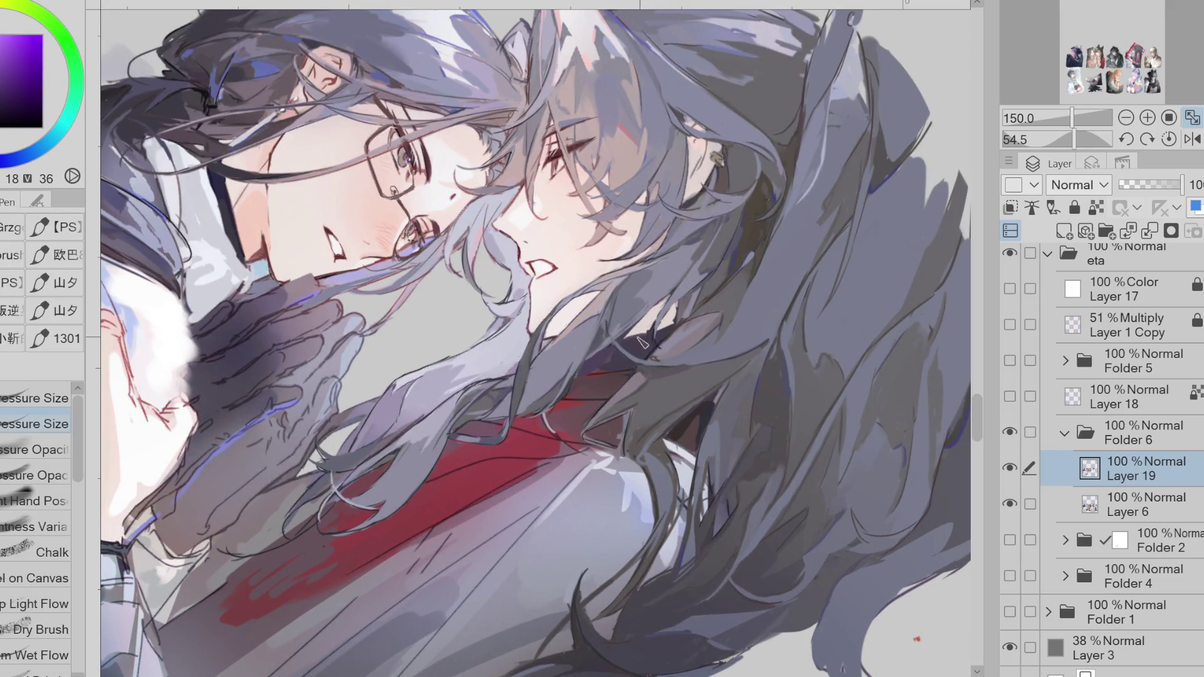
pyautogui.press('x')
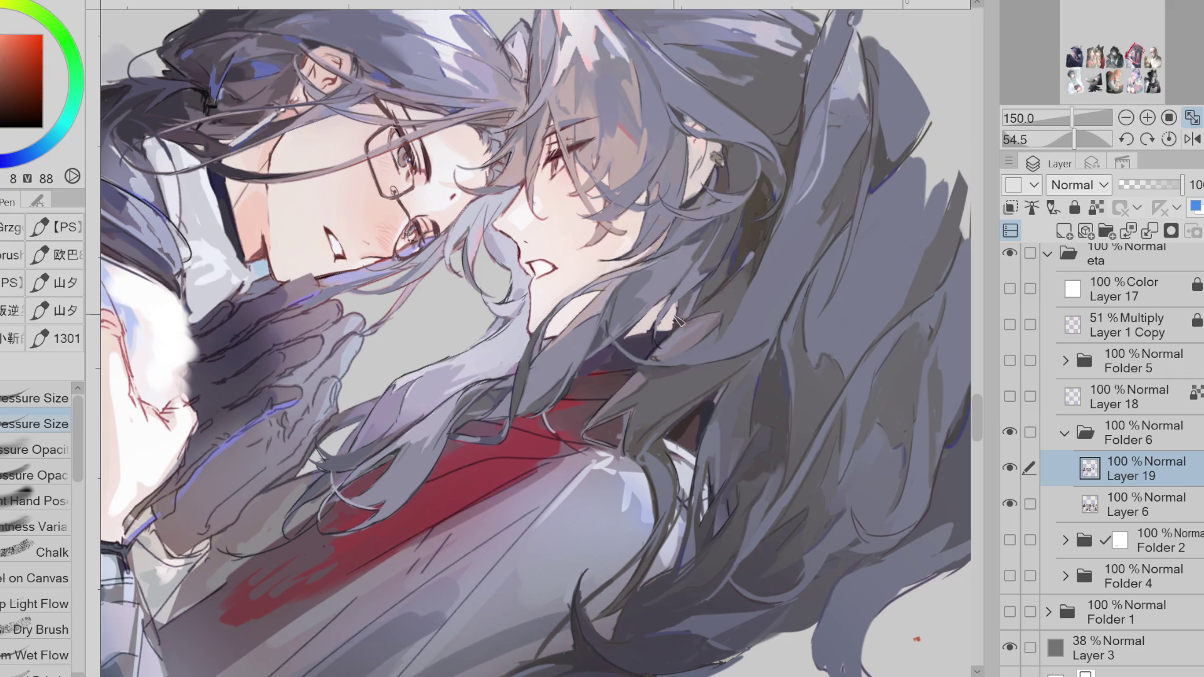
pyautogui.keyDown('alt'); pyautogui.click(674, 326); pyautogui.keyUp('alt')
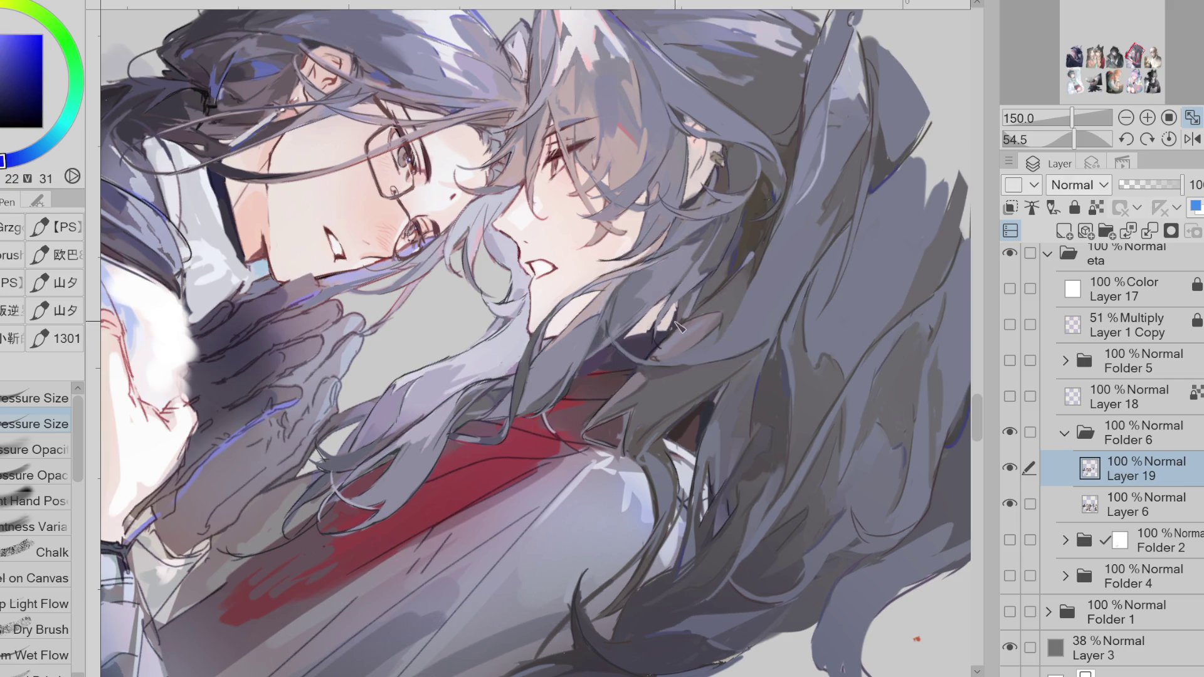
pyautogui.moveTo(676, 310); pyautogui.dragTo(678, 320)
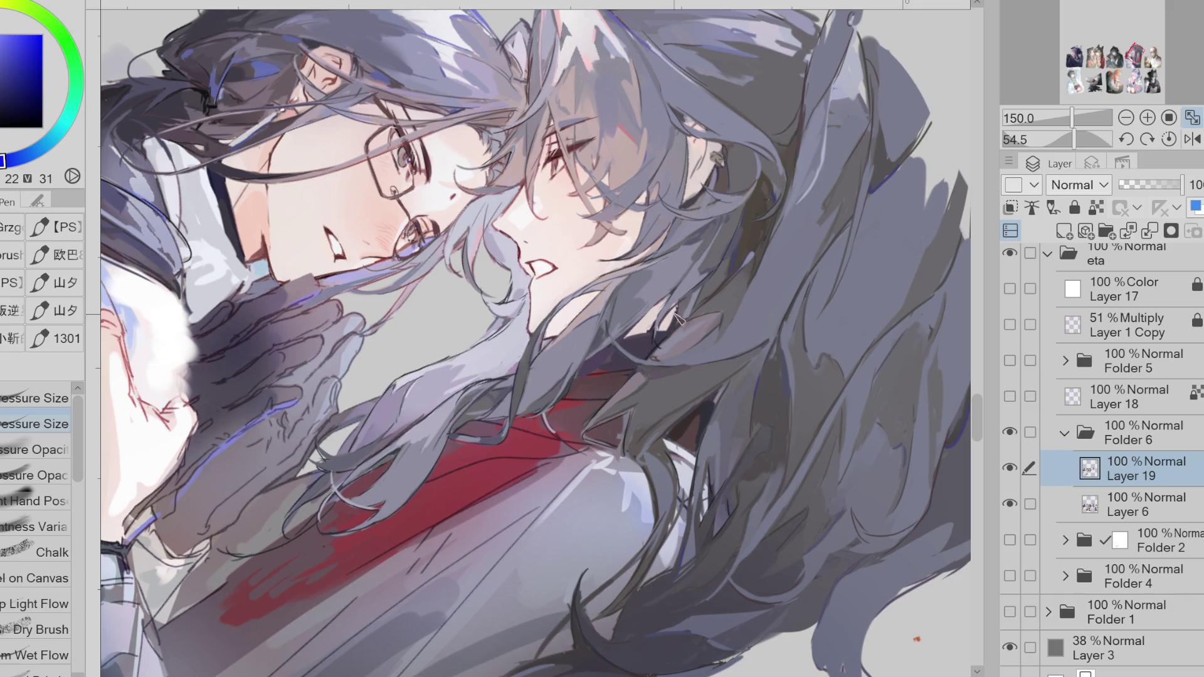
pyautogui.keyDown('alt'); pyautogui.click(714, 160); pyautogui.keyUp('alt')
pyautogui.keyDown('alt'); pyautogui.click(704, 181); pyautogui.keyUp('alt')
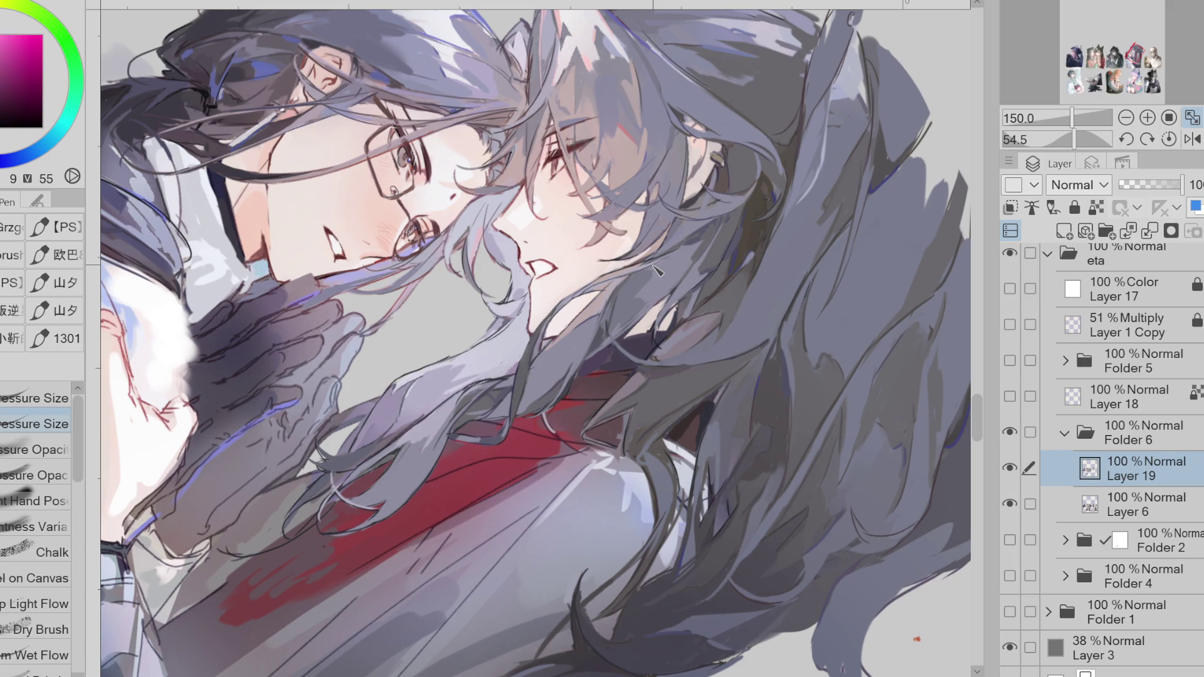
pyautogui.click(1192, 139)
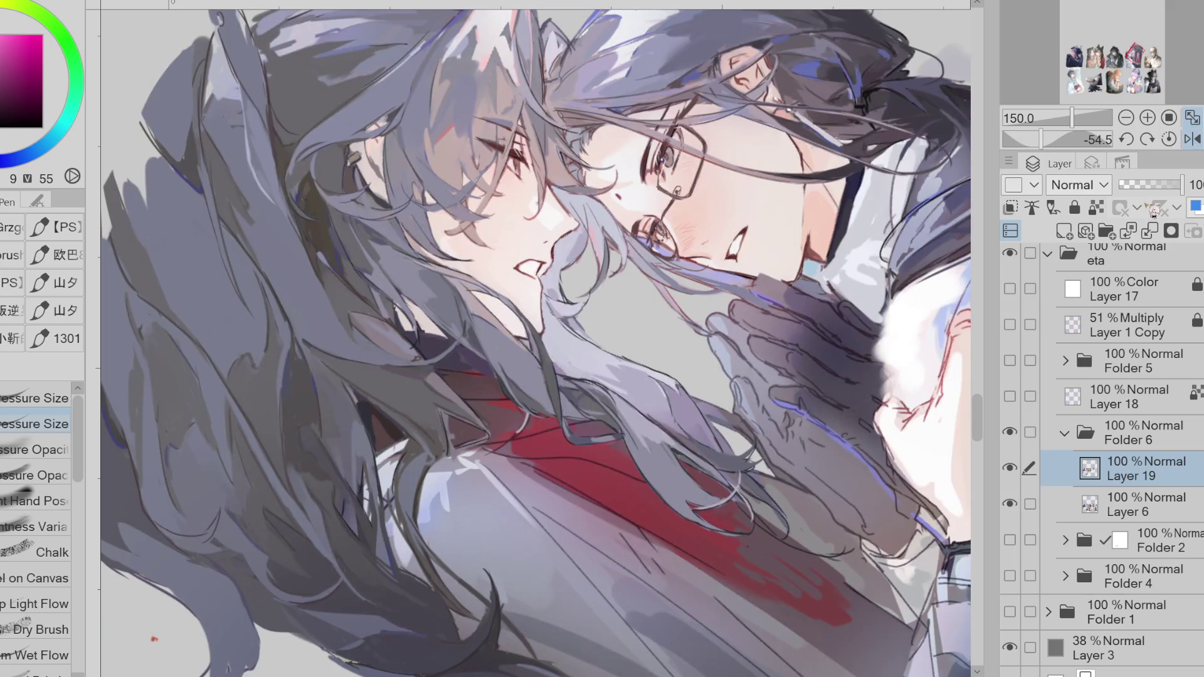
pyautogui.press('e')
pyautogui.scroll(1, 586, 202)
pyautogui.keyDown('alt'); pyautogui.click(551, 255); pyautogui.keyUp('alt')
pyautogui.press('p')
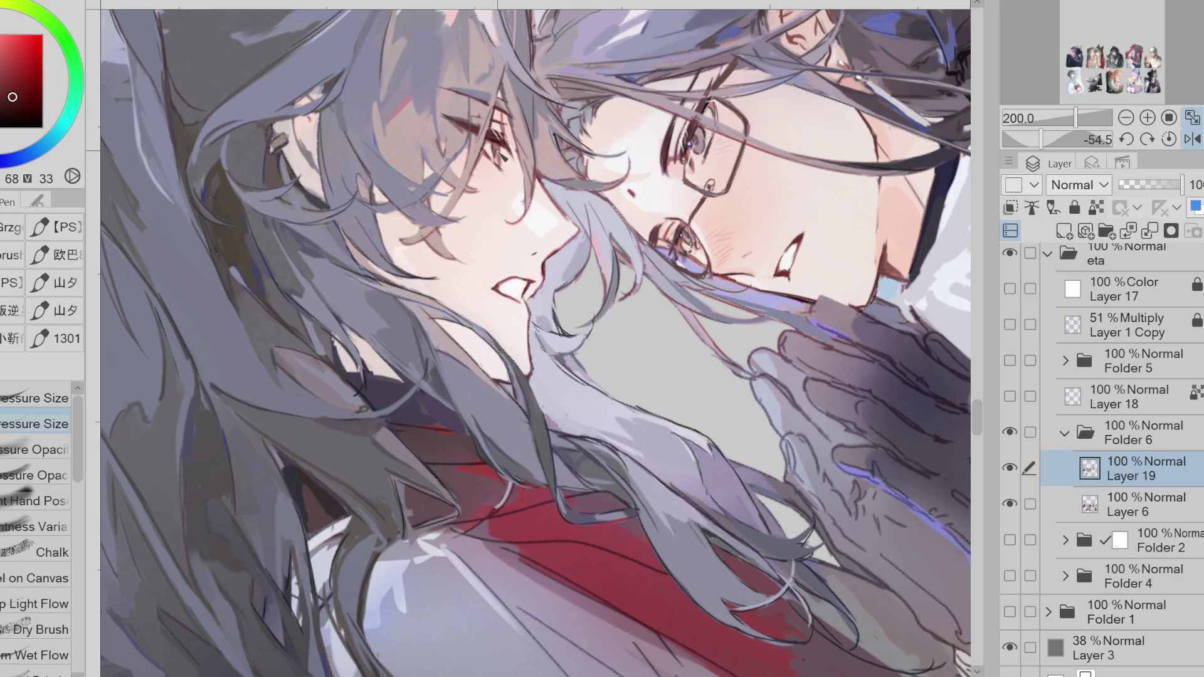
pyautogui.keyDown('alt'); pyautogui.click(541, 180); pyautogui.keyUp('alt')
pyautogui.keyDown('alt'); pyautogui.click(533, 128); pyautogui.keyUp('alt')
pyautogui.scroll(2, 497, 164)
pyautogui.keyDown('alt'); pyautogui.click(141, 119); pyautogui.keyUp('alt')
pyautogui.press('g')
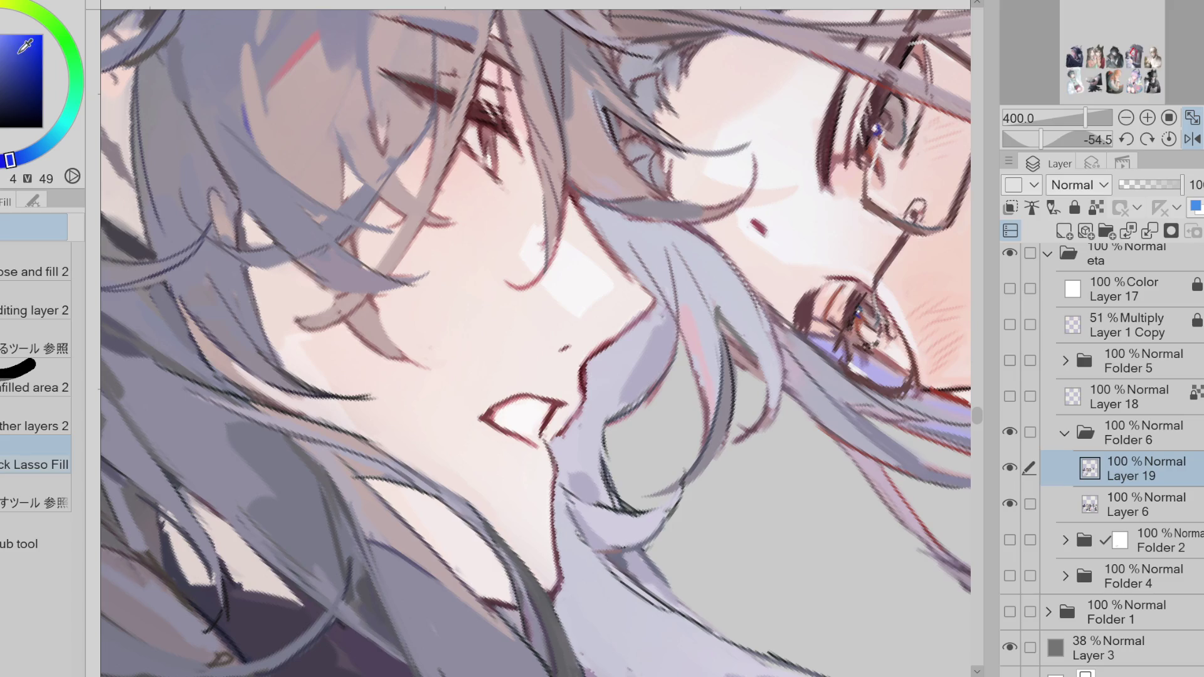
pyautogui.scroll(-2, 466, 370)
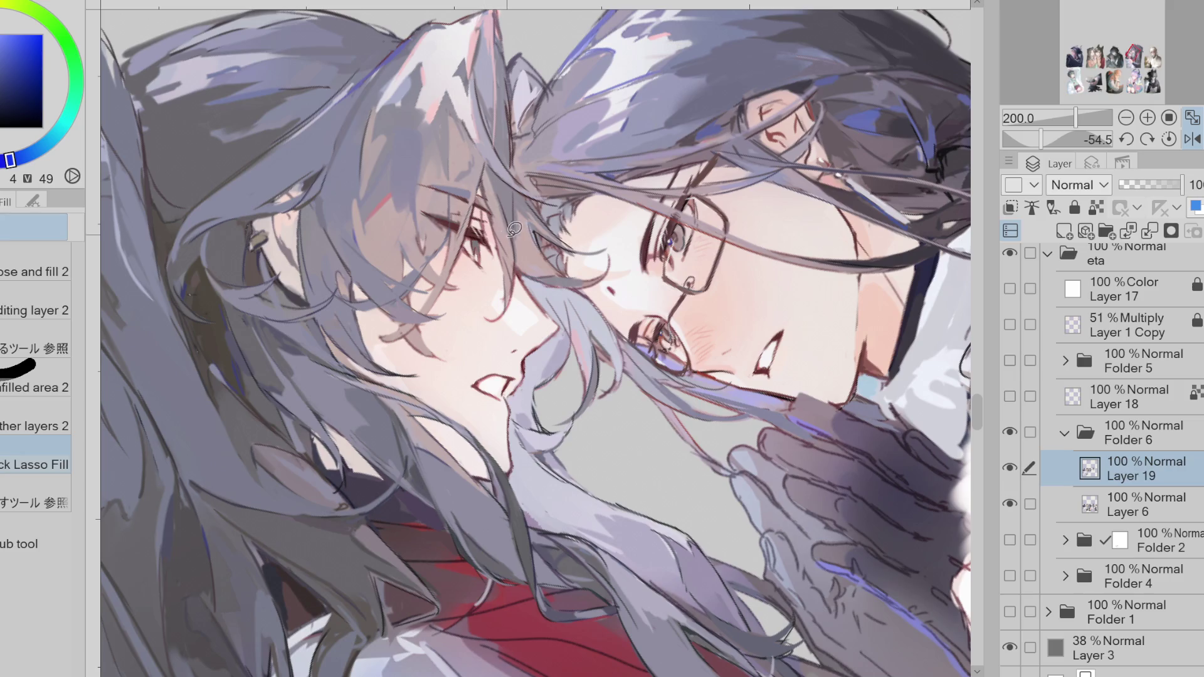
pyautogui.click(1192, 139)
pyautogui.keyDown('alt'); pyautogui.click(596, 240); pyautogui.keyUp('alt')
pyautogui.keyDown('alt'); pyautogui.click(597, 239); pyautogui.keyUp('alt')
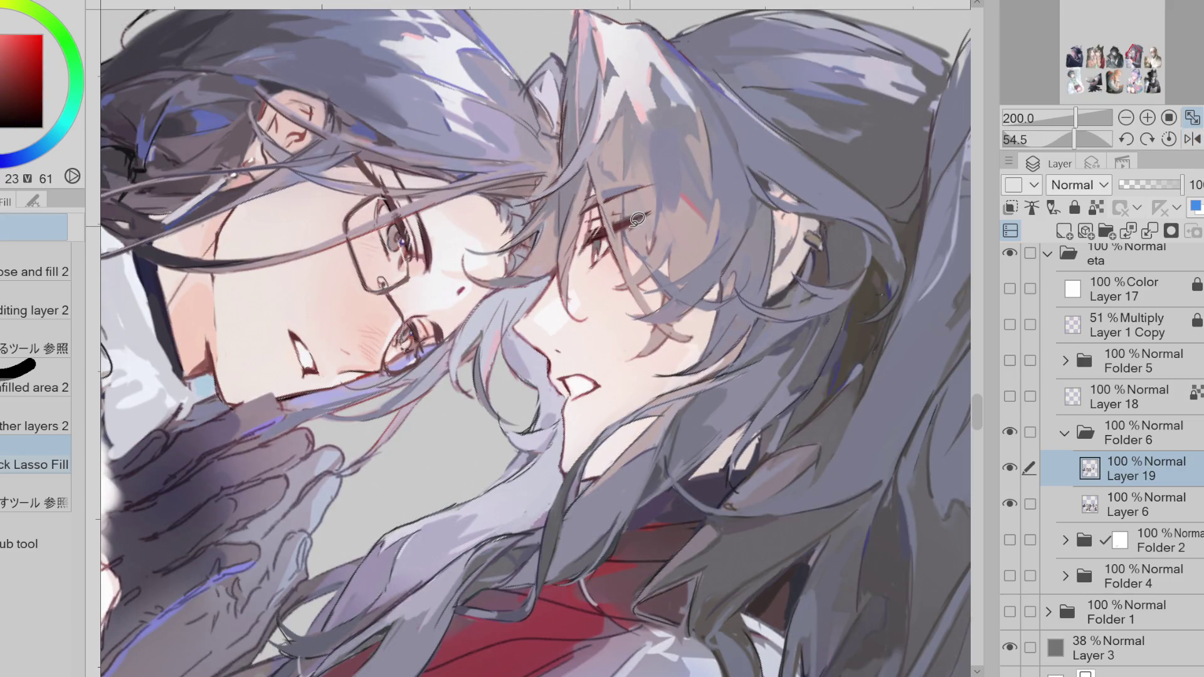
pyautogui.press('p')
pyautogui.keyDown('alt'); pyautogui.click(597, 268); pyautogui.keyUp('alt')
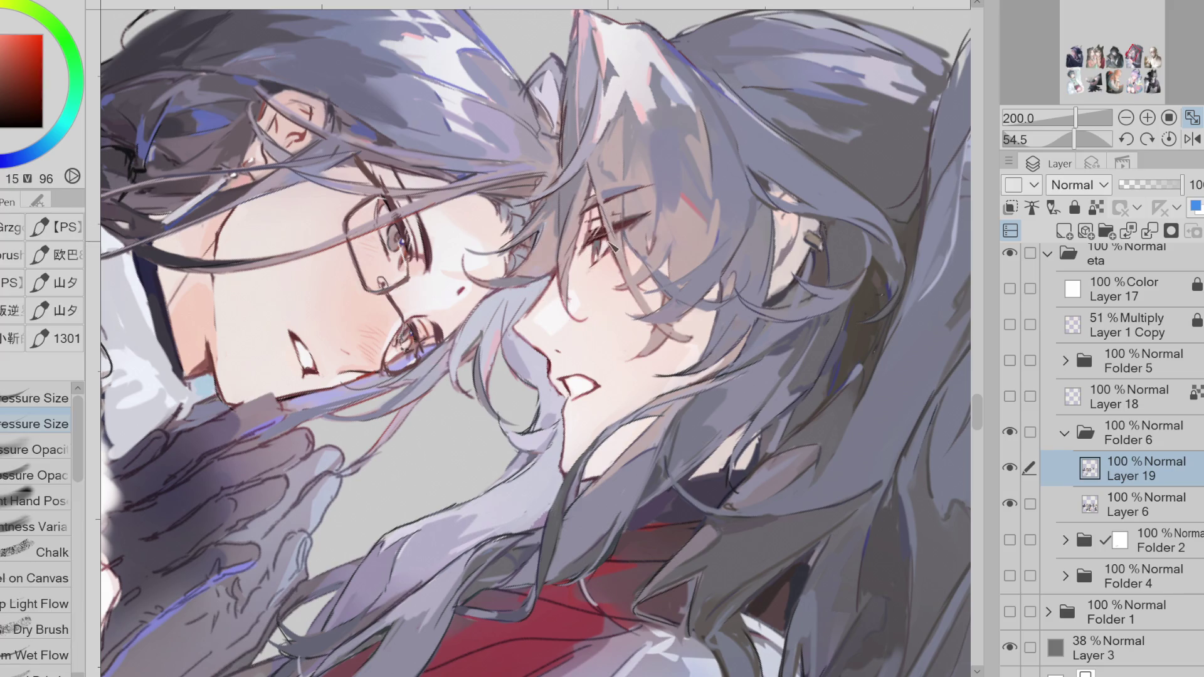
pyautogui.keyDown('alt'); pyautogui.click(614, 241); pyautogui.keyUp('alt')
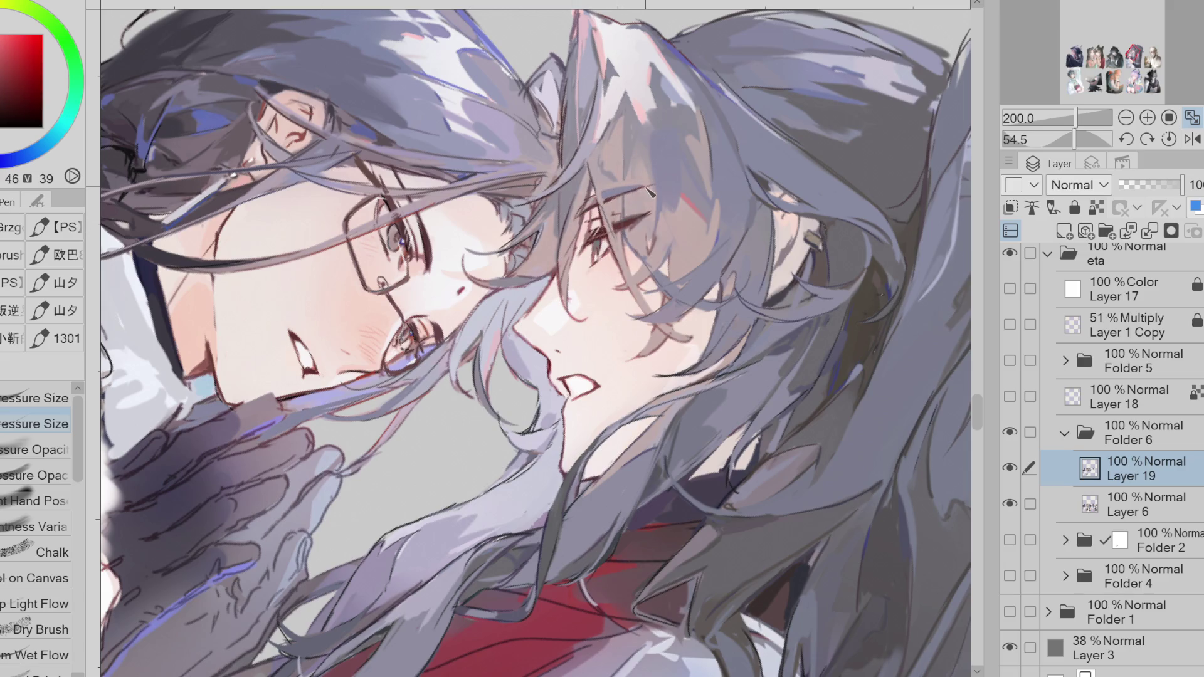
pyautogui.keyDown('alt'); pyautogui.click(569, 286); pyautogui.keyUp('alt')
pyautogui.keyDown('alt'); pyautogui.click(515, 276); pyautogui.keyUp('alt')
pyautogui.keyDown('alt'); pyautogui.click(510, 240); pyautogui.keyUp('alt')
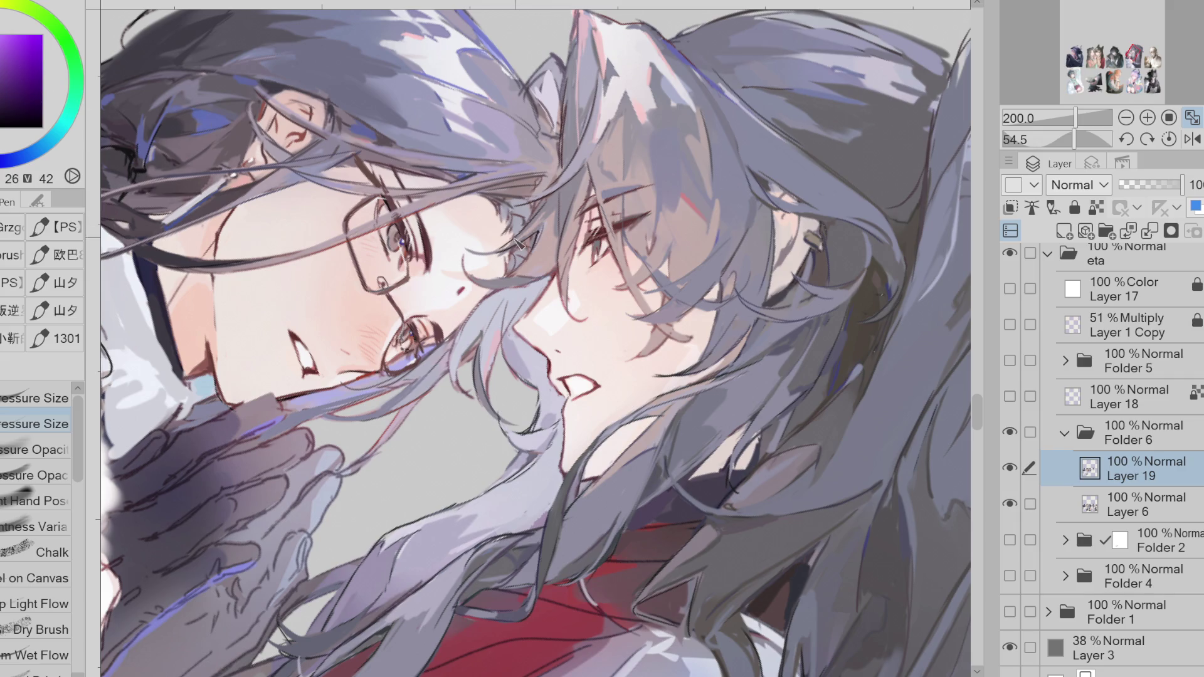
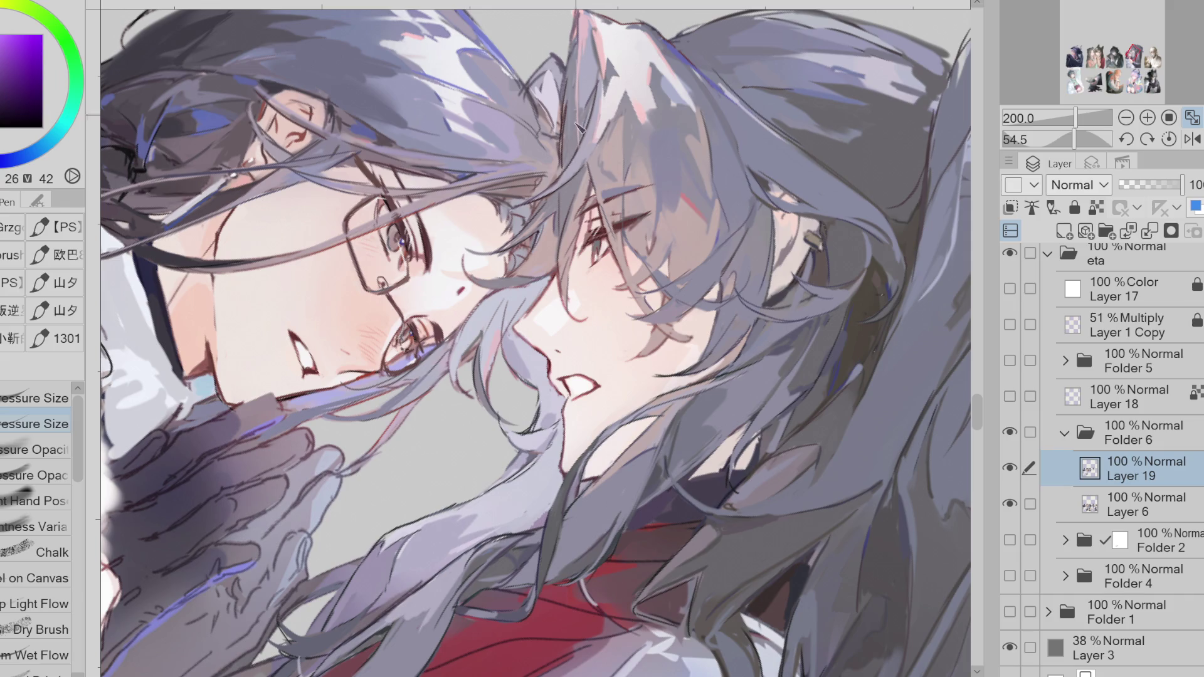
# - Darken the eye's upper lash line with a near-black pen stroke, then reset the view upright
pyautogui.keyDown('alt'); pyautogui.click(586, 257); pyautogui.keyUp('alt')
pyautogui.keyDown('alt'); pyautogui.click(595, 245); pyautogui.keyUp('alt')
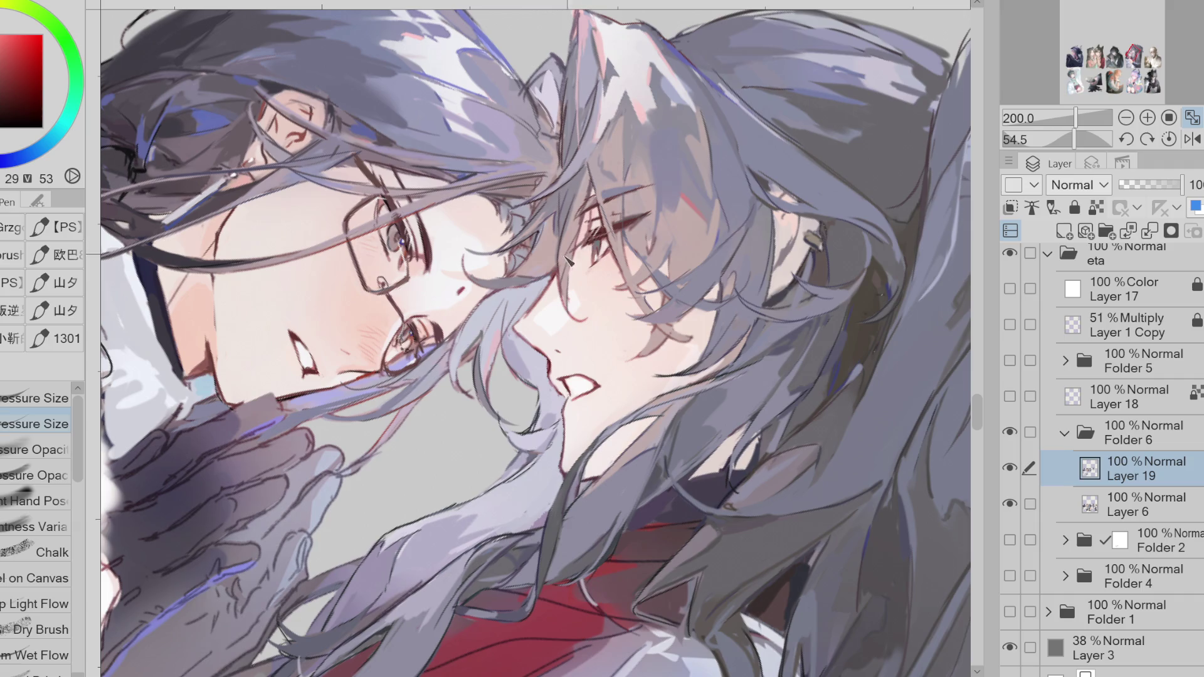
pyautogui.keyDown('alt'); pyautogui.click(596, 245); pyautogui.keyUp('alt')
pyautogui.moveTo(586, 244); pyautogui.dragTo(626, 225)
pyautogui.click(1192, 138)
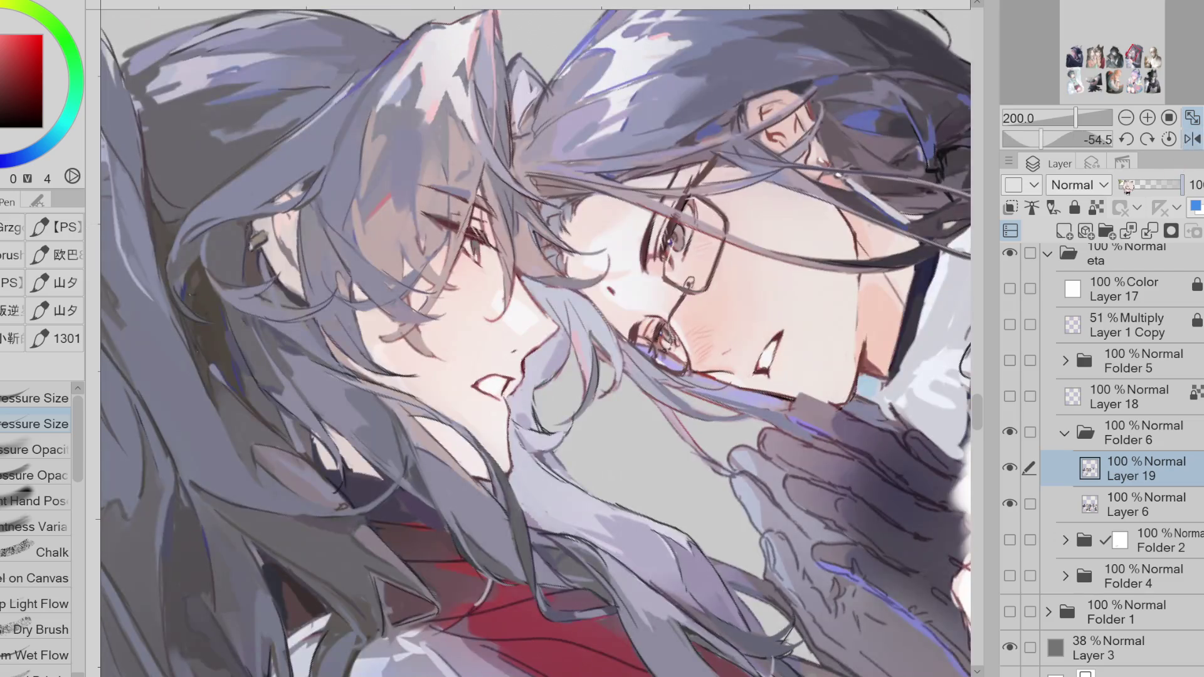
pyautogui.hotkey('ctrl', '@')
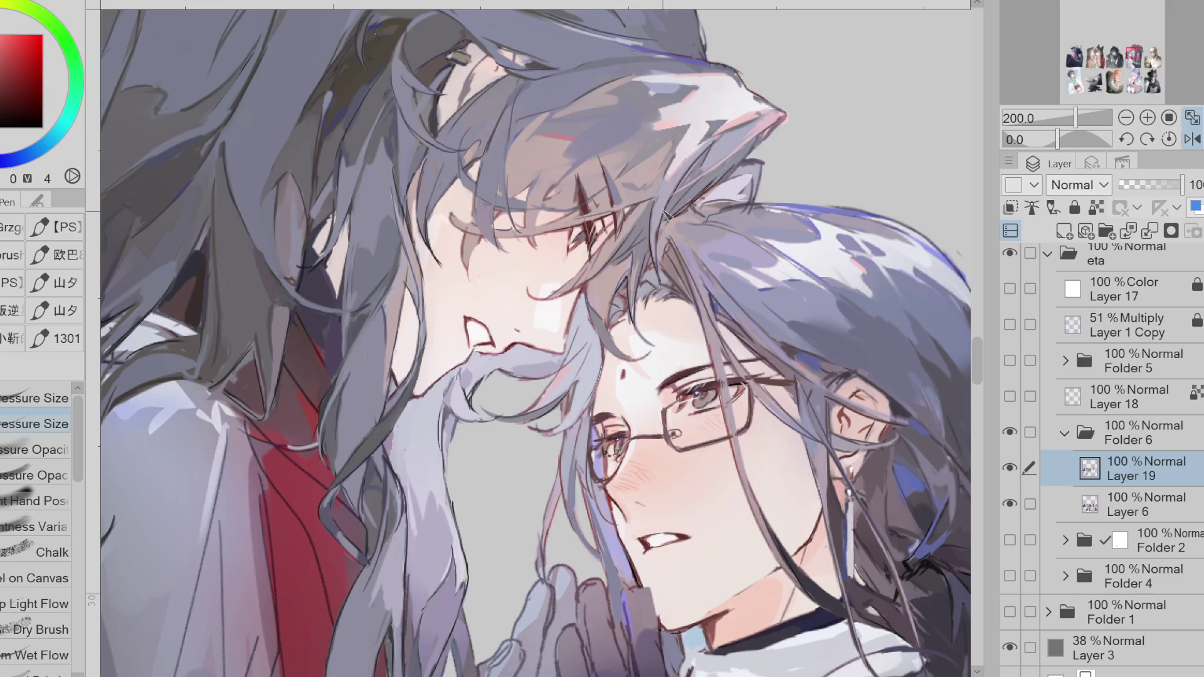
# - Lasso a pale patch in the hair and airbrush it with a dark hair colour
pyautogui.keyDown('alt'); pyautogui.click(577, 224); pyautogui.keyUp('alt')
pyautogui.keyDown('alt'); pyautogui.click(574, 259); pyautogui.keyUp('alt')
pyautogui.scroll(-3, 620, 213)
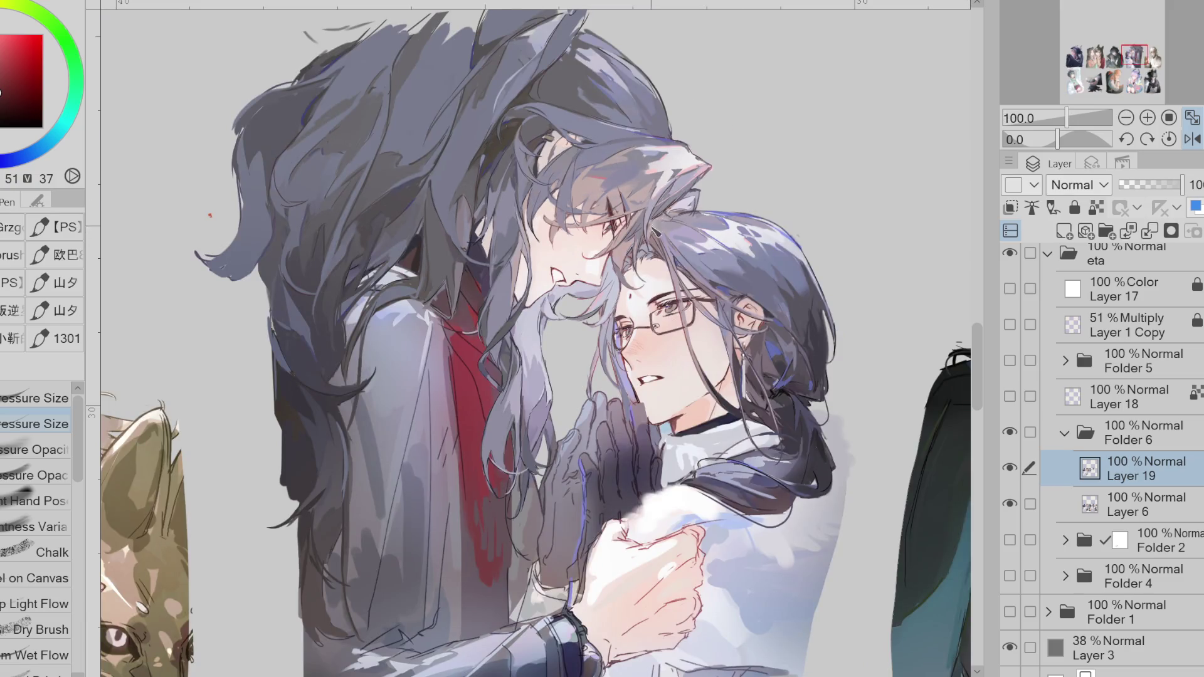
pyautogui.scroll(2, 608, 177)
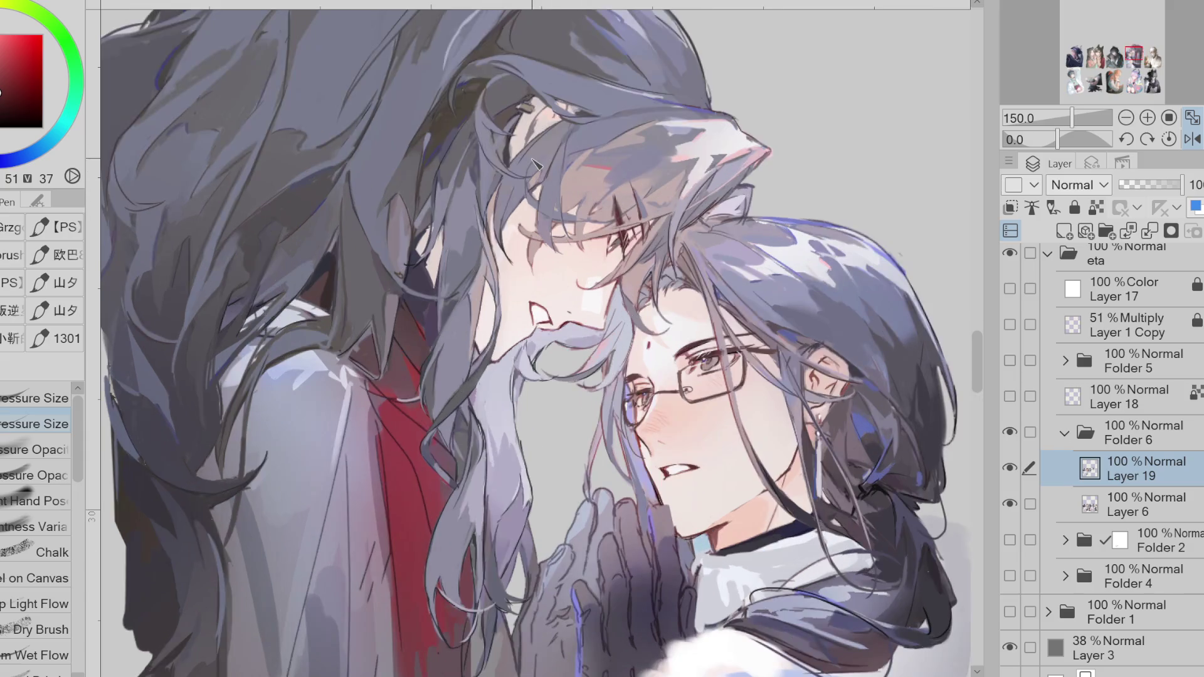
pyautogui.press('m')
pyautogui.moveTo(527, 125)
pyautogui.mouseDown()
pyautogui.moveTo(530, 135)
pyautogui.moveTo(533, 107)
pyautogui.moveTo(524, 148)
pyautogui.mouseUp()
pyautogui.keyDown('alt'); pyautogui.click(532, 107); pyautogui.keyUp('alt')
pyautogui.press('b')
pyautogui.hotkey('ctrl', 'd')
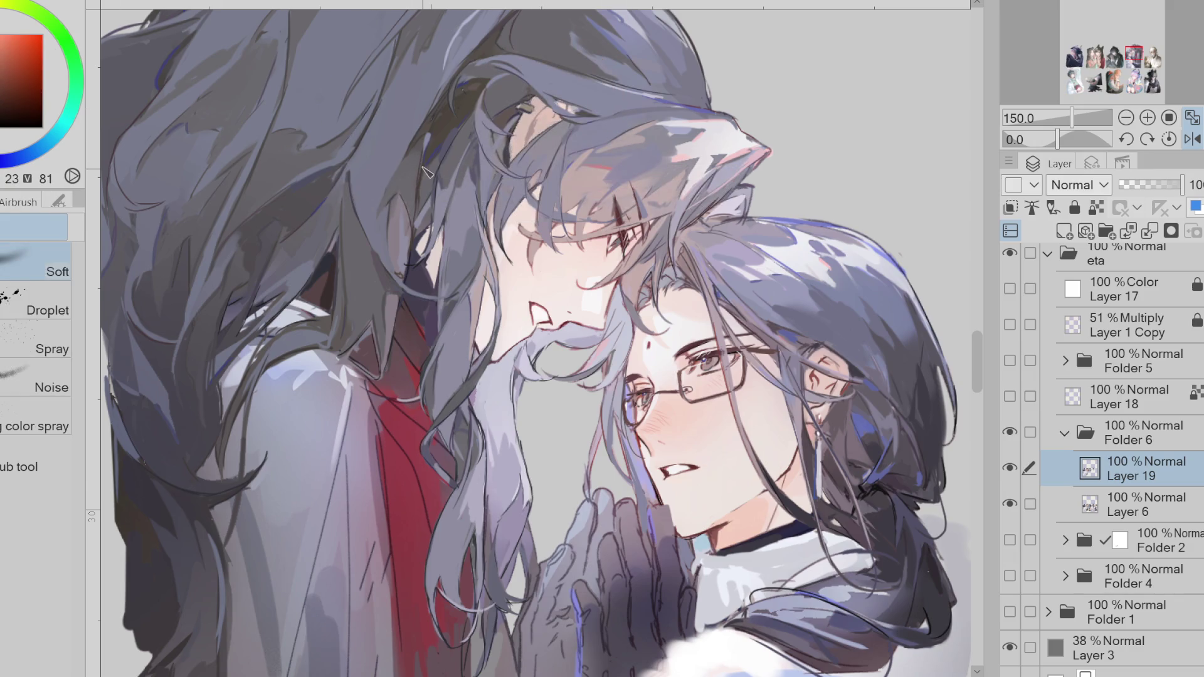
pyautogui.press('p')
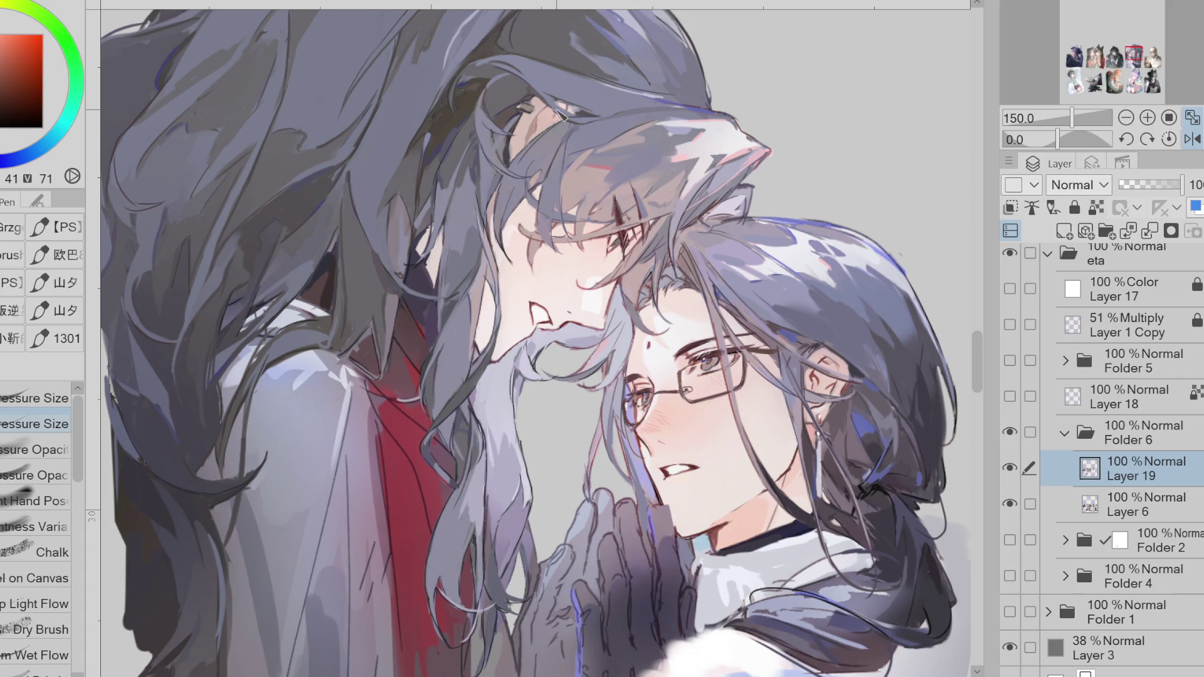
# - Lasso another pale hair patch and fill it with grey-purple using the soft airbrush
pyautogui.press('m')
pyautogui.moveTo(427, 229)
pyautogui.mouseDown()
pyautogui.moveTo(439, 258)
pyautogui.moveTo(419, 238)
pyautogui.mouseUp()
pyautogui.press('b')
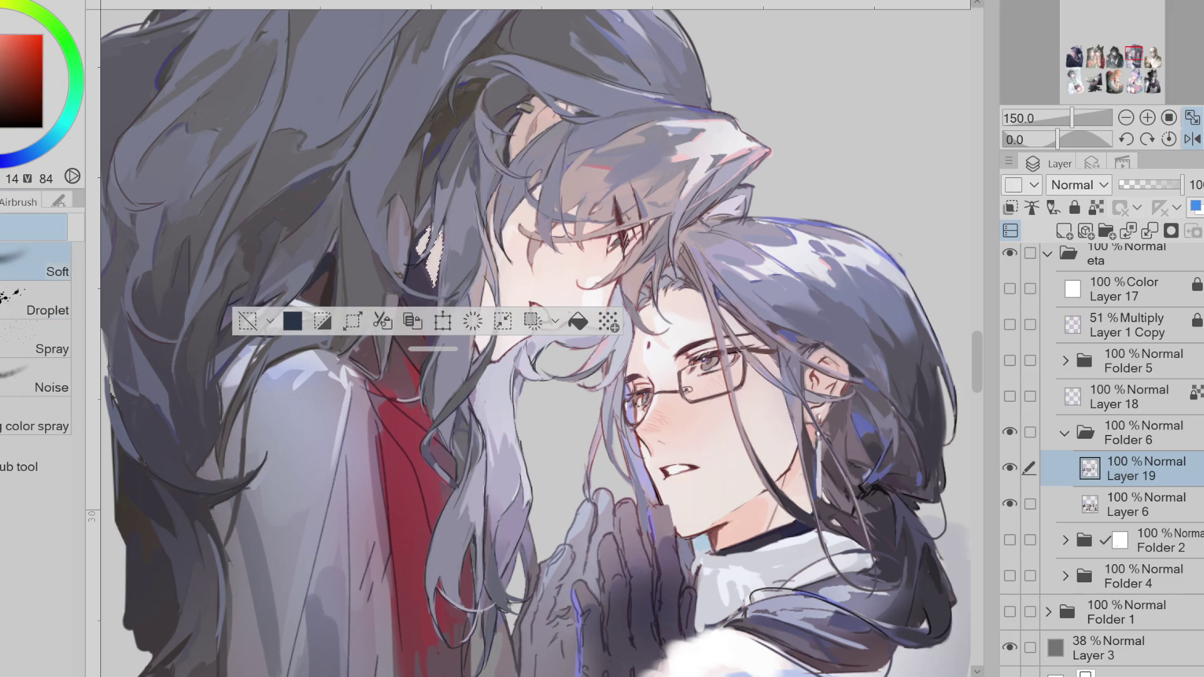
pyautogui.keyDown('alt'); pyautogui.click(106, 133); pyautogui.keyUp('alt')
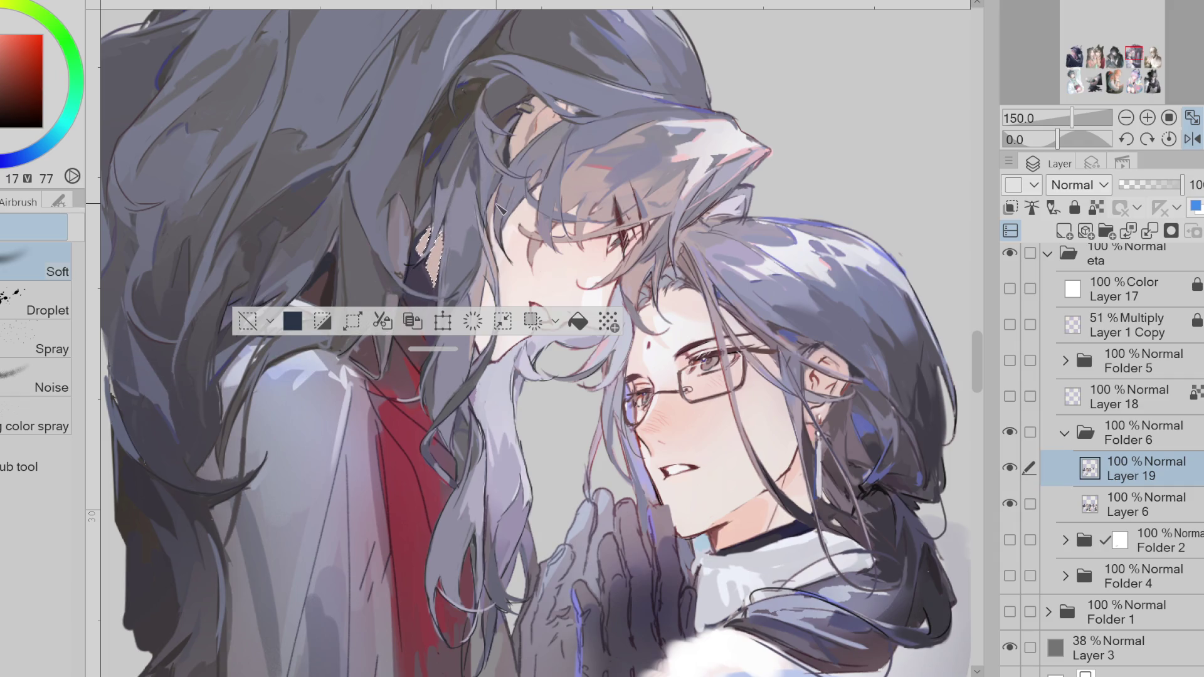
pyautogui.hotkey('ctrl', 'd')
pyautogui.press('p')
pyautogui.keyDown('alt'); pyautogui.click(399, 273); pyautogui.keyUp('alt')
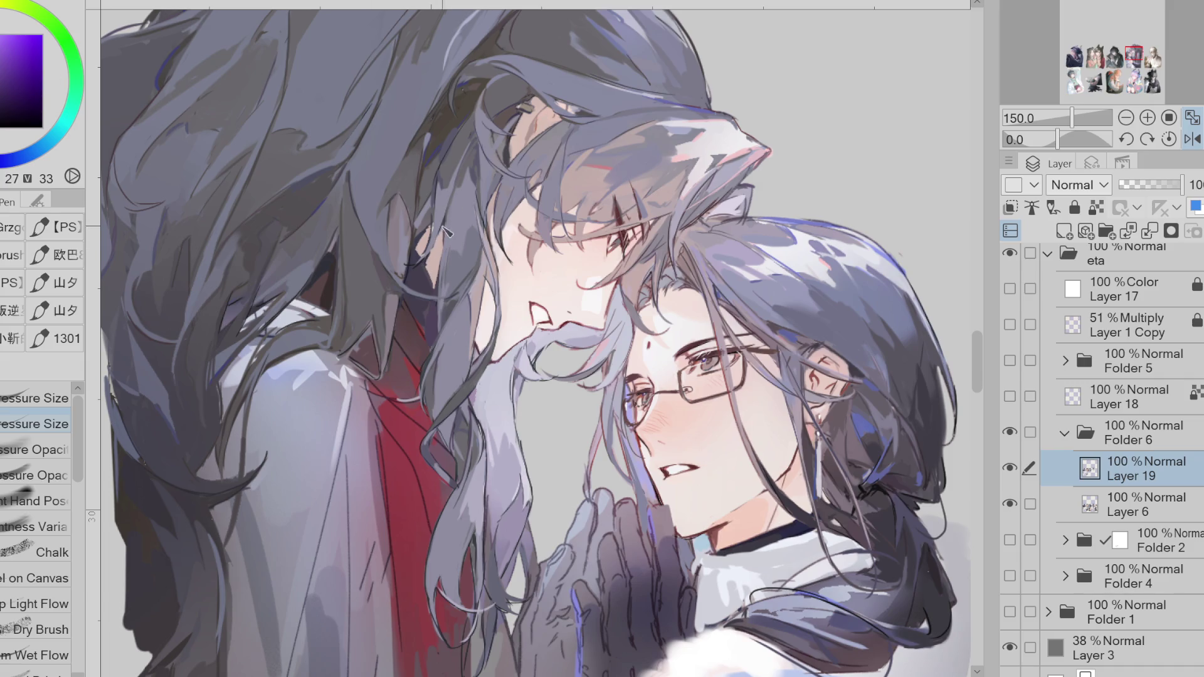
pyautogui.scroll(-1, 444, 277)
pyautogui.scroll(1, 615, 182)
pyautogui.scroll(-1, 565, 239)
pyautogui.keyDown('alt'); pyautogui.click(526, 266); pyautogui.keyUp('alt')
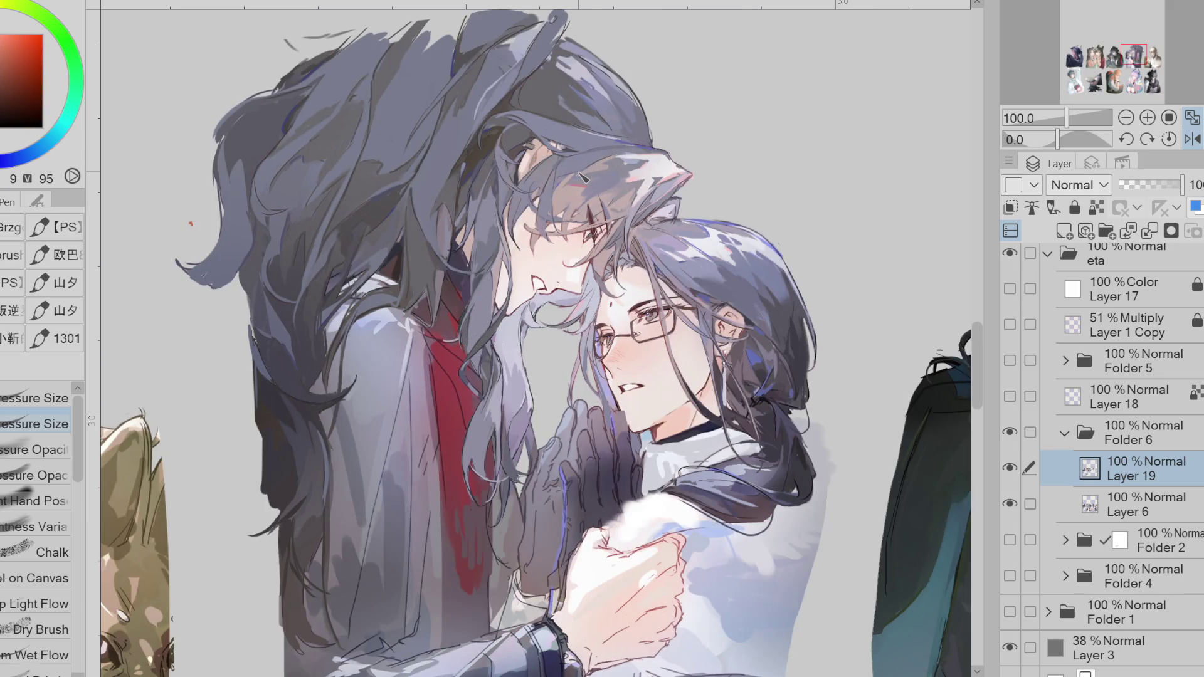
pyautogui.moveTo(976, 358)
pyautogui.mouseDown()
pyautogui.moveTo(974, 434)
pyautogui.moveTo(974, 371)
pyautogui.moveTo(978, 386)
pyautogui.mouseUp()
# - Pan down to the horned pink-haired boy and zoom in and out to inspect him
pyautogui.scroll(-1, 980, 389)
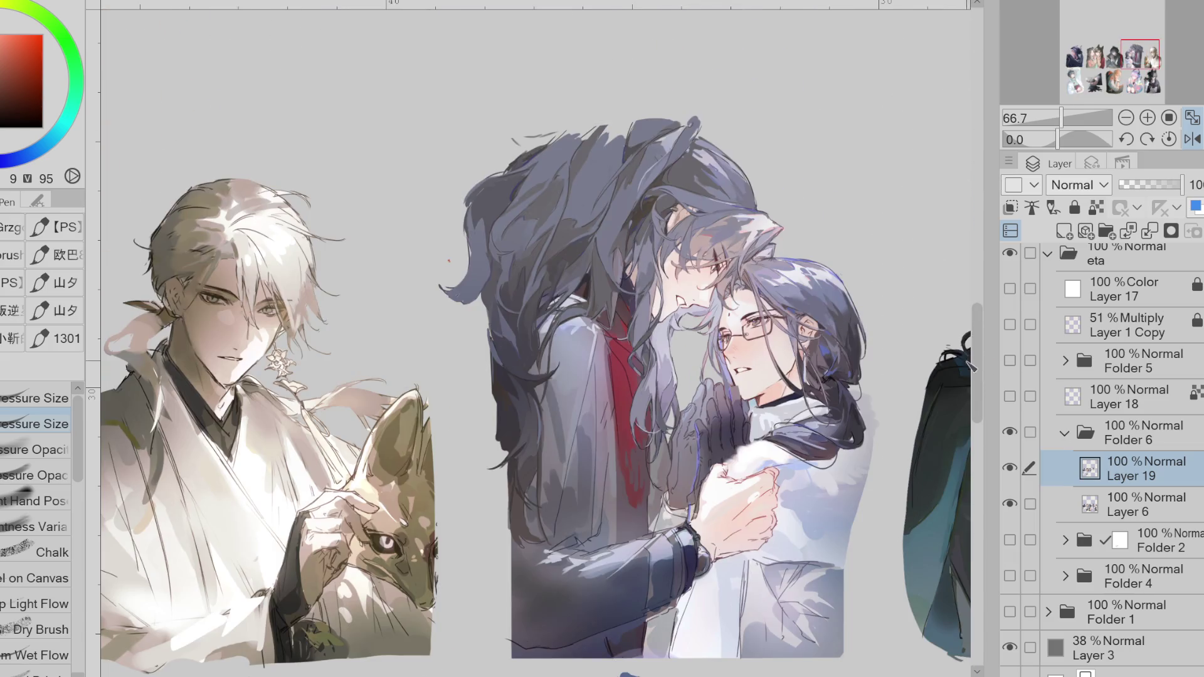
pyautogui.hscroll(5, 748, 634)
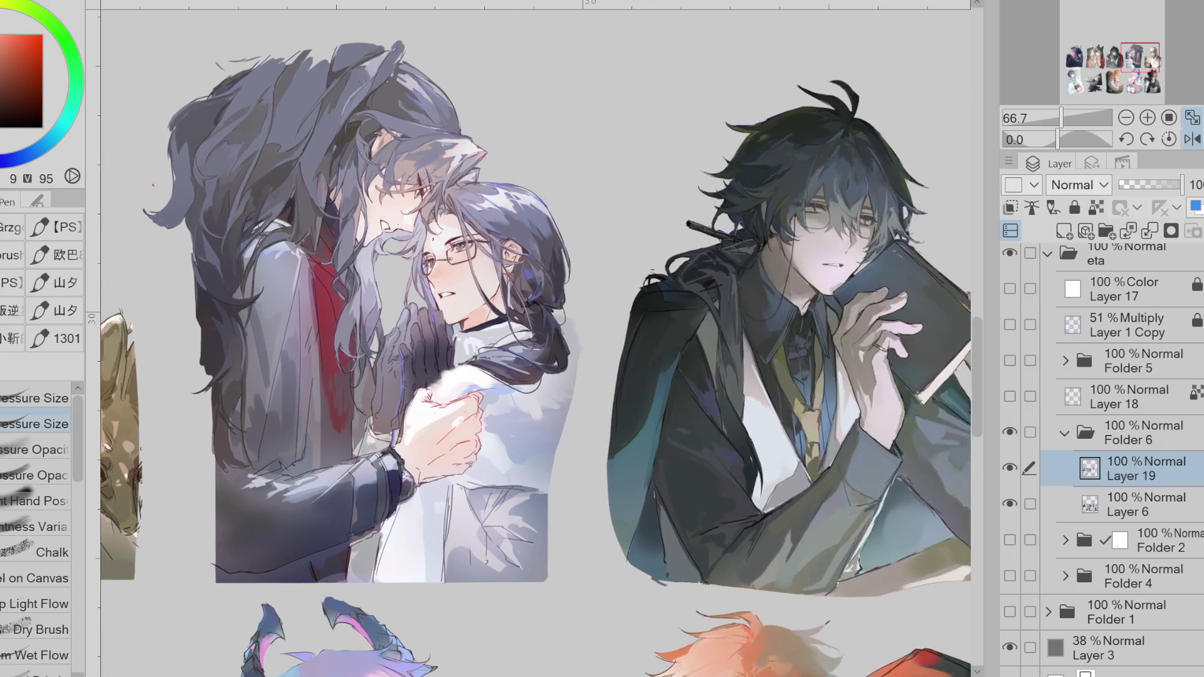
pyautogui.moveTo(972, 379); pyautogui.dragTo(968, 462)
pyautogui.scroll(1, 309, 293)
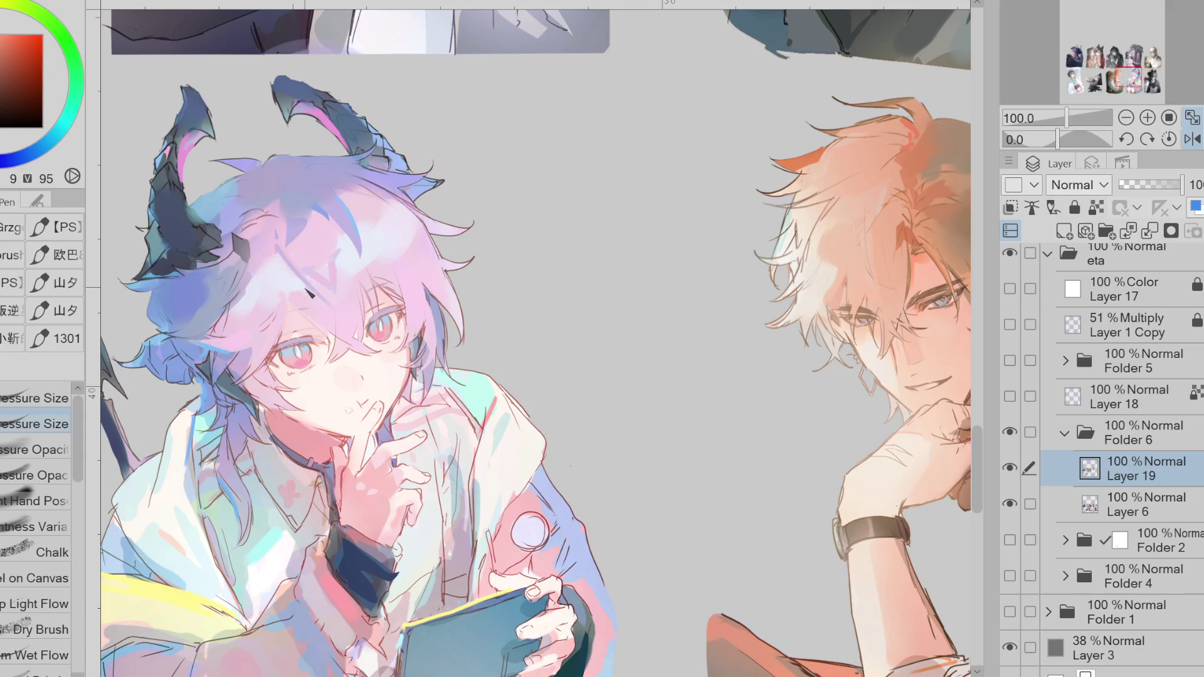
pyautogui.hscroll(-6, 317, 288)
pyautogui.scroll(1, 839, 234)
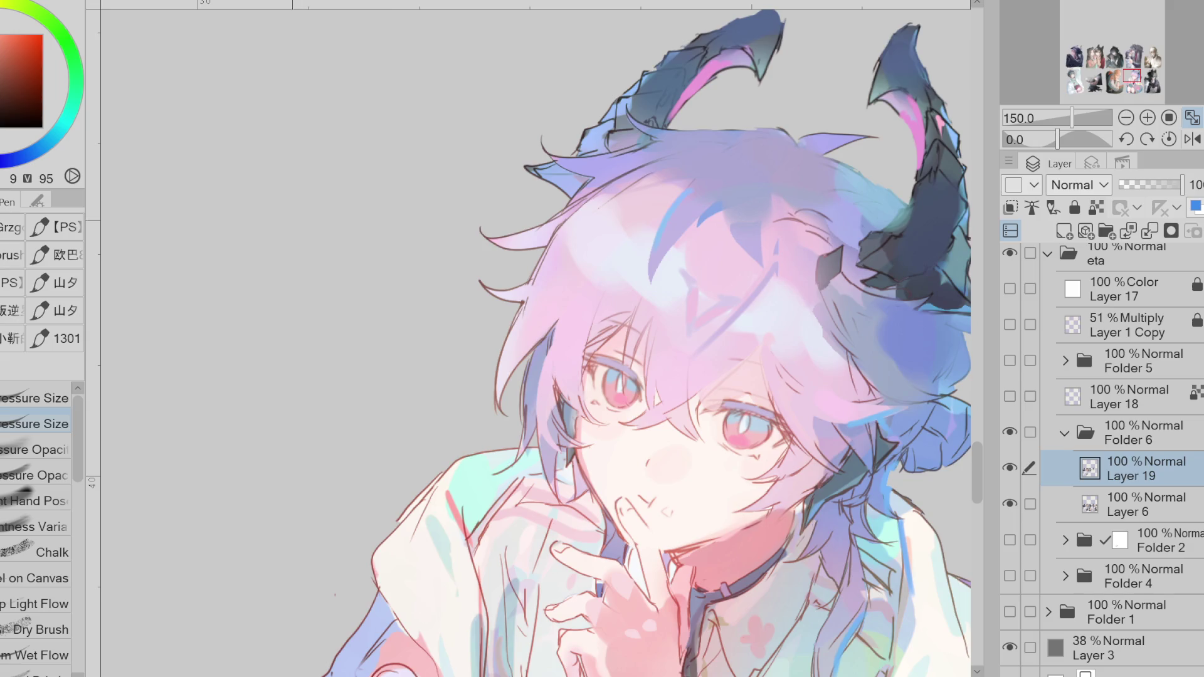
pyautogui.hotkey('ctrl', '-')
pyautogui.hotkey('ctrl', '-')
pyautogui.hotkey('ctrl', '+')
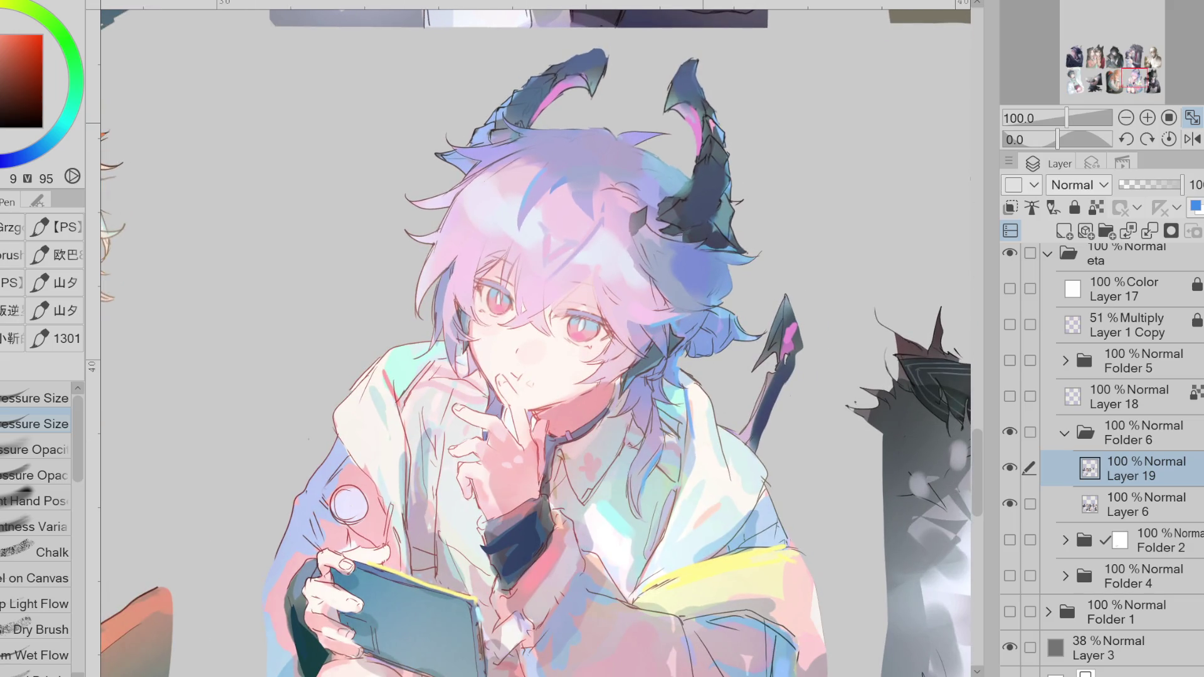
pyautogui.scroll(1, 696, 125)
pyautogui.scroll(-5, 607, 334)
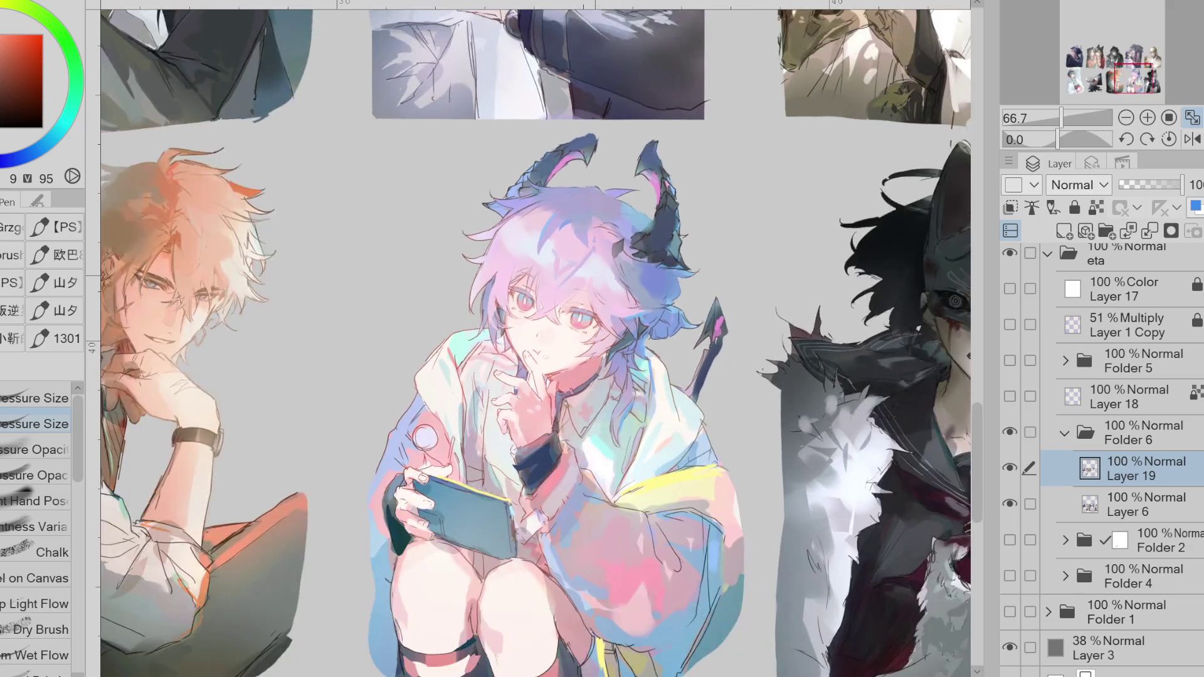
pyautogui.scroll(1, 316, 125)
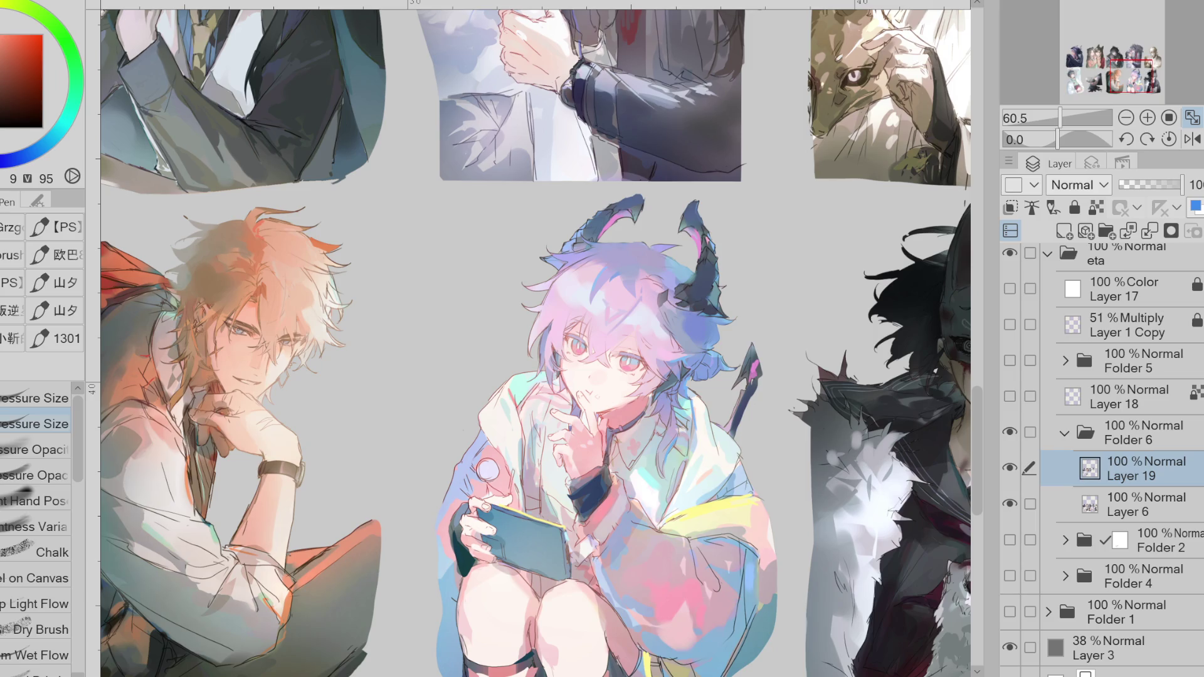
pyautogui.scroll(2, 533, 339)
# - Hide and re-show Layer 19 to compare the artwork around the horned boy
pyautogui.scroll(-2, 533, 338)
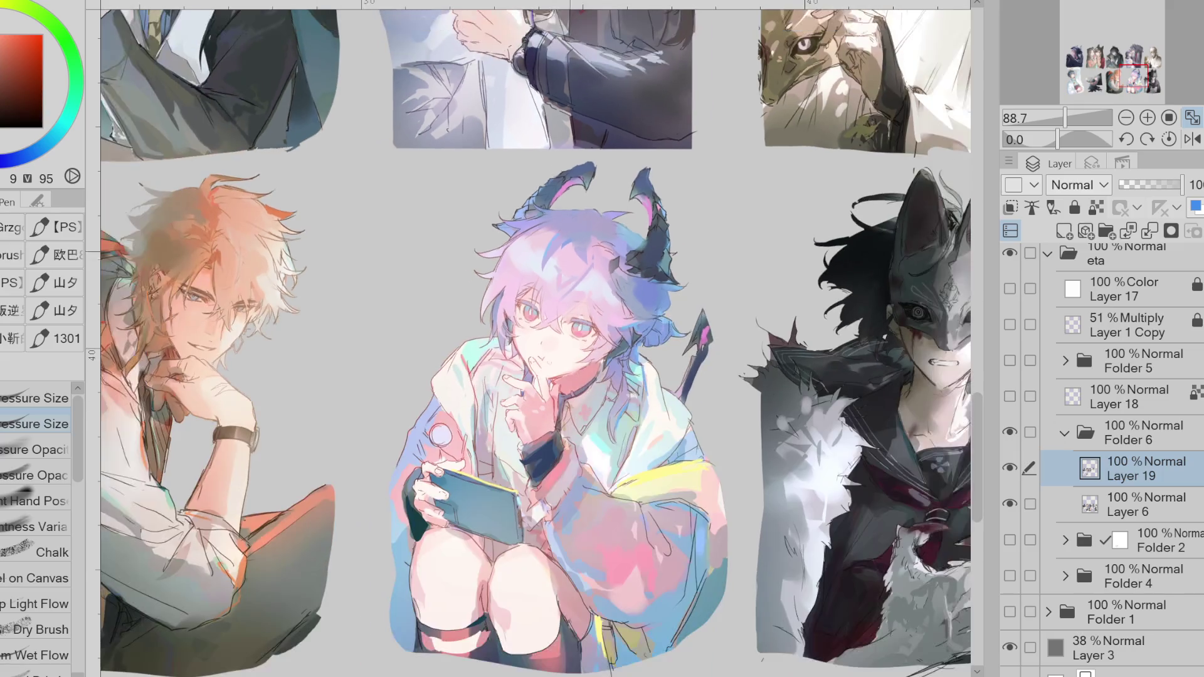
pyautogui.moveTo(978, 431); pyautogui.dragTo(979, 367)
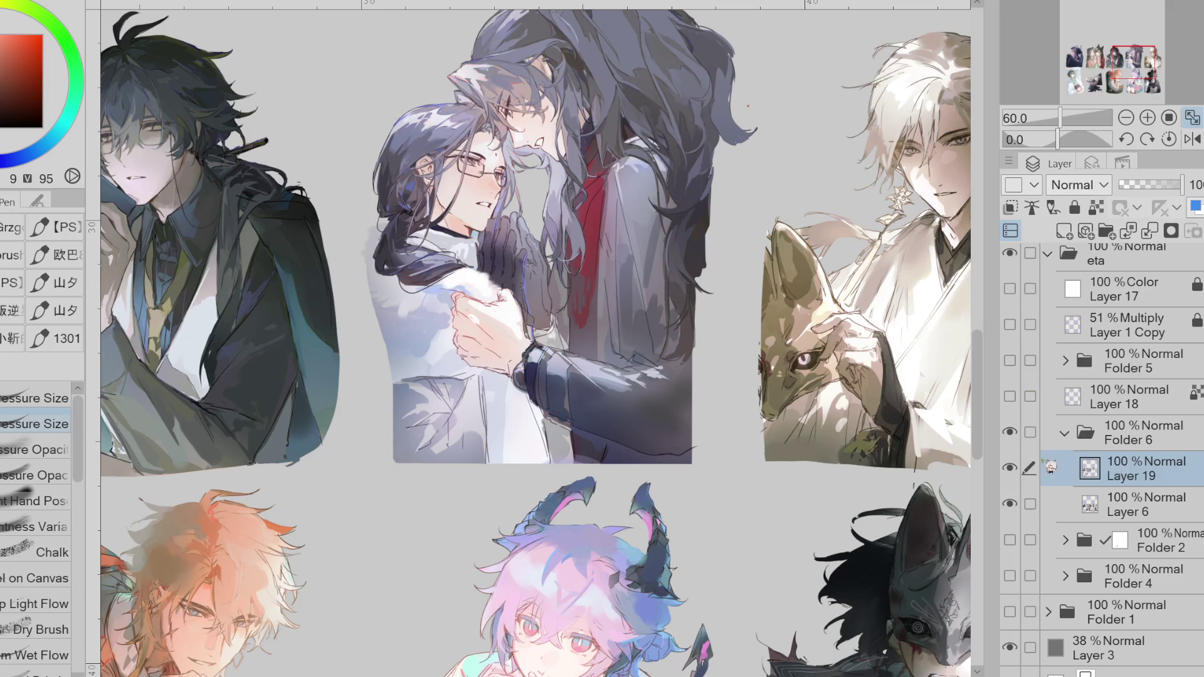
pyautogui.click(1010, 467)
pyautogui.click(1011, 468)
pyautogui.moveTo(980, 389); pyautogui.dragTo(983, 464)
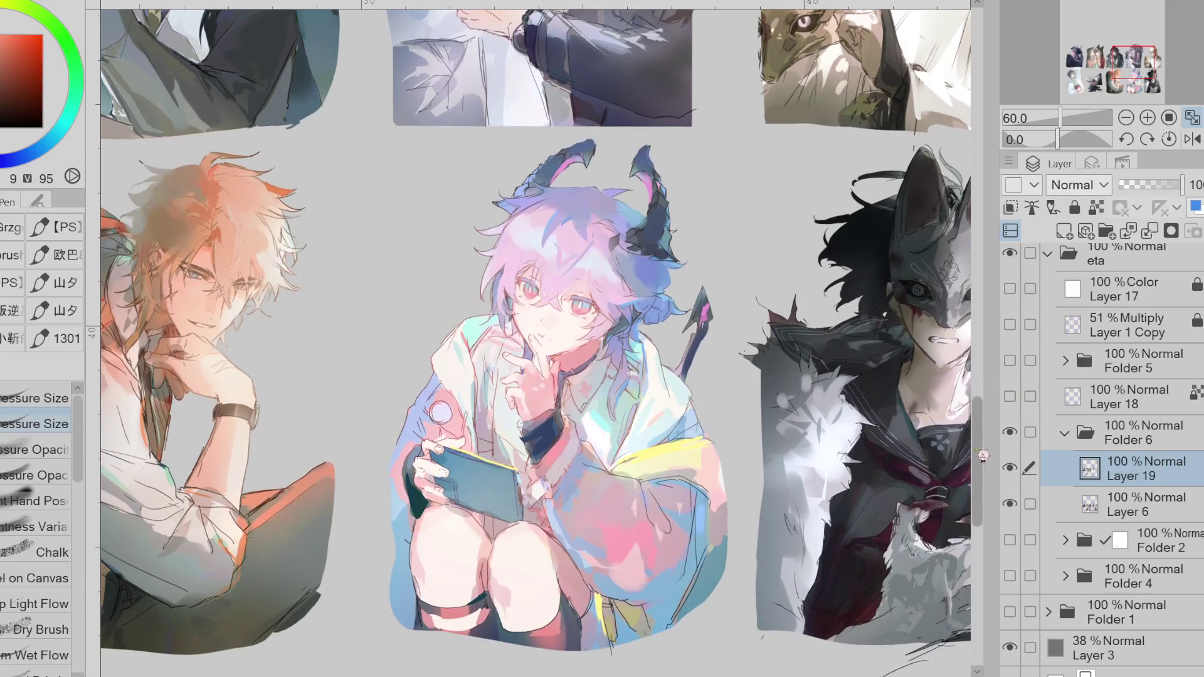
pyautogui.scroll(2, 572, 265)
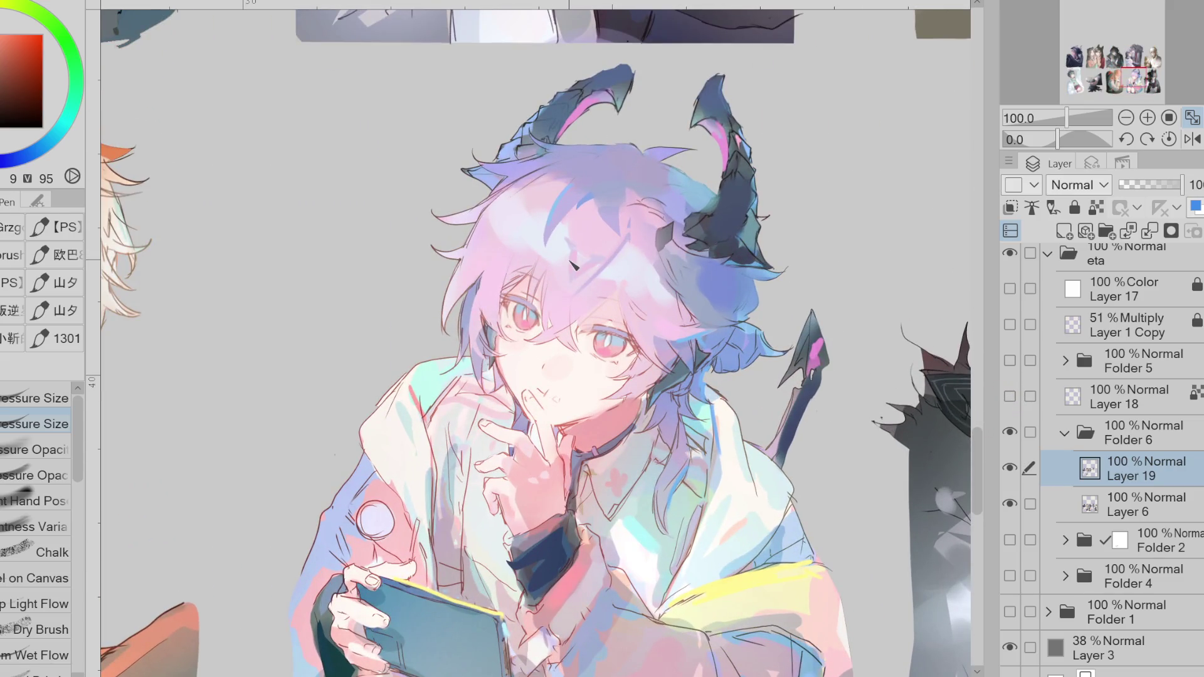
# - Brush the sampled hair colour over the light V-shaped forehead strands
pyautogui.keyDown('alt'); pyautogui.click(478, 284); pyautogui.keyUp('alt')
pyautogui.keyDown('alt'); pyautogui.click(484, 317); pyautogui.keyUp('alt')
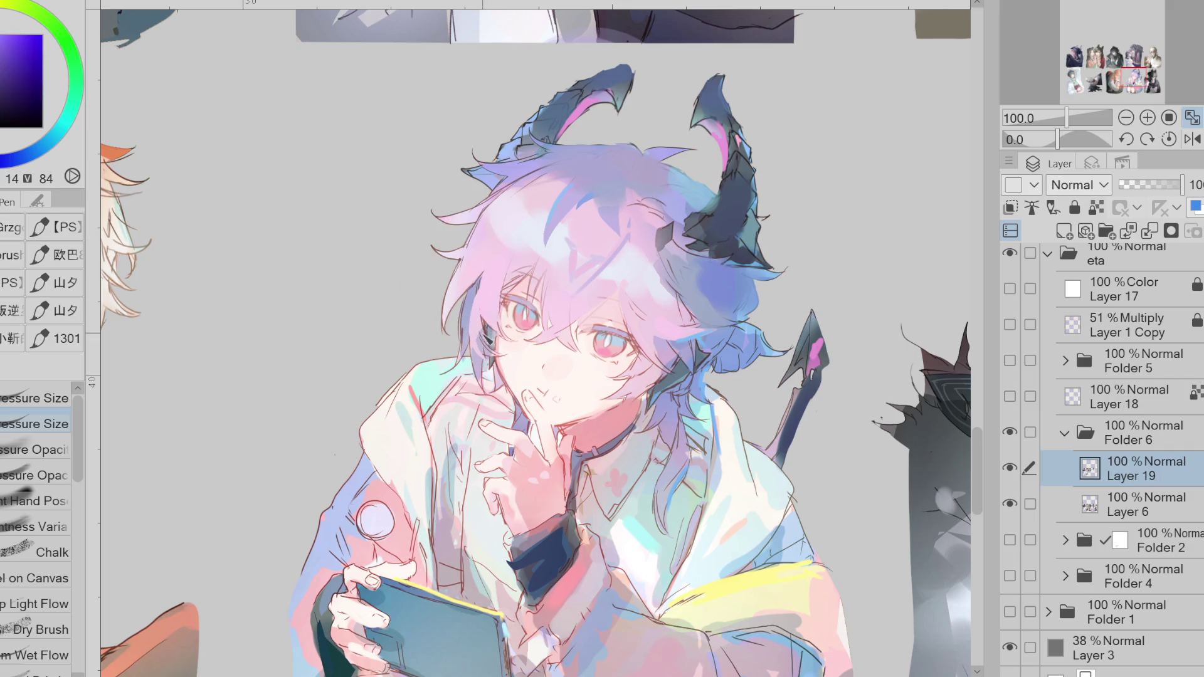
pyautogui.keyDown('alt'); pyautogui.click(485, 343); pyautogui.keyUp('alt')
pyautogui.keyDown('alt'); pyautogui.click(480, 349); pyautogui.keyUp('alt')
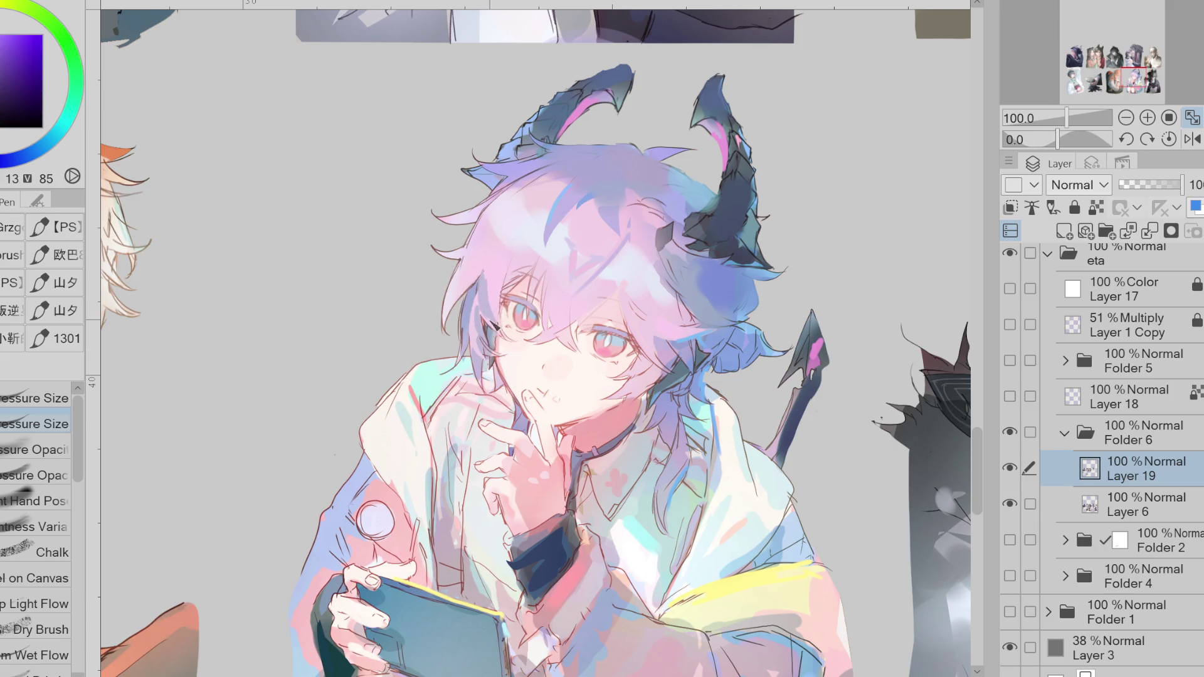
pyautogui.keyDown('alt'); pyautogui.click(572, 197); pyautogui.keyUp('alt')
pyautogui.moveTo(592, 208)
pyautogui.mouseDown()
pyautogui.moveTo(564, 251)
pyautogui.moveTo(595, 246)
pyautogui.moveTo(579, 238)
pyautogui.moveTo(576, 280)
pyautogui.moveTo(585, 259)
pyautogui.moveTo(574, 254)
pyautogui.moveTo(612, 240)
pyautogui.moveTo(570, 218)
pyautogui.mouseUp()
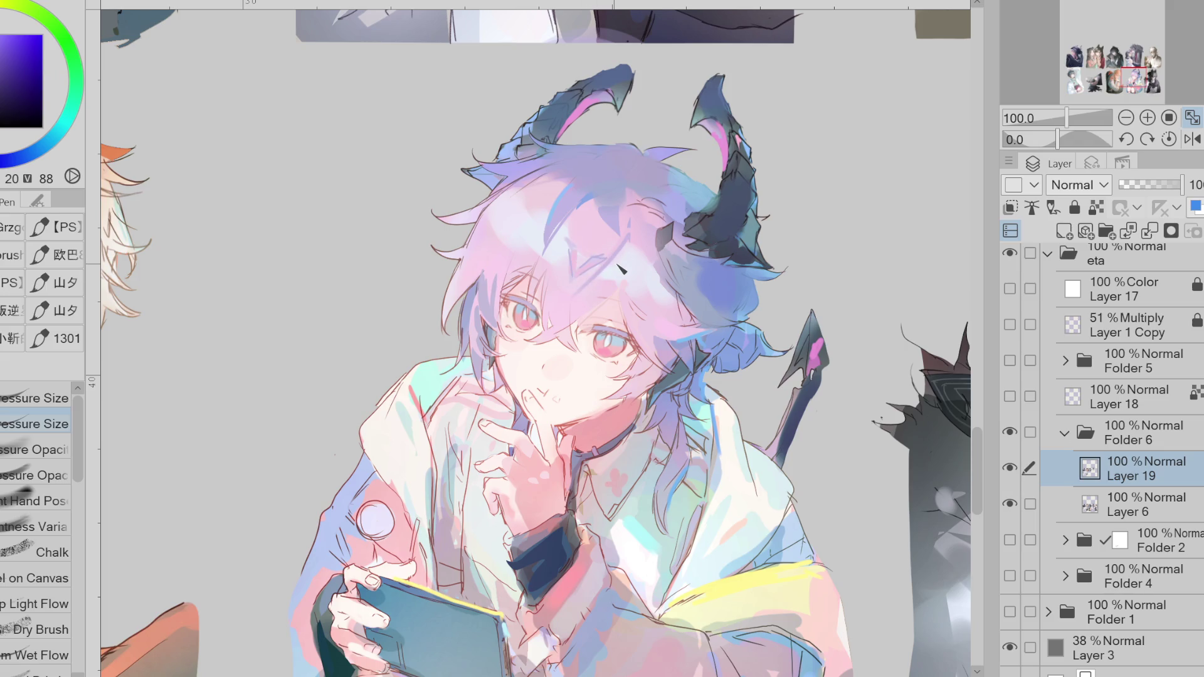
# - Mirror the view and sample and adjust colours from the boy's left eye
pyautogui.press('h')
pyautogui.scroll(1, 469, 330)
pyautogui.keyDown('alt'); pyautogui.click(469, 329); pyautogui.keyUp('alt')
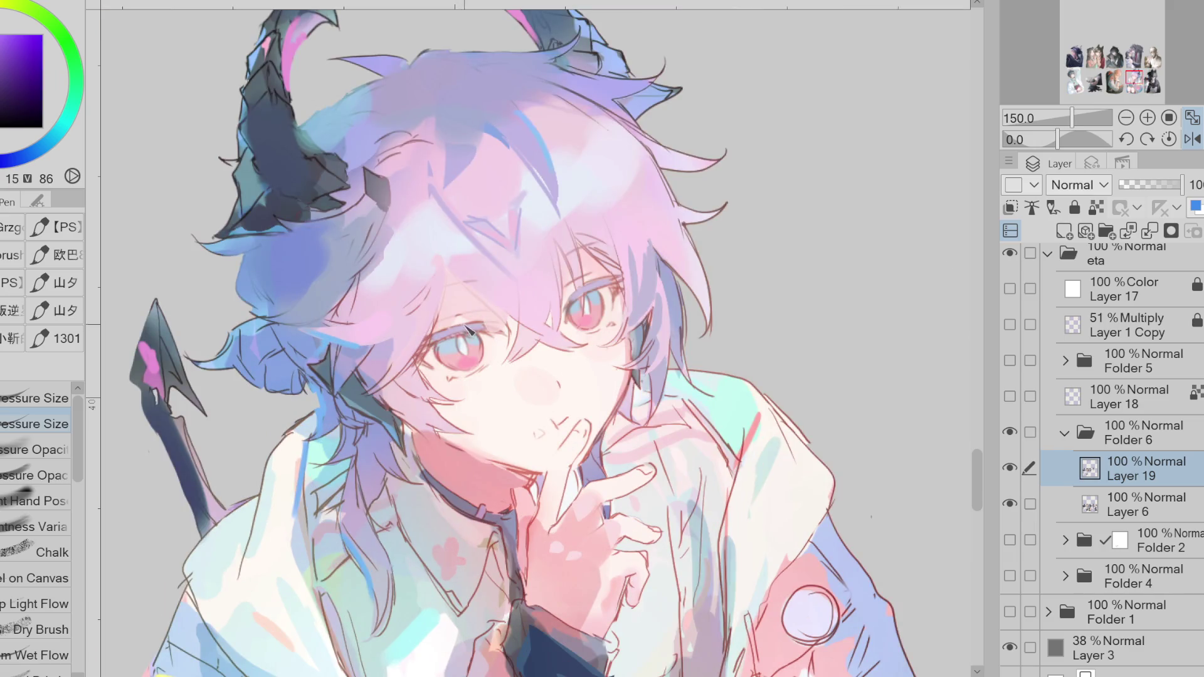
pyautogui.keyDown('alt'); pyautogui.click(477, 326); pyautogui.keyUp('alt')
pyautogui.keyDown('alt'); pyautogui.click(451, 335); pyautogui.keyUp('alt')
pyautogui.click(39, 67)
pyautogui.keyDown('alt'); pyautogui.click(433, 339); pyautogui.keyUp('alt')
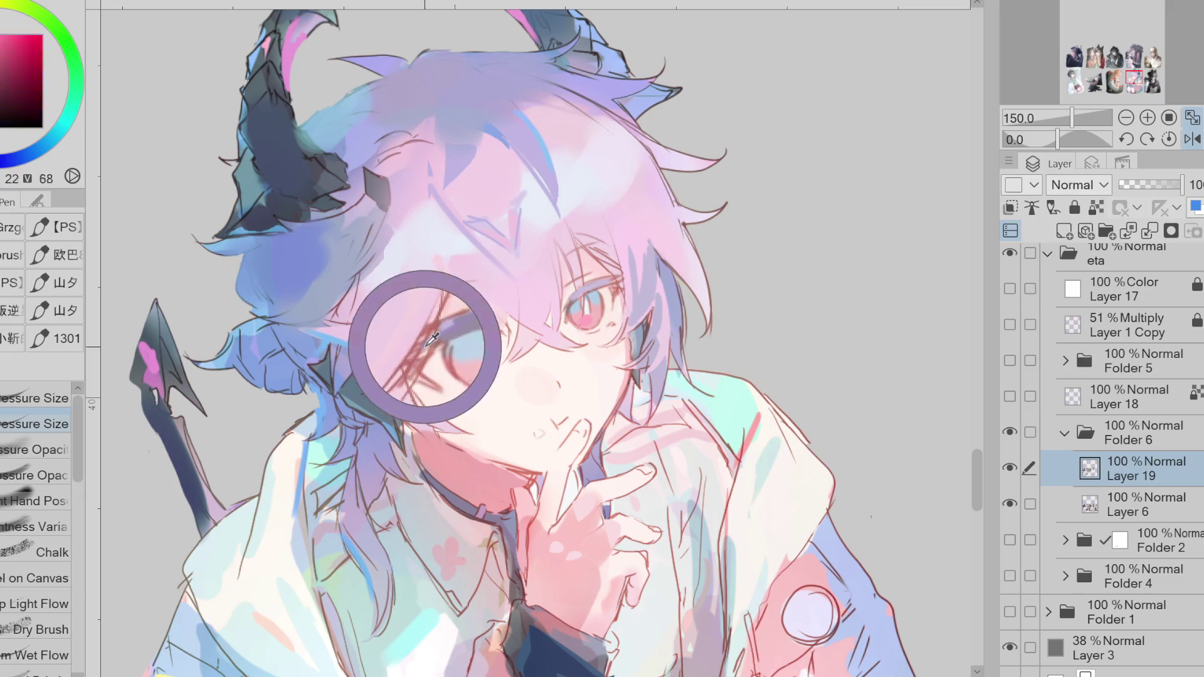
pyautogui.keyDown('alt'); pyautogui.click(431, 350); pyautogui.keyUp('alt')
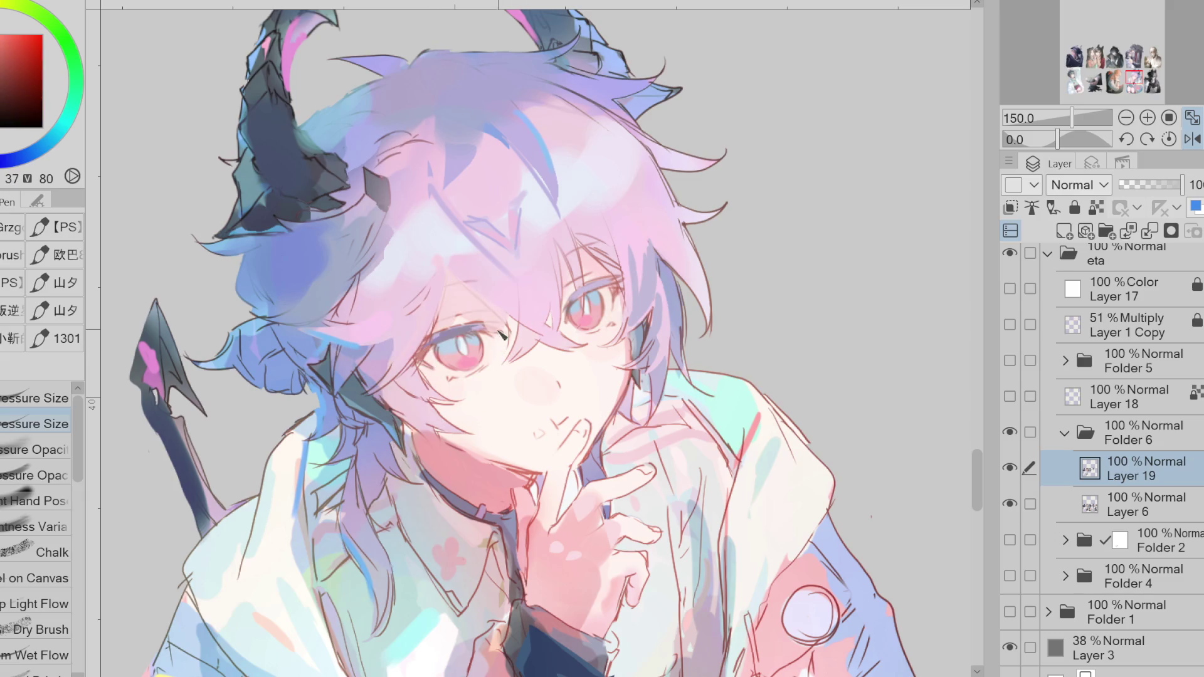
pyautogui.click(37, 72)
pyautogui.keyDown('alt'); pyautogui.click(601, 292); pyautogui.keyUp('alt')
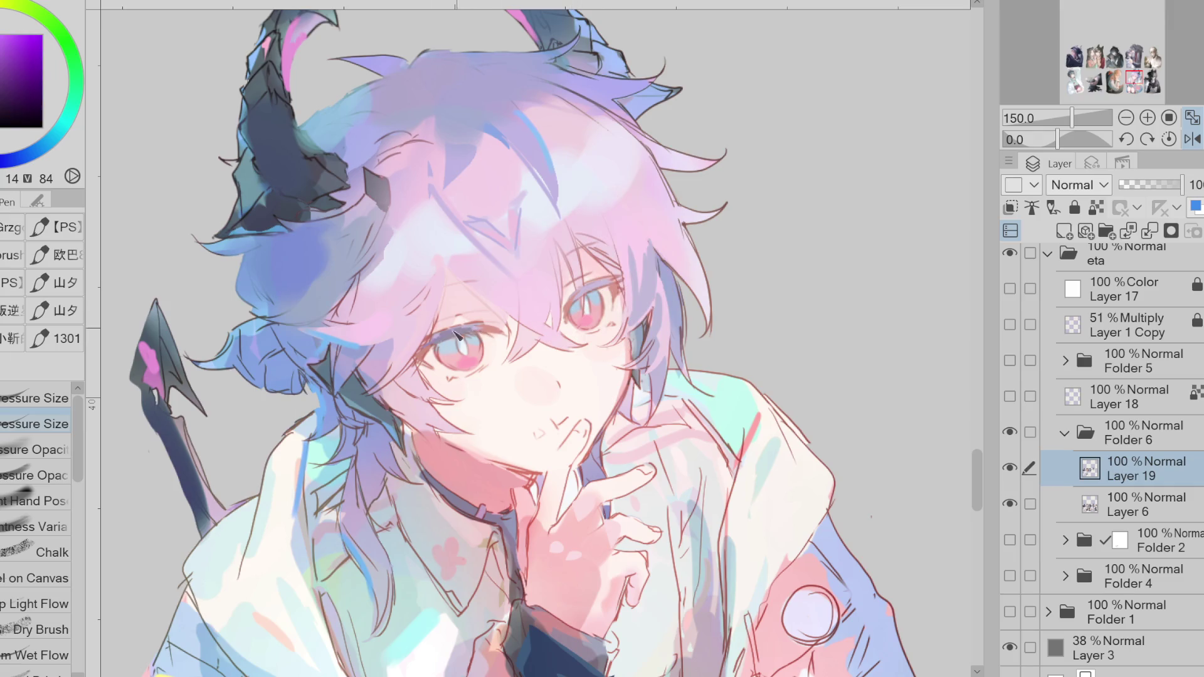
pyautogui.keyDown('alt'); pyautogui.click(467, 325); pyautogui.keyUp('alt')
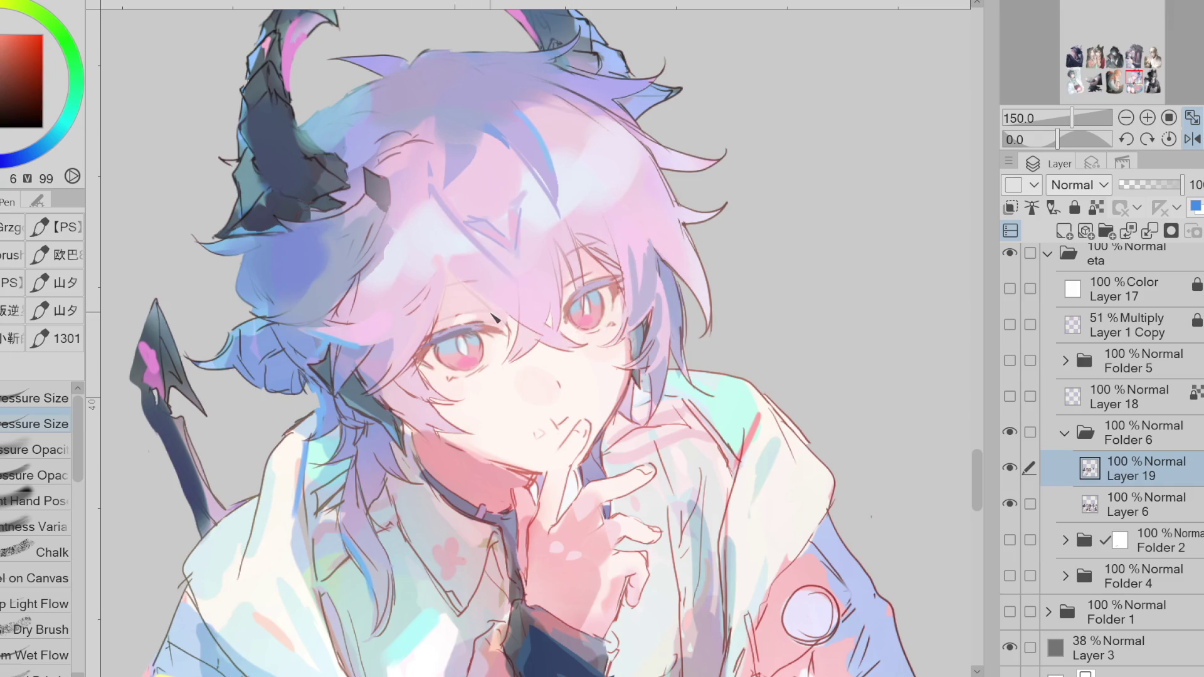
pyautogui.keyDown('alt'); pyautogui.click(487, 323); pyautogui.keyUp('alt')
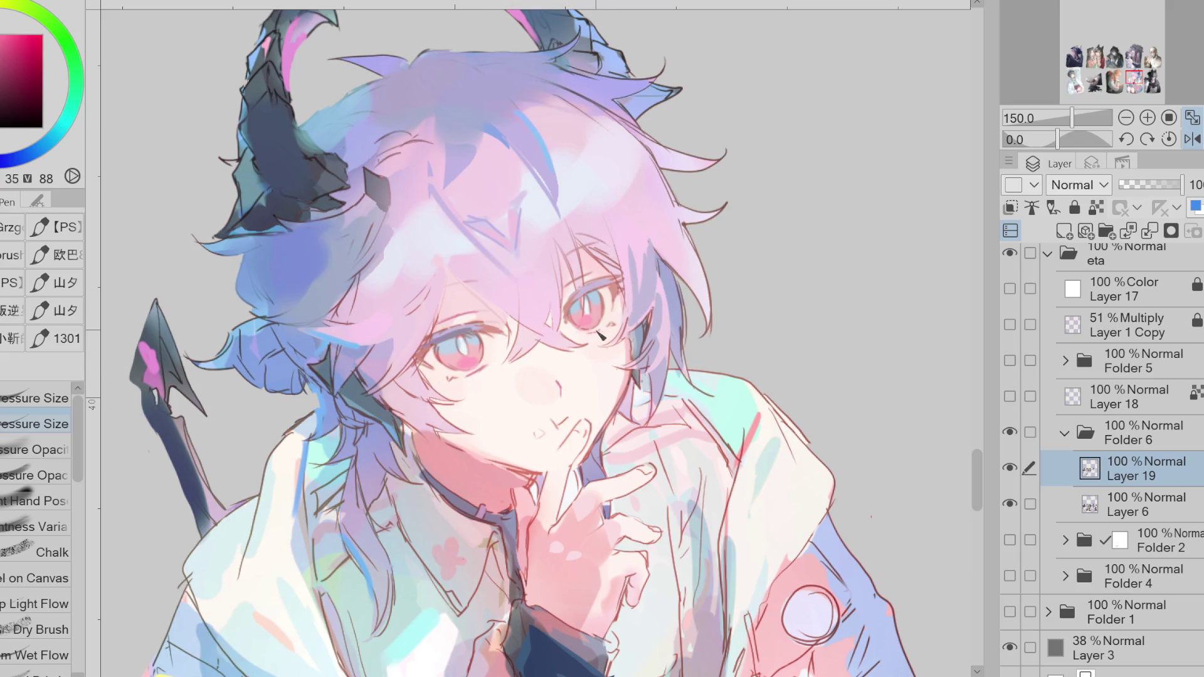
# - Shift the horn colour to deep blue and stroke over the left upper eyelid
pyautogui.scroll(1, 500, 364)
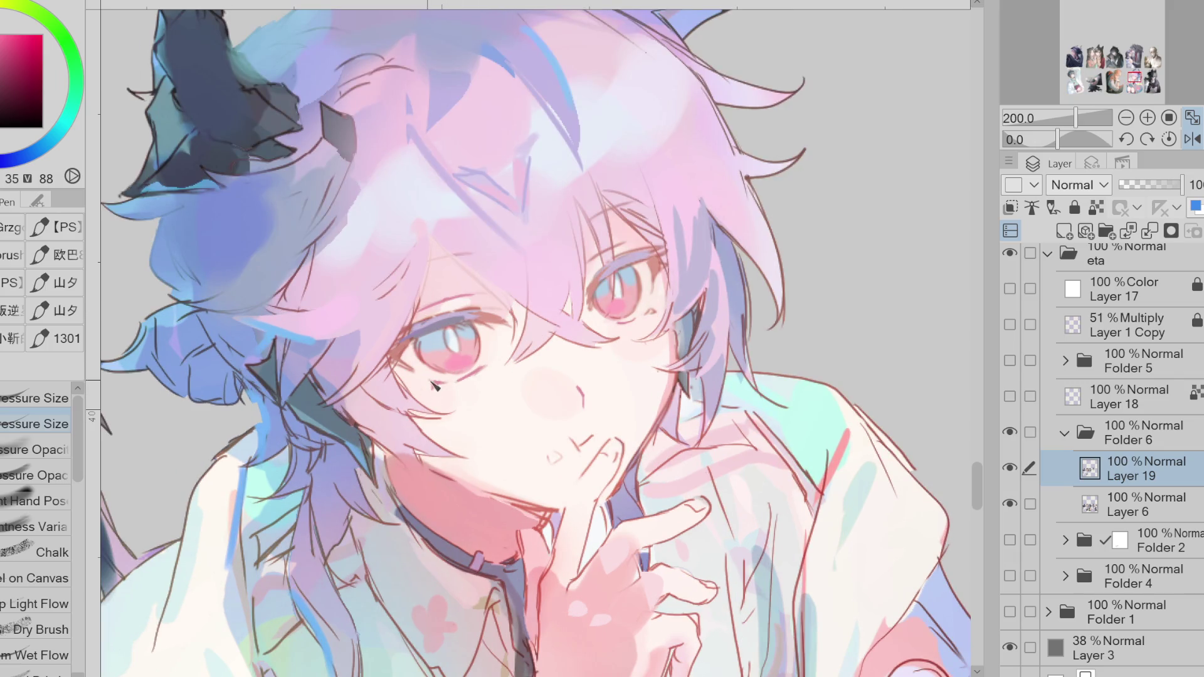
pyautogui.keyDown('alt'); pyautogui.click(243, 157); pyautogui.keyUp('alt')
pyautogui.click(4, 162)
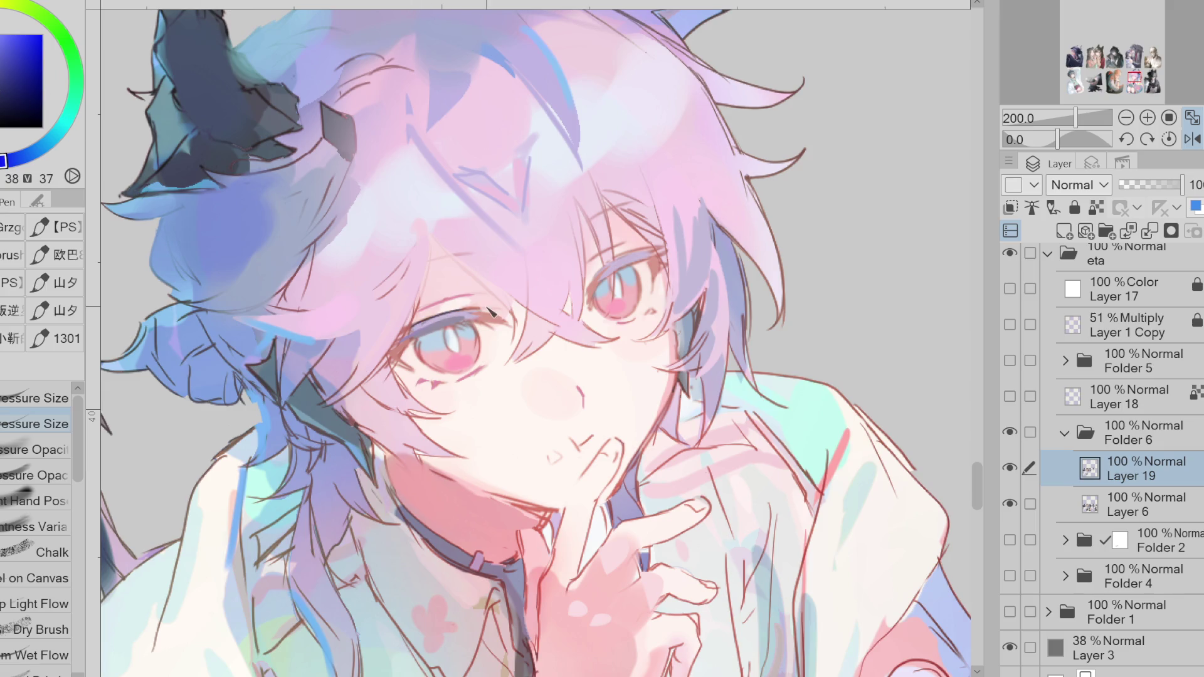
pyautogui.keyDown('alt'); pyautogui.click(588, 267); pyautogui.keyUp('alt')
pyautogui.moveTo(425, 324); pyautogui.dragTo(480, 312)
pyautogui.keyDown('alt'); pyautogui.click(464, 314); pyautogui.keyUp('alt')
pyautogui.keyDown('alt'); pyautogui.click(460, 326); pyautogui.keyUp('alt')
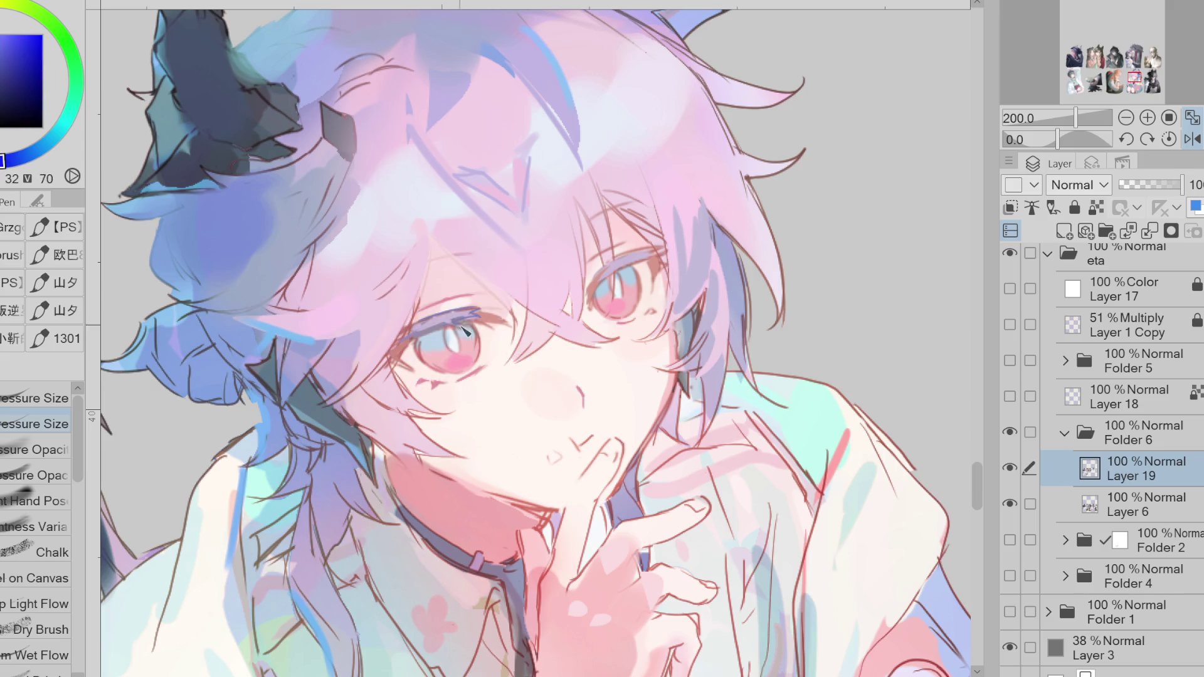
pyautogui.keyDown('alt'); pyautogui.click(424, 327); pyautogui.keyUp('alt')
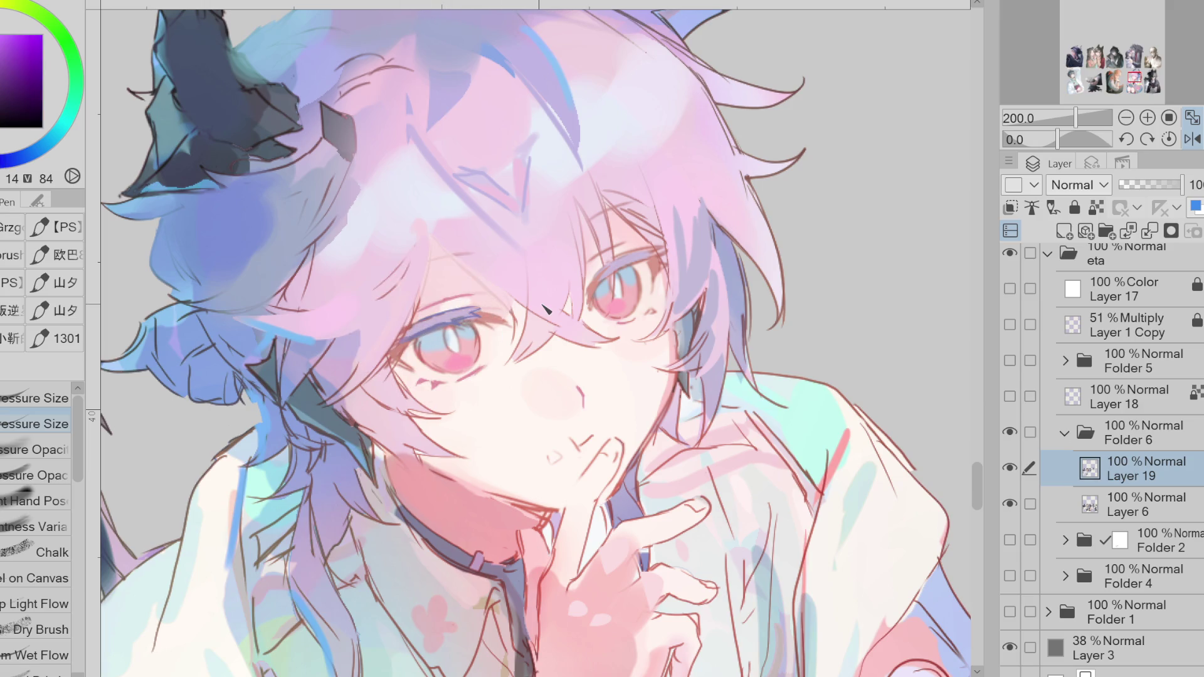
pyautogui.press('h')
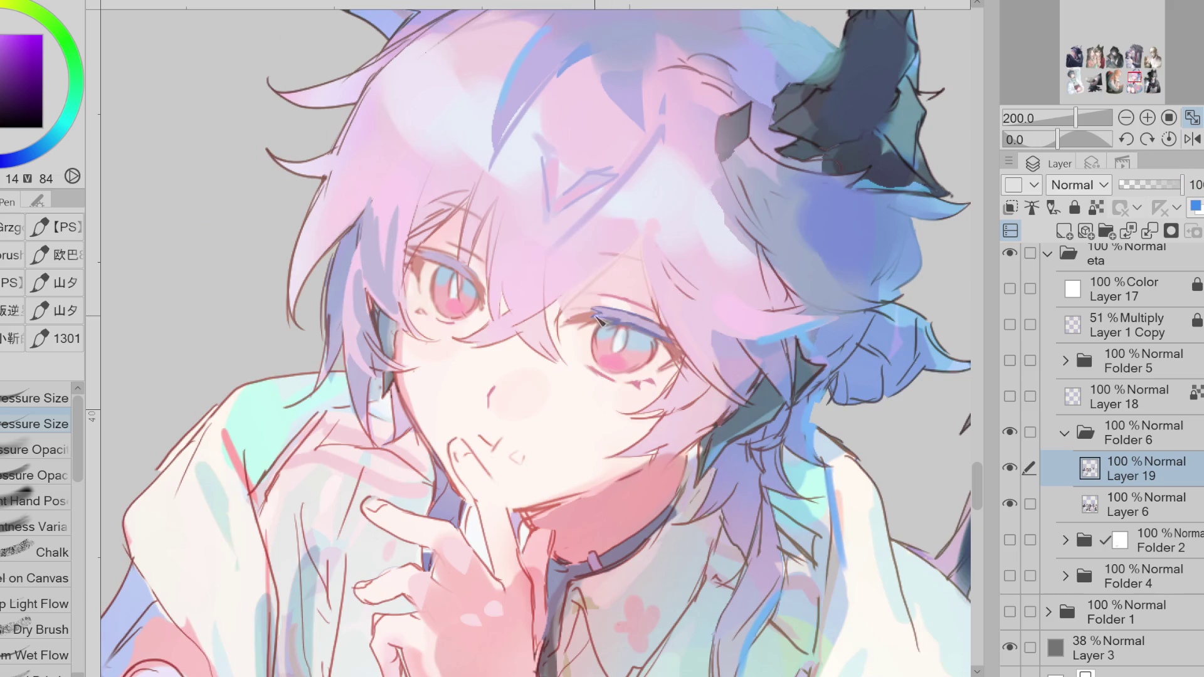
# - Sample blues around the other eye and stroke a darker blue along its upper eyelash
pyautogui.keyDown('alt'); pyautogui.click(599, 314); pyautogui.keyUp('alt')
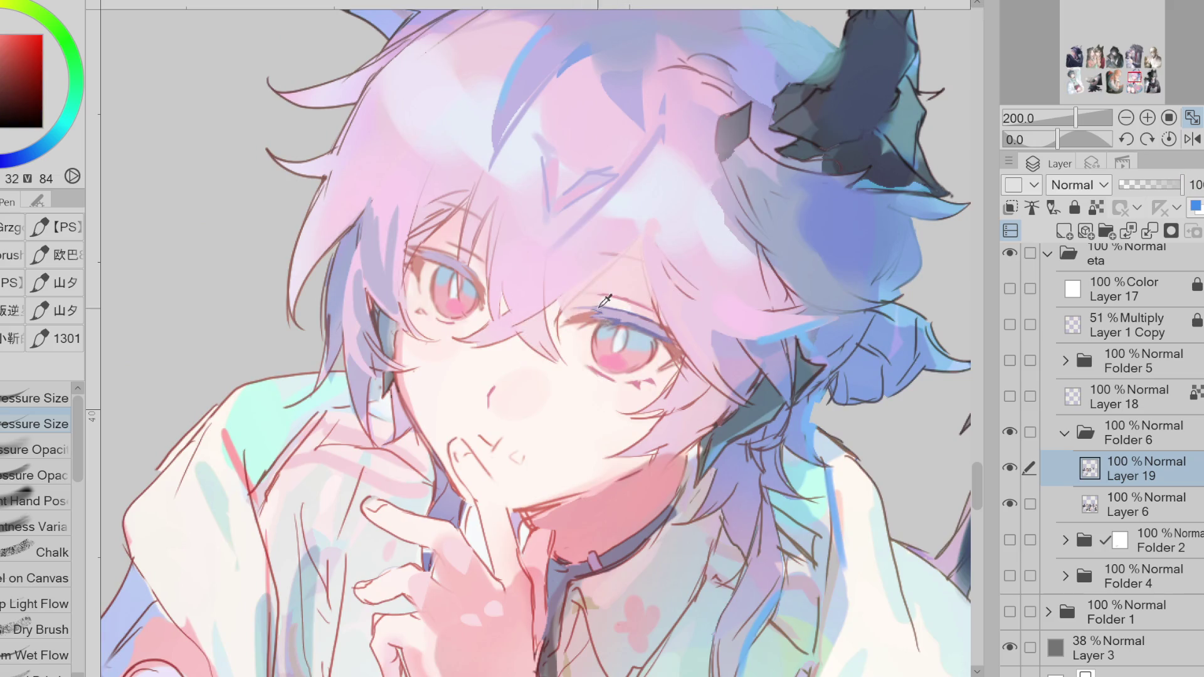
pyautogui.keyDown('alt'); pyautogui.click(627, 326); pyautogui.keyUp('alt')
pyautogui.keyDown('alt'); pyautogui.click(633, 323); pyautogui.keyUp('alt')
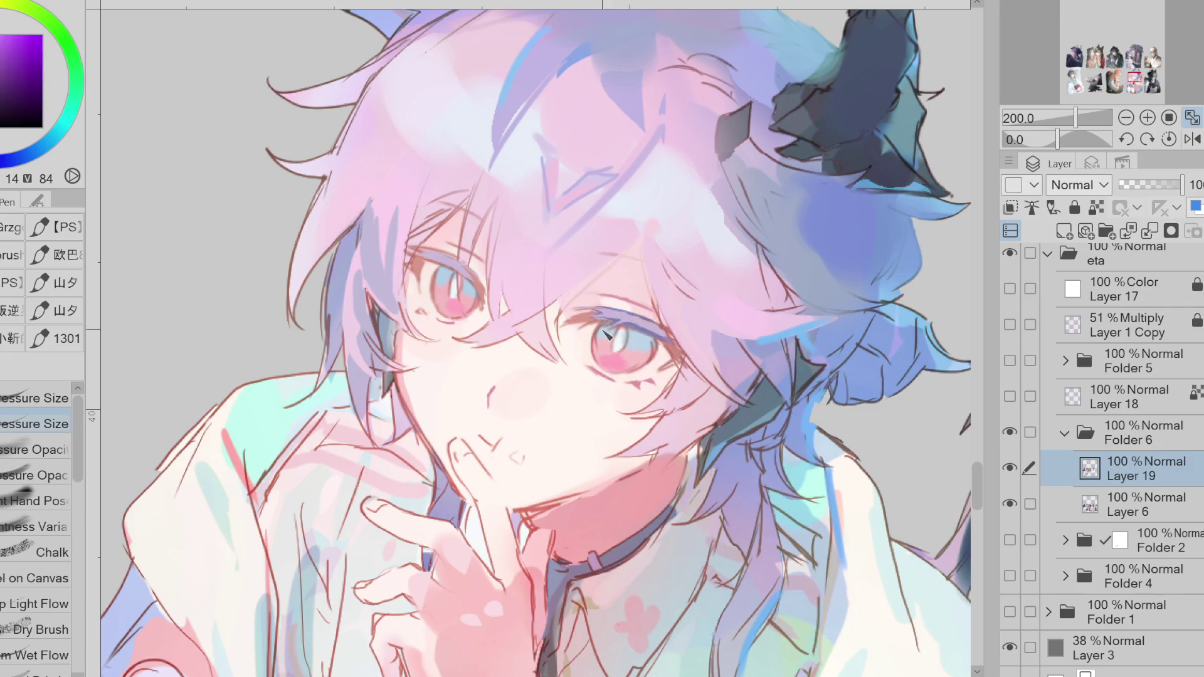
pyautogui.keyDown('alt'); pyautogui.click(631, 329); pyautogui.keyUp('alt')
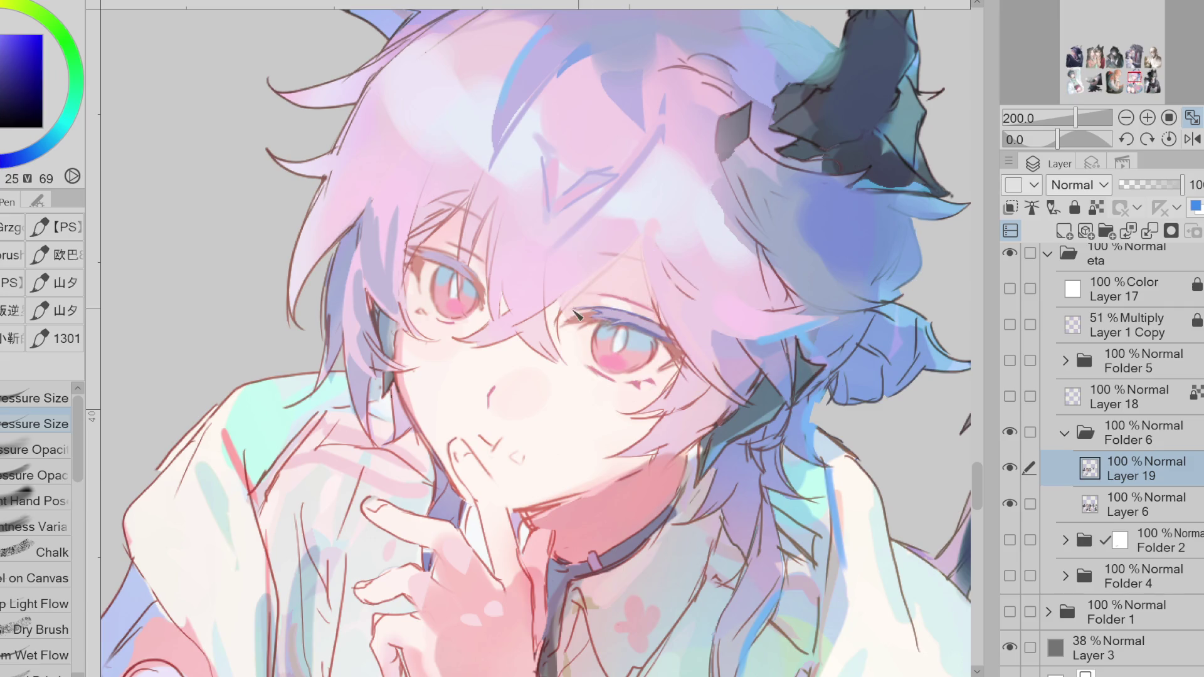
pyautogui.keyDown('alt'); pyautogui.click(611, 310); pyautogui.keyUp('alt')
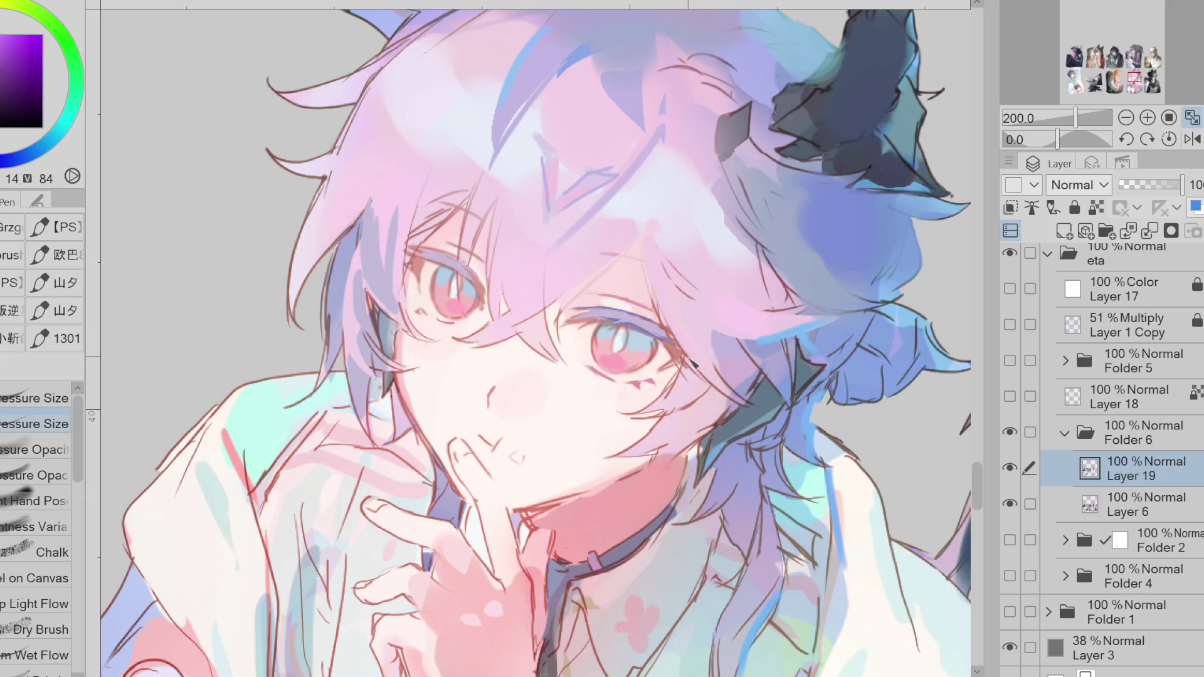
pyautogui.keyDown('alt'); pyautogui.click(625, 339); pyautogui.keyUp('alt')
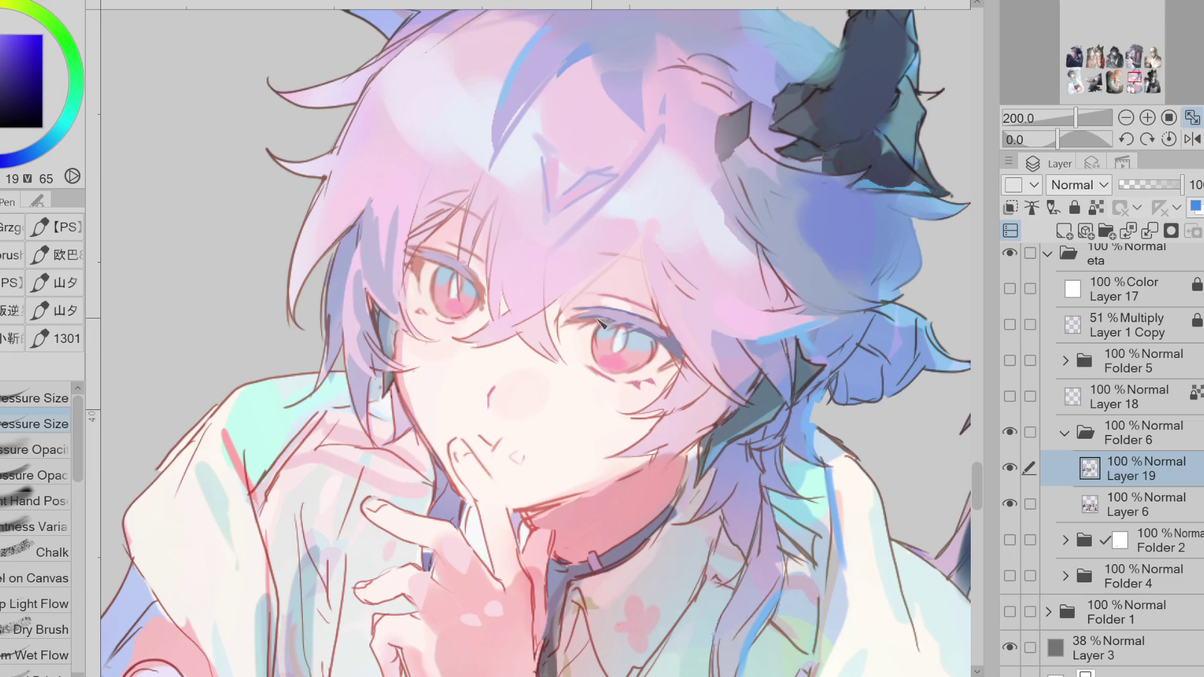
pyautogui.scroll(-2, 695, 306)
pyautogui.scroll(2, 637, 323)
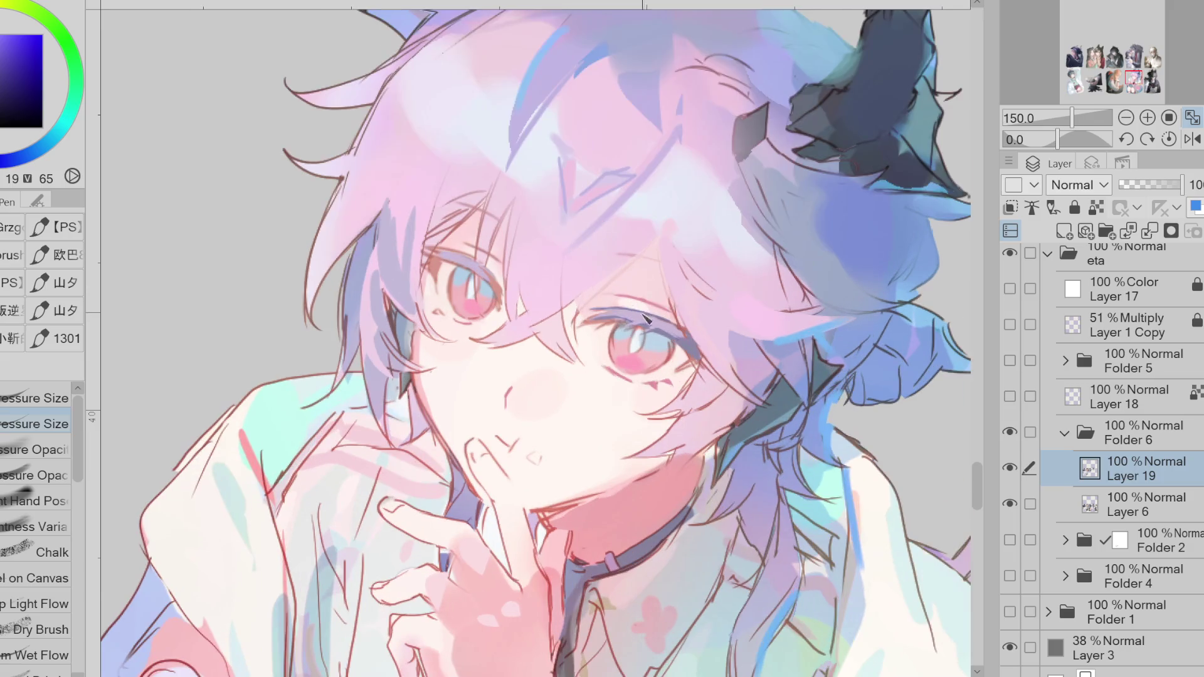
pyautogui.keyDown('alt'); pyautogui.click(634, 323); pyautogui.keyUp('alt')
pyautogui.keyDown('alt'); pyautogui.click(671, 332); pyautogui.keyUp('alt')
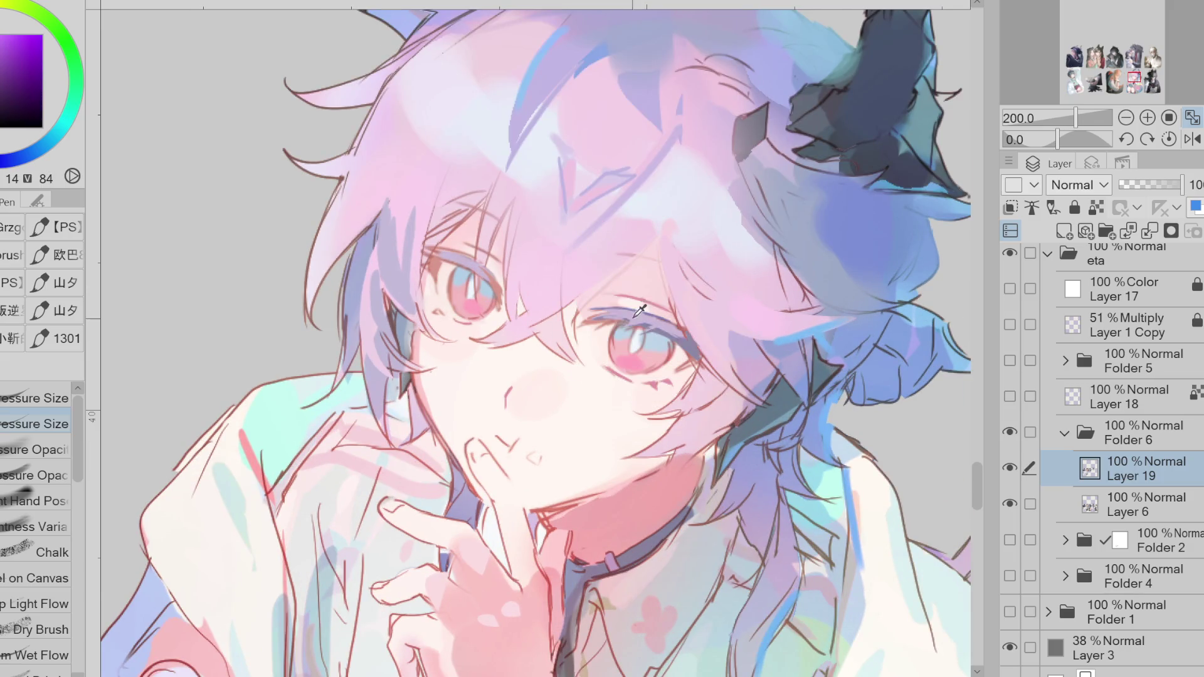
pyautogui.keyDown('alt'); pyautogui.click(646, 307); pyautogui.keyUp('alt')
pyautogui.keyDown('alt'); pyautogui.click(607, 285); pyautogui.keyUp('alt')
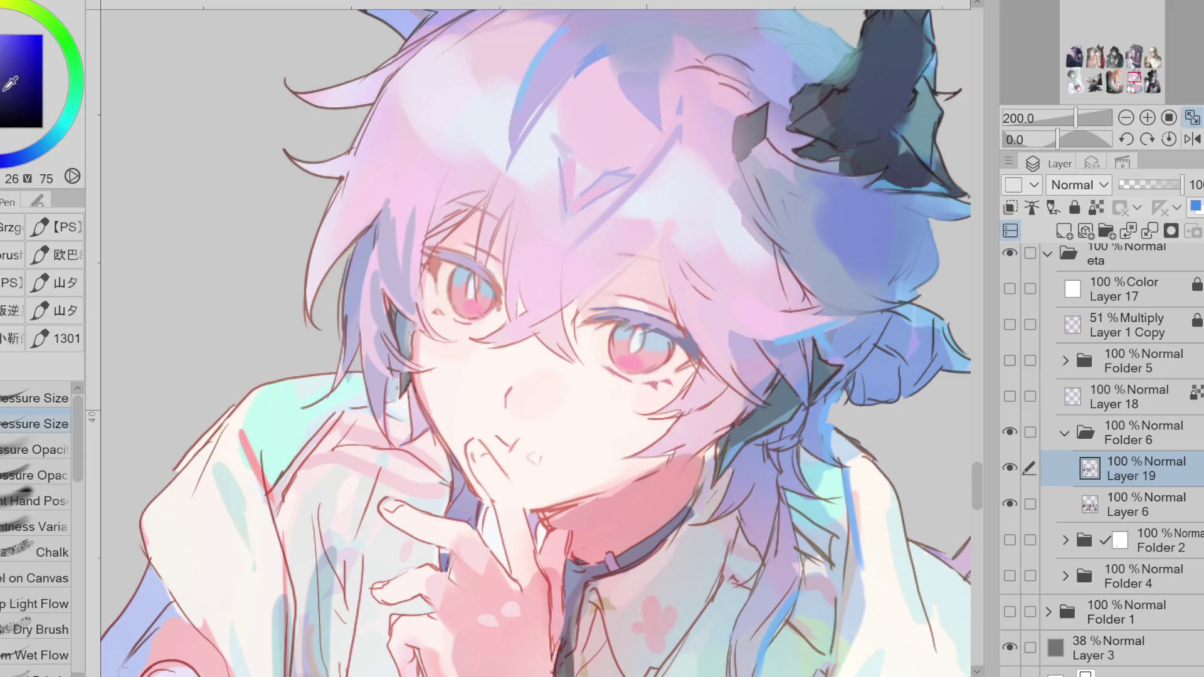
pyautogui.moveTo(591, 311); pyautogui.dragTo(625, 314)
# - Sample the hair lavender and neck pink, then mirror the view back to compare
pyautogui.keyDown('alt'); pyautogui.click(472, 274); pyautogui.keyUp('alt')
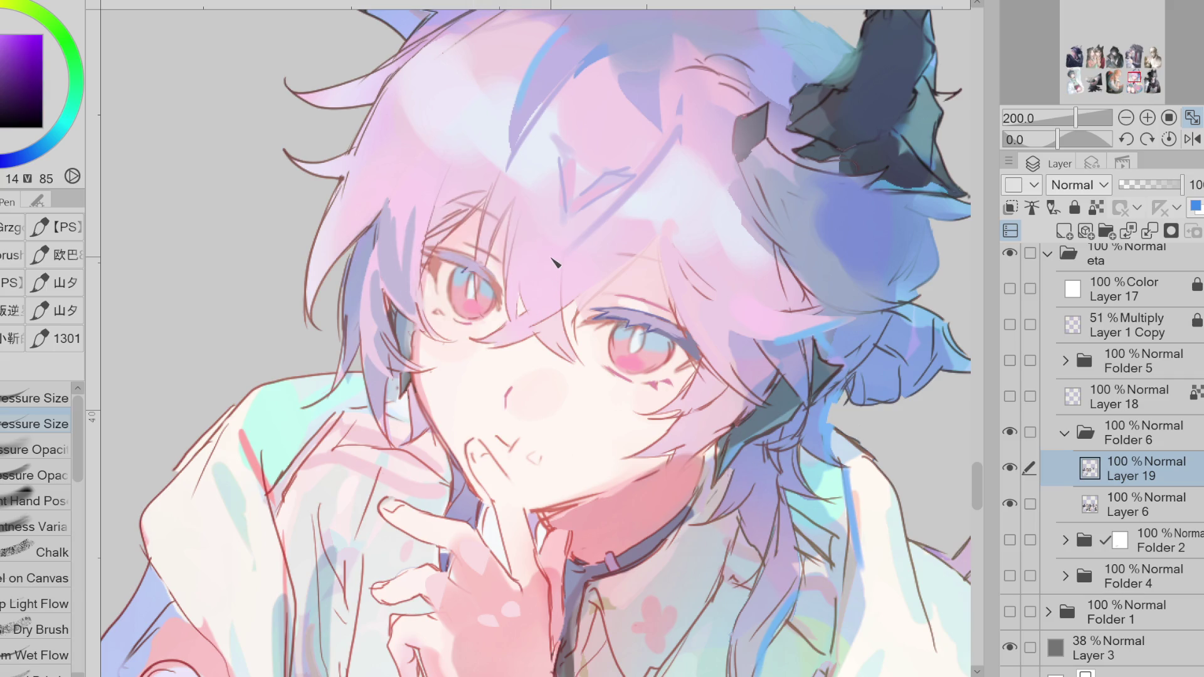
pyautogui.keyDown('alt'); pyautogui.click(579, 495); pyautogui.keyUp('alt')
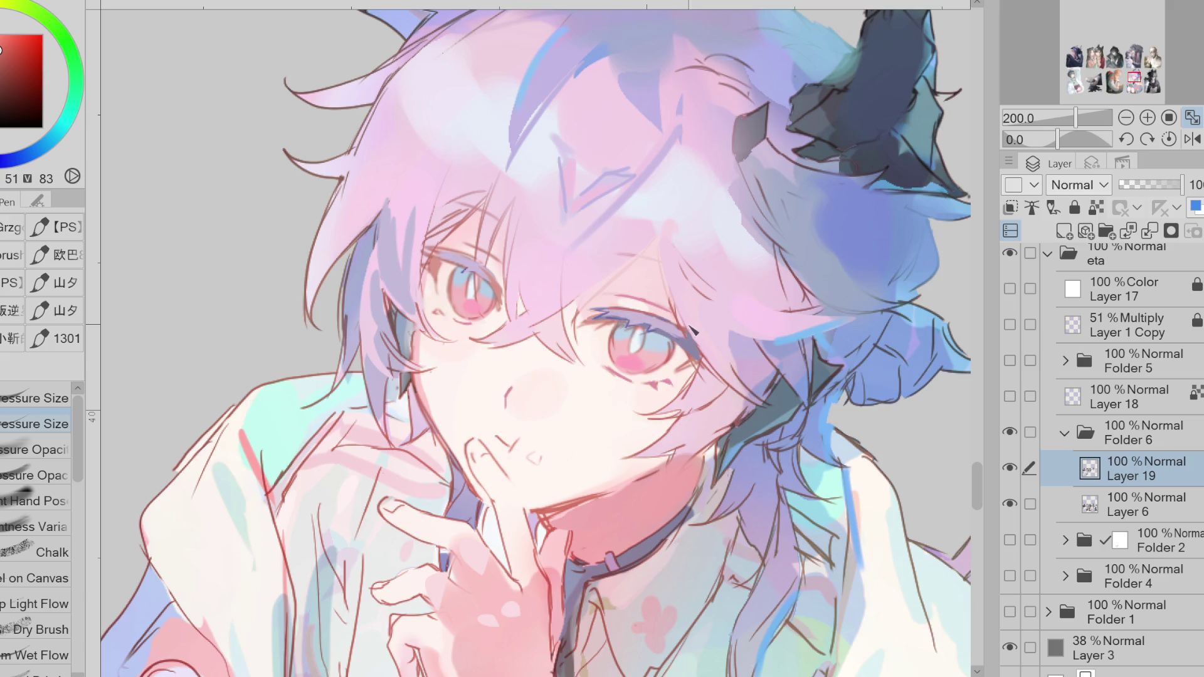
pyautogui.click(1192, 139)
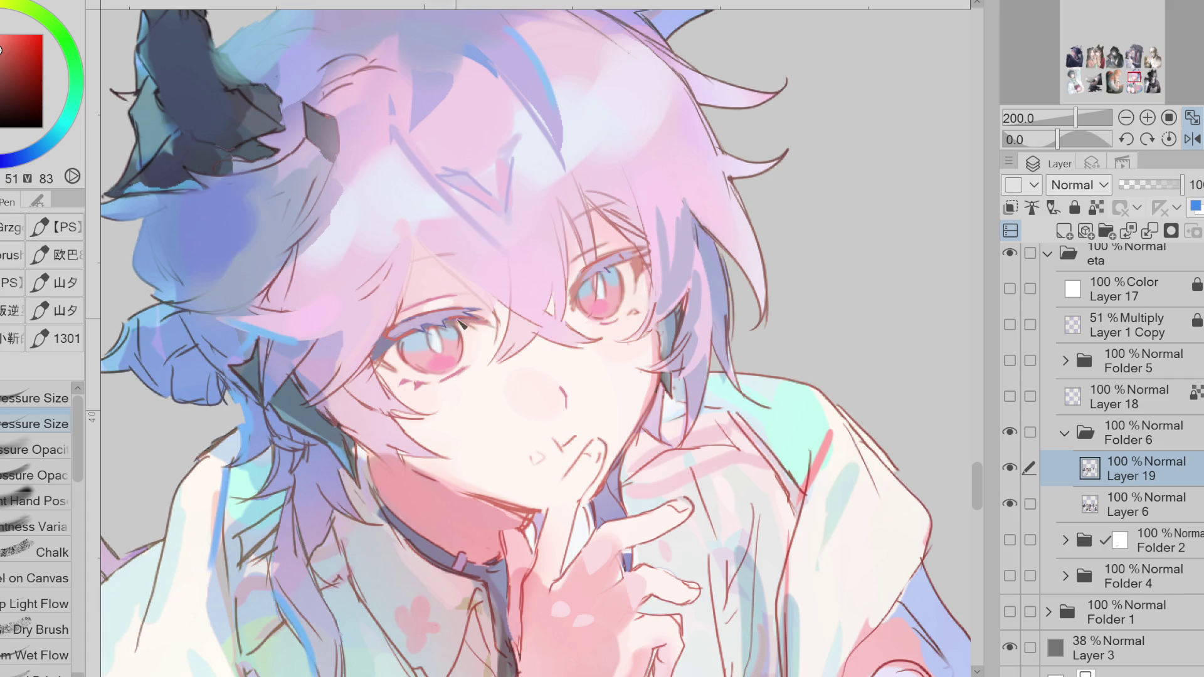
pyautogui.press('e')
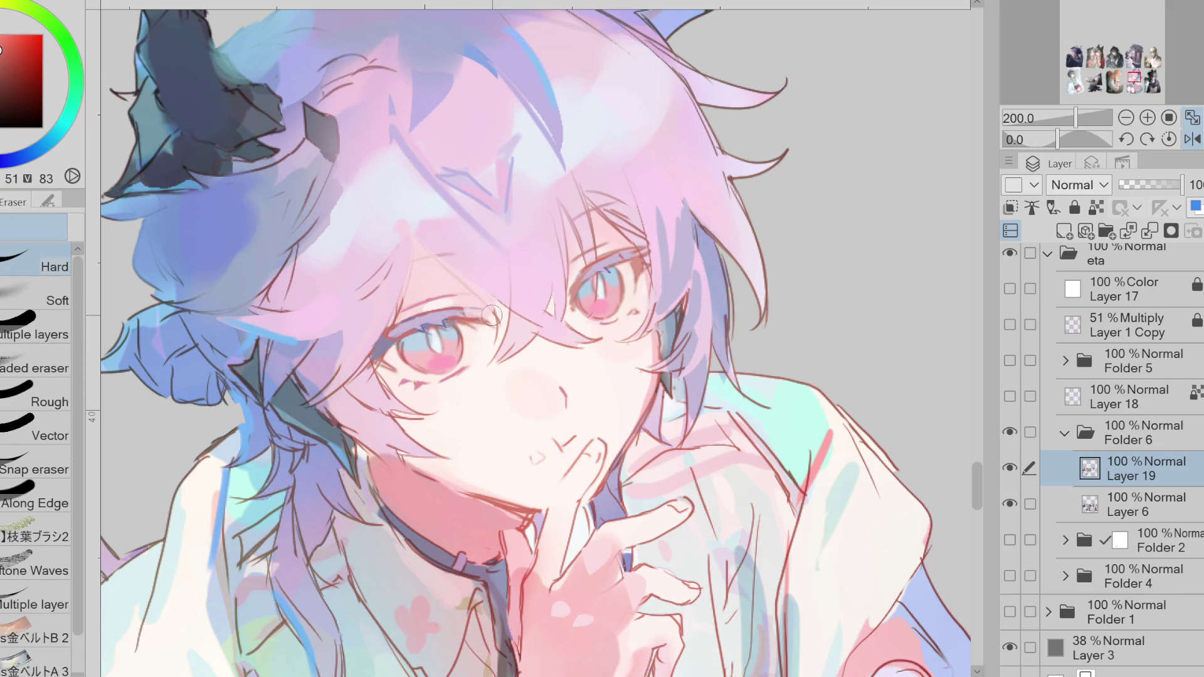
pyautogui.press('p')
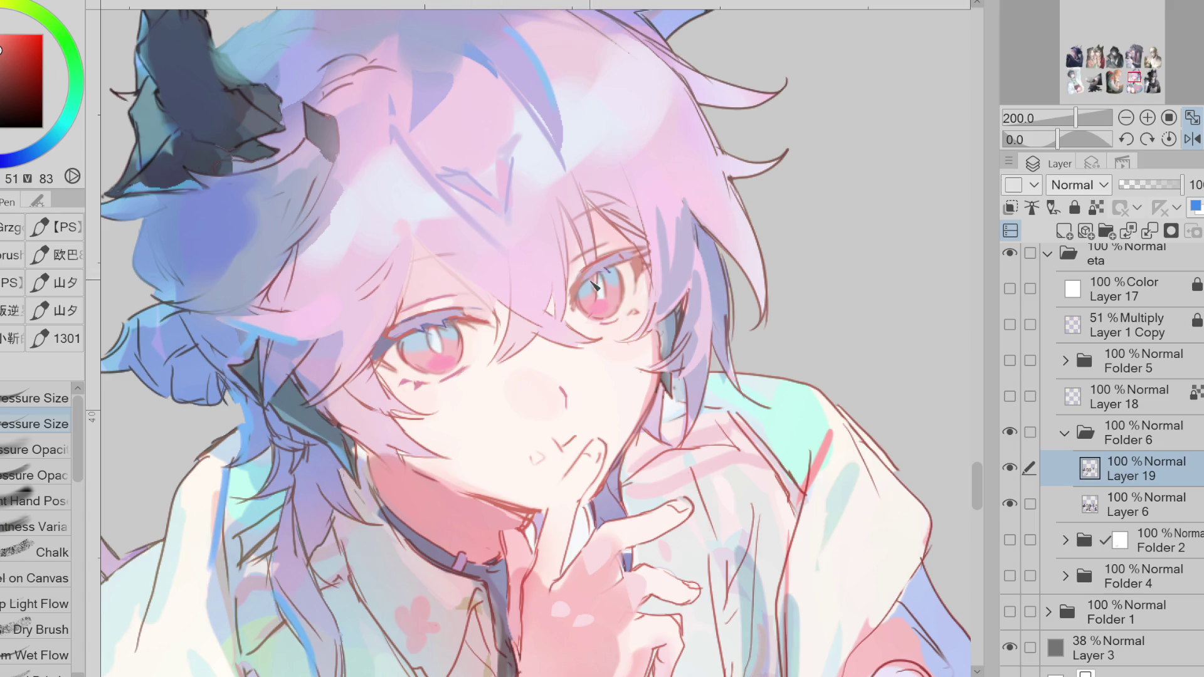
# - Sample purple, red and magenta tones around the left eye and mirror the view to check
pyautogui.keyDown('alt'); pyautogui.click(478, 319); pyautogui.keyUp('alt')
pyautogui.keyDown('alt'); pyautogui.click(458, 321); pyautogui.keyUp('alt')
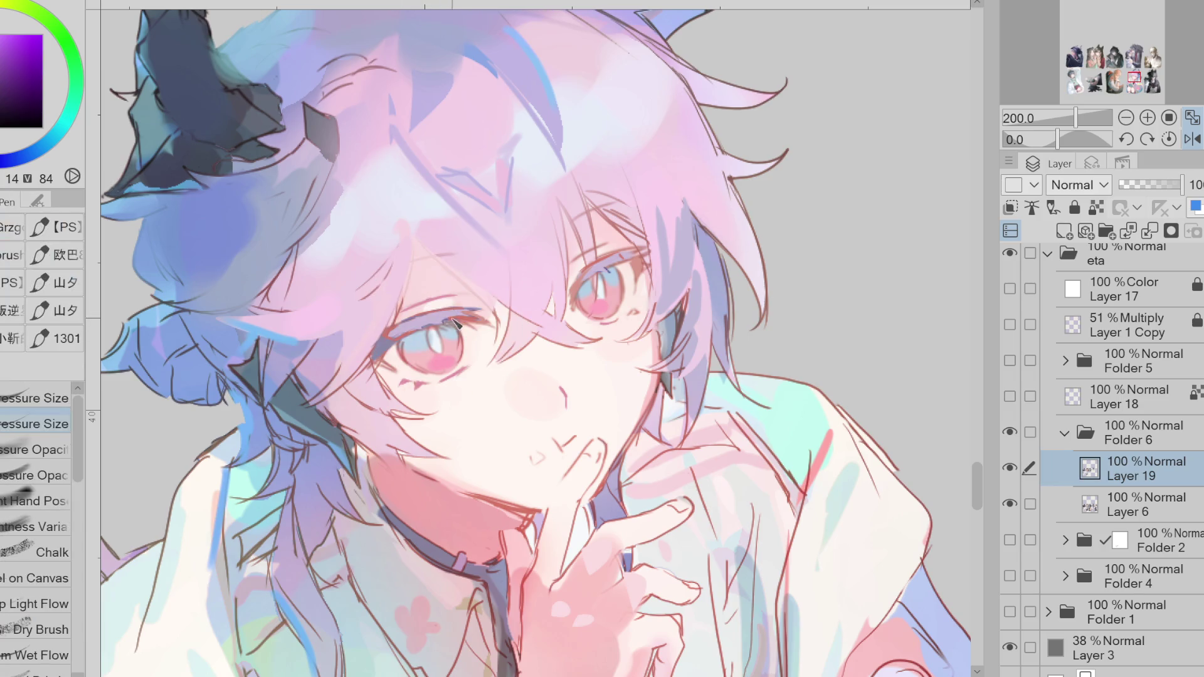
pyautogui.keyDown('alt'); pyautogui.click(419, 331); pyautogui.keyUp('alt')
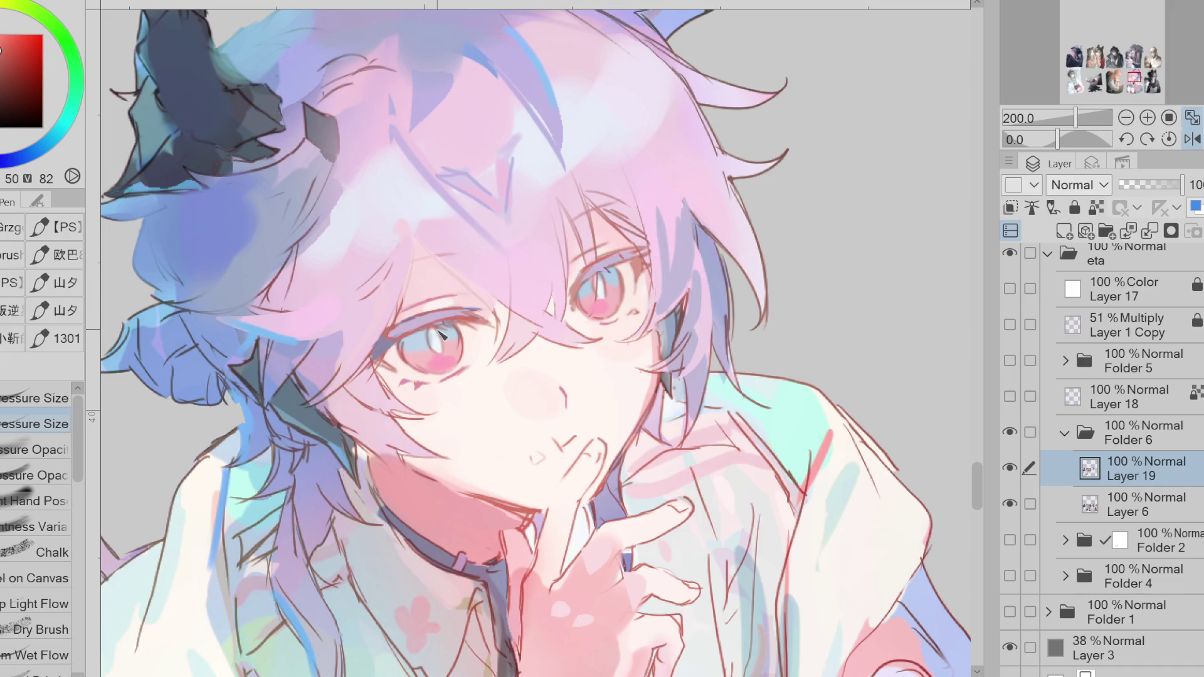
pyautogui.keyDown('alt'); pyautogui.click(432, 327); pyautogui.keyUp('alt')
pyautogui.keyDown('alt'); pyautogui.click(408, 337); pyautogui.keyUp('alt')
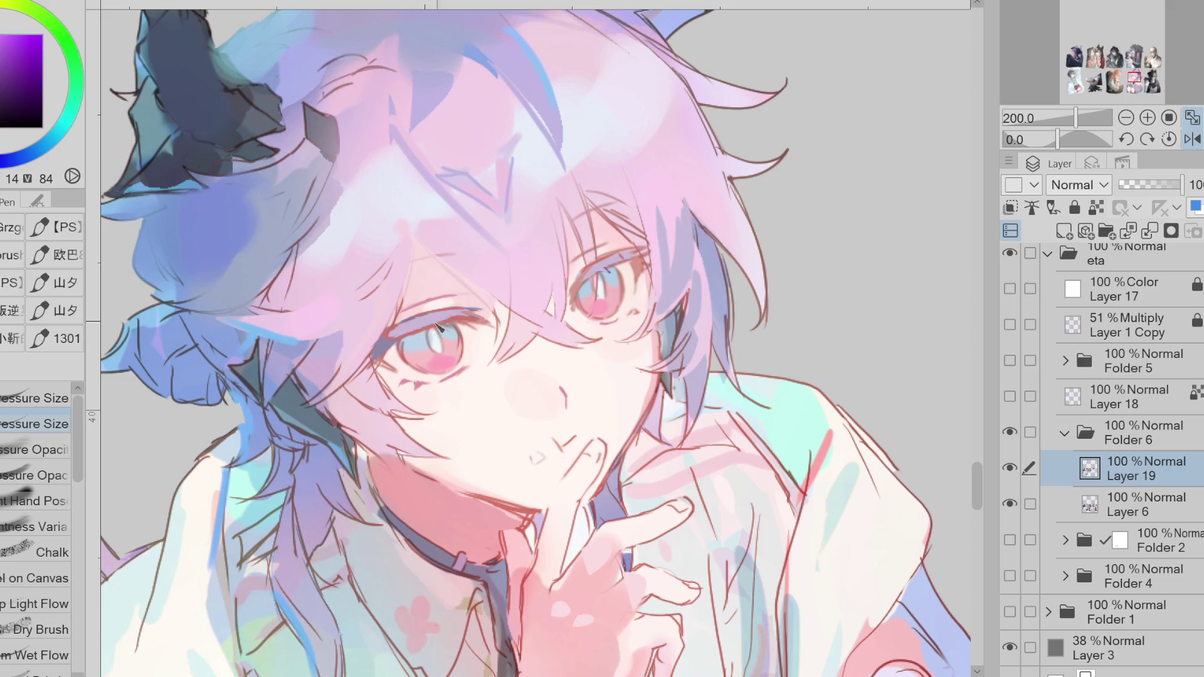
pyautogui.press('e')
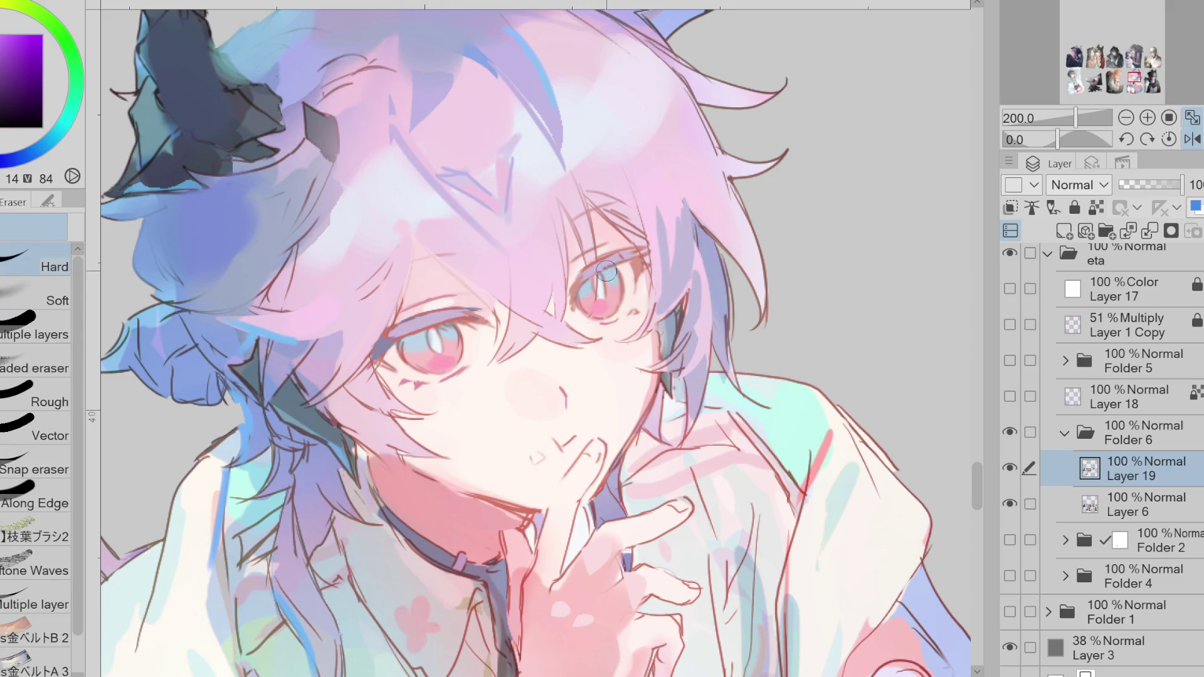
pyautogui.press('p')
pyautogui.keyDown('alt'); pyautogui.click(393, 343); pyautogui.keyUp('alt')
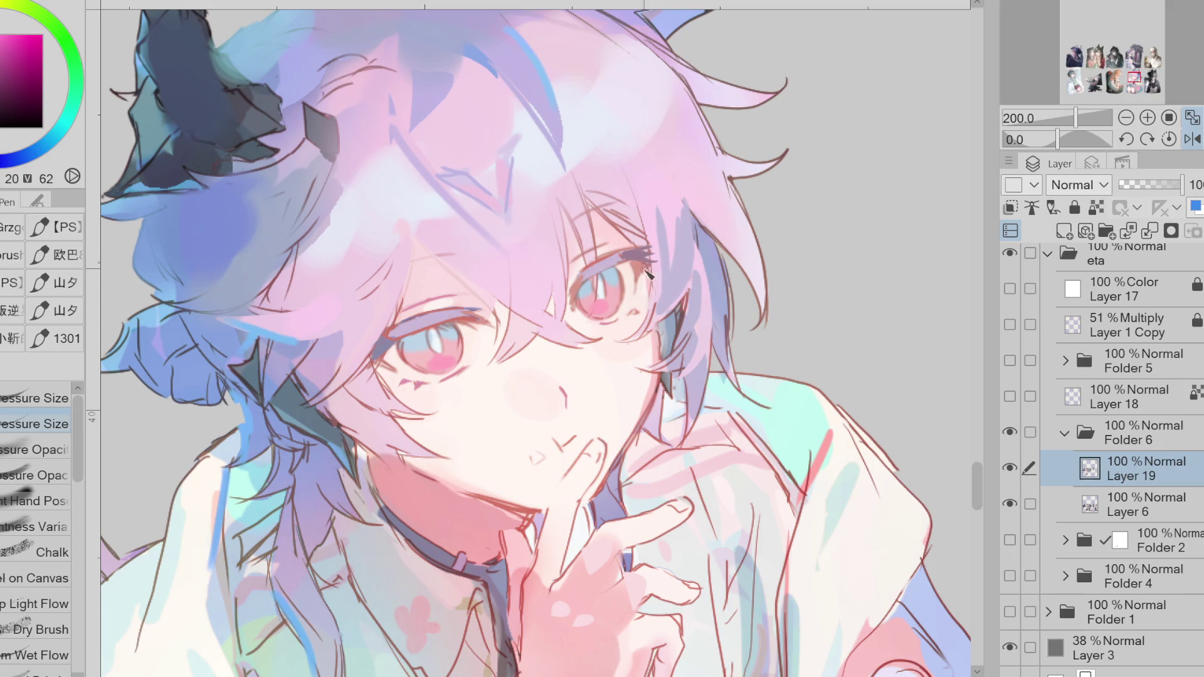
pyautogui.click(1192, 139)
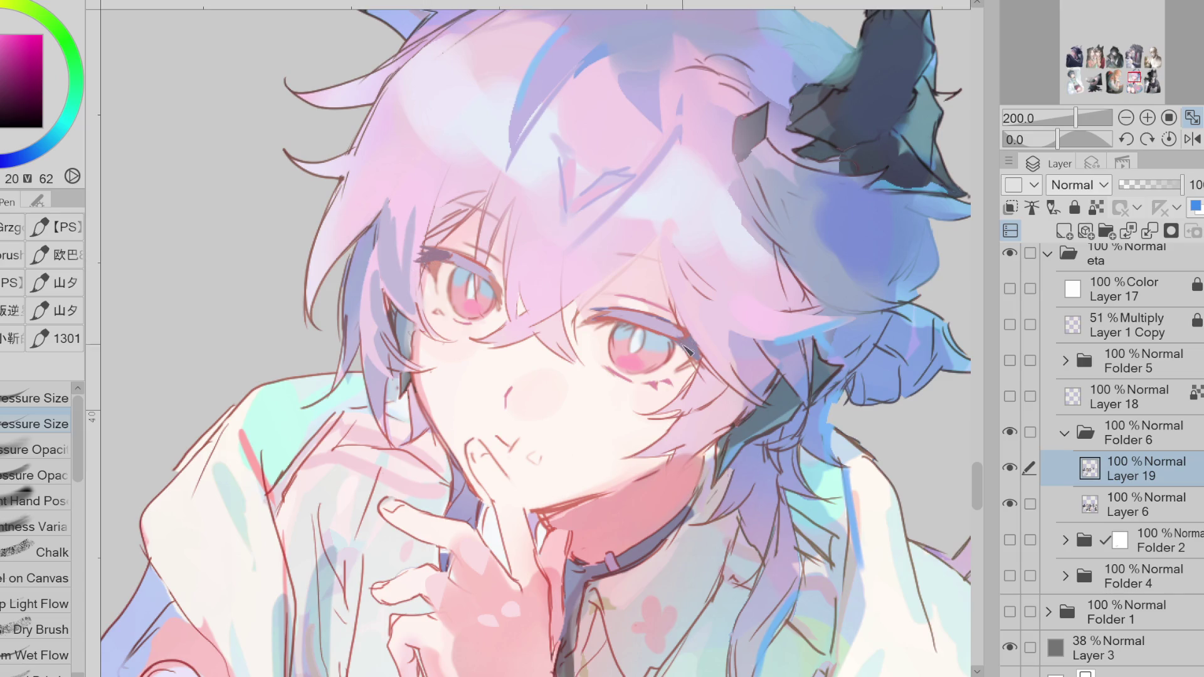
# - Toggle between eraser and pen and choose a muted orange-brown painting colour
pyautogui.press('e')
pyautogui.press('p')
pyautogui.scroll(-4, 583, 379)
pyautogui.scroll(3, 652, 329)
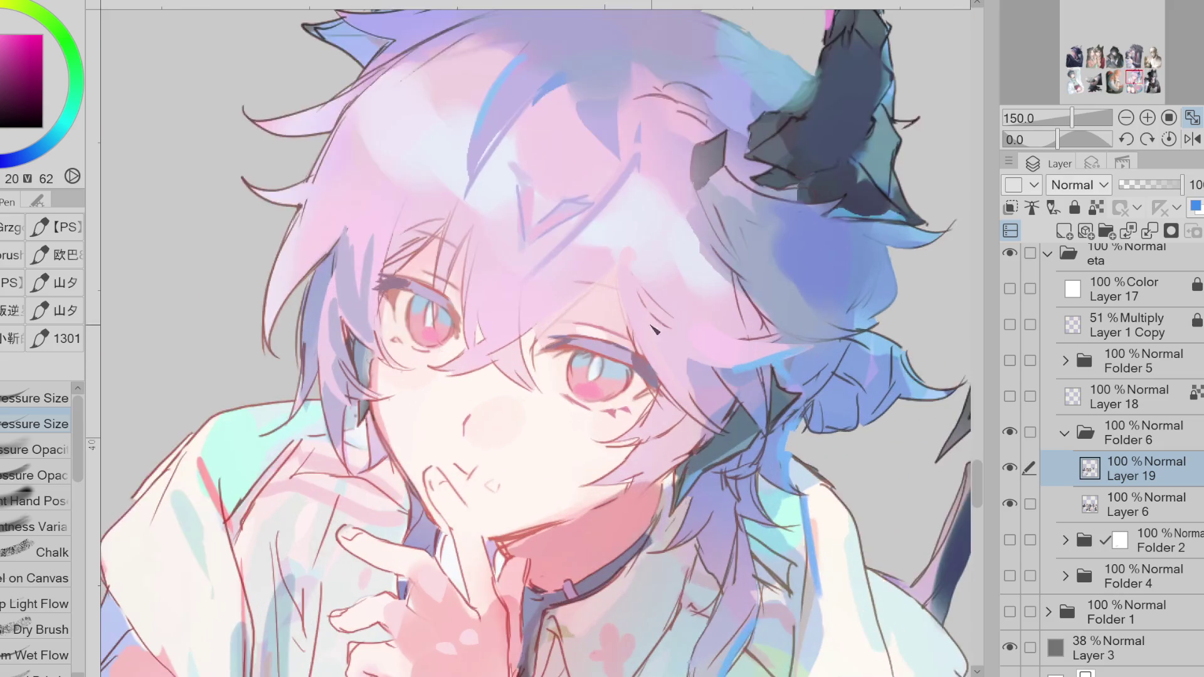
pyautogui.press('e')
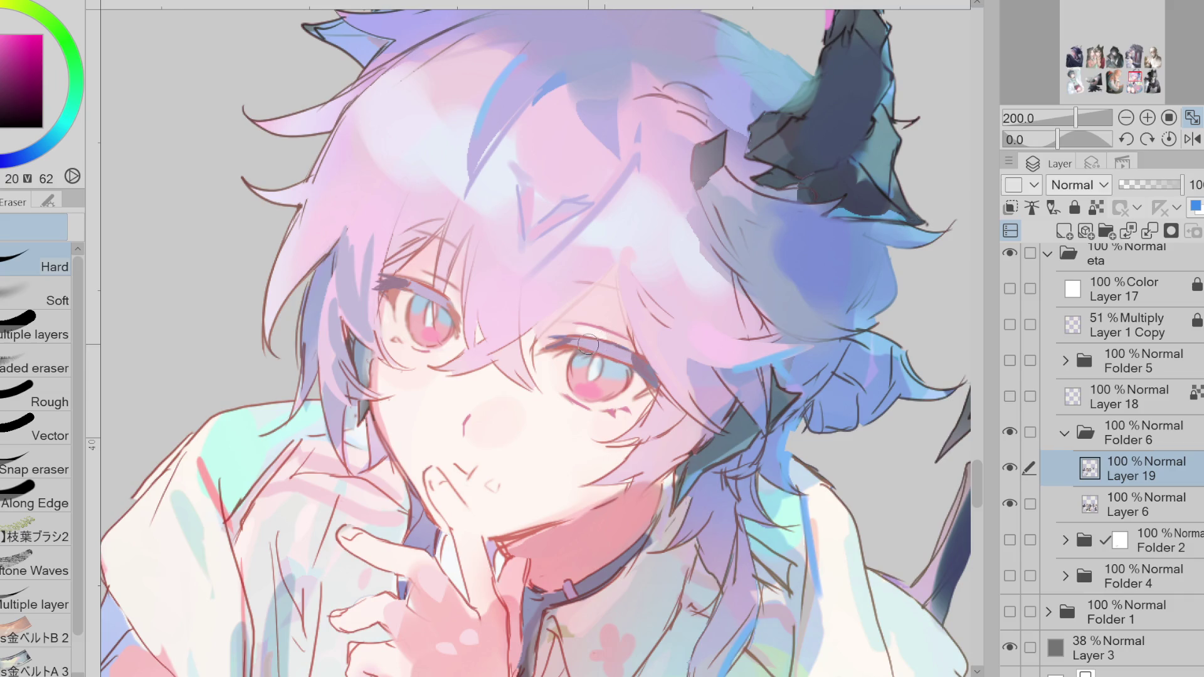
pyautogui.press('p')
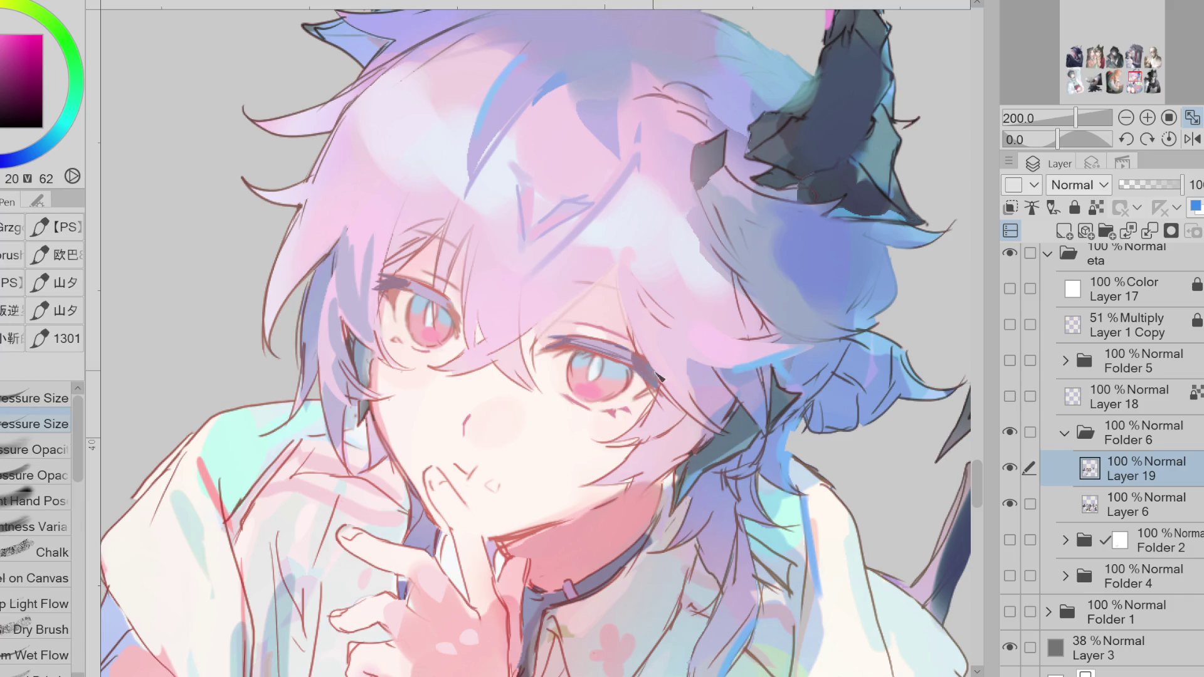
pyautogui.click(5, 77)
pyautogui.keyDown('alt'); pyautogui.click(308, 112); pyautogui.keyUp('alt')
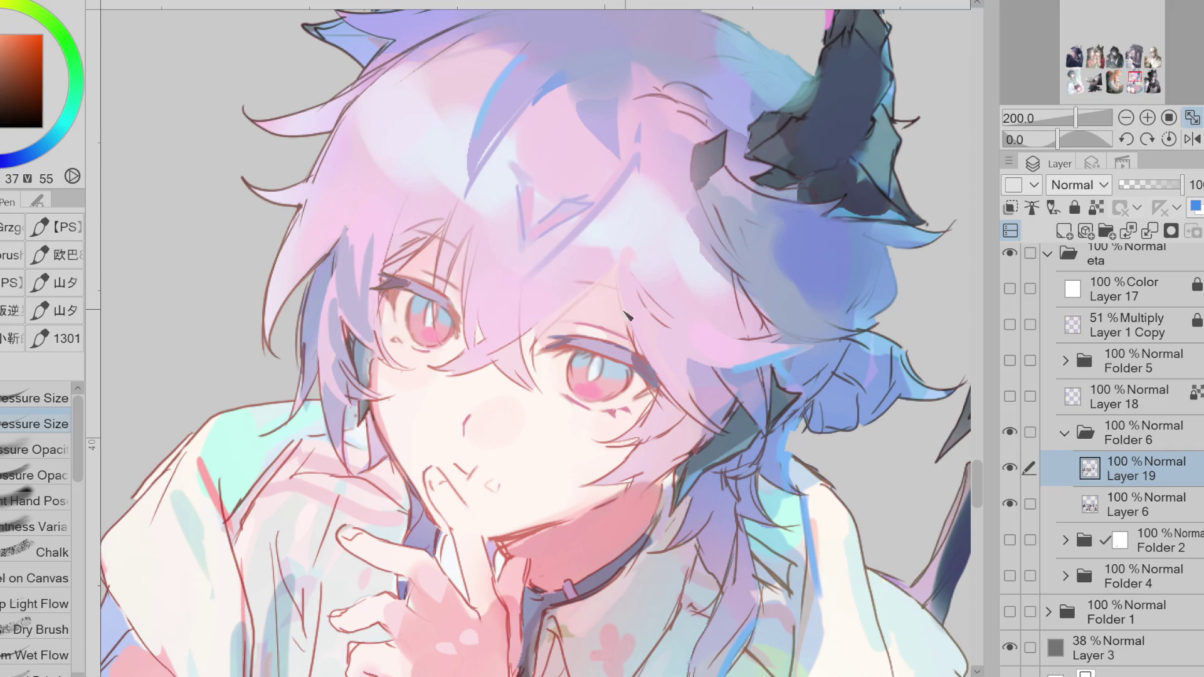
# - Sample reds near the eye and add a thin brown line above it
pyautogui.keyDown('alt'); pyautogui.click(596, 326); pyautogui.keyUp('alt')
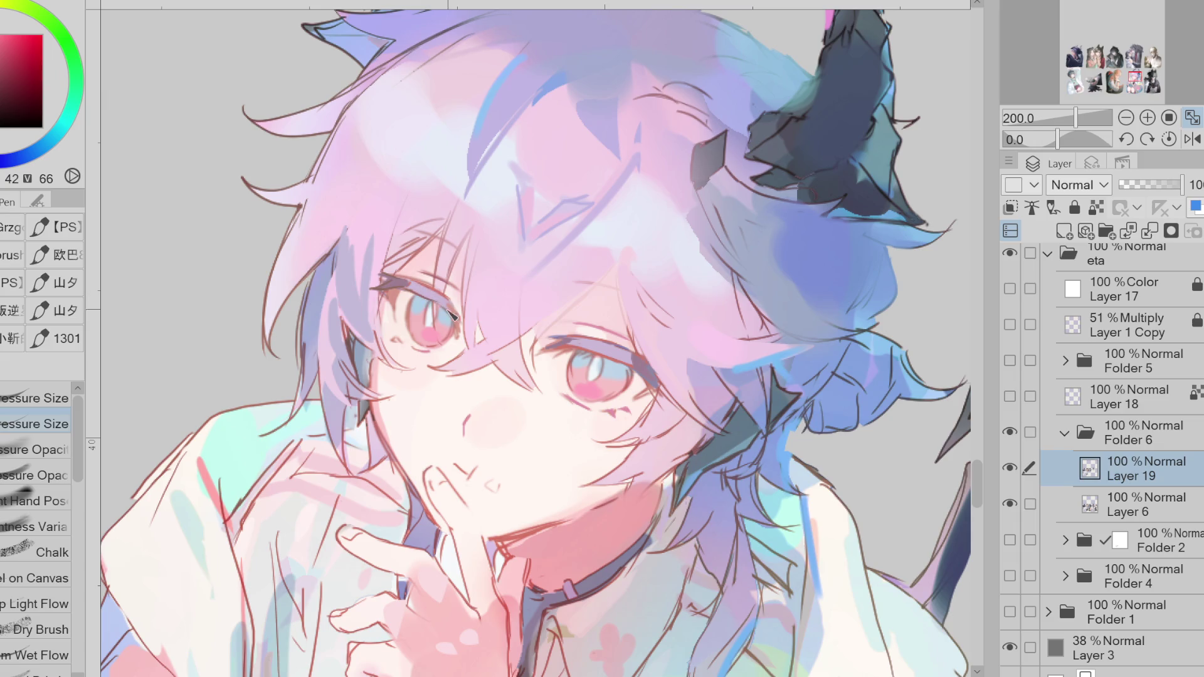
pyautogui.keyDown('alt'); pyautogui.click(567, 348); pyautogui.keyUp('alt')
pyautogui.keyDown('alt'); pyautogui.click(589, 351); pyautogui.keyUp('alt')
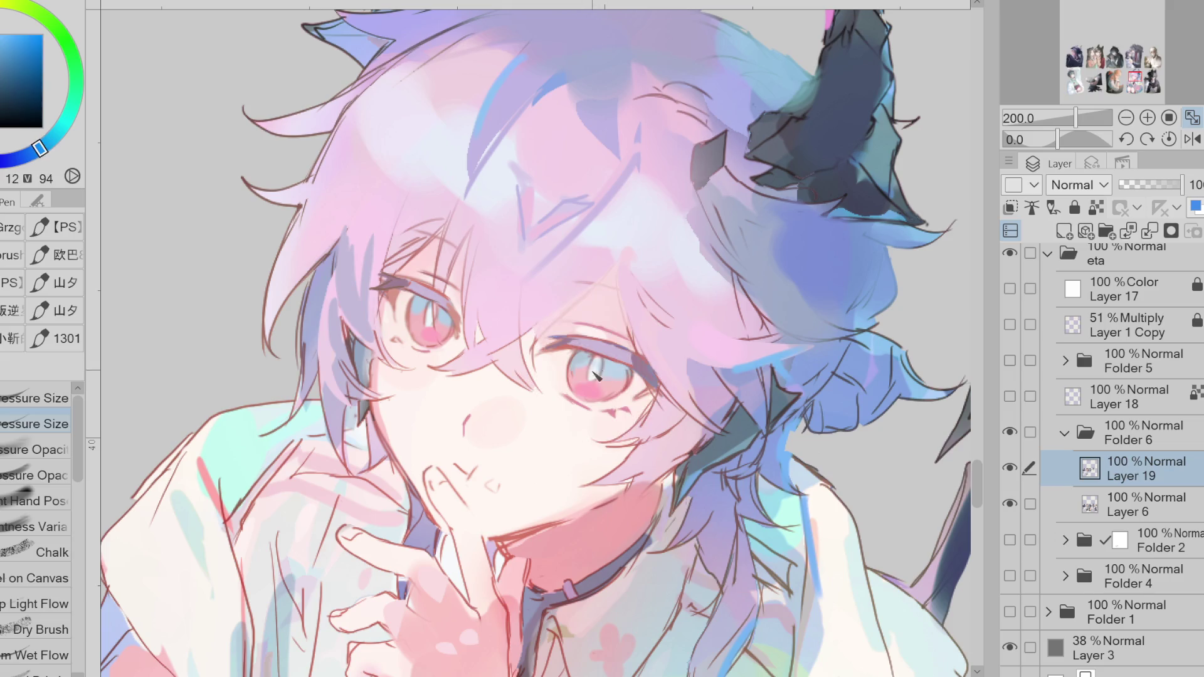
pyautogui.keyDown('alt'); pyautogui.click(593, 376); pyautogui.keyUp('alt')
pyautogui.keyDown('alt'); pyautogui.click(602, 354); pyautogui.keyUp('alt')
pyautogui.keyDown('alt'); pyautogui.click(582, 328); pyautogui.keyUp('alt')
pyautogui.keyDown('alt'); pyautogui.click(582, 328); pyautogui.keyUp('alt')
pyautogui.moveTo(604, 325); pyautogui.dragTo(562, 322)
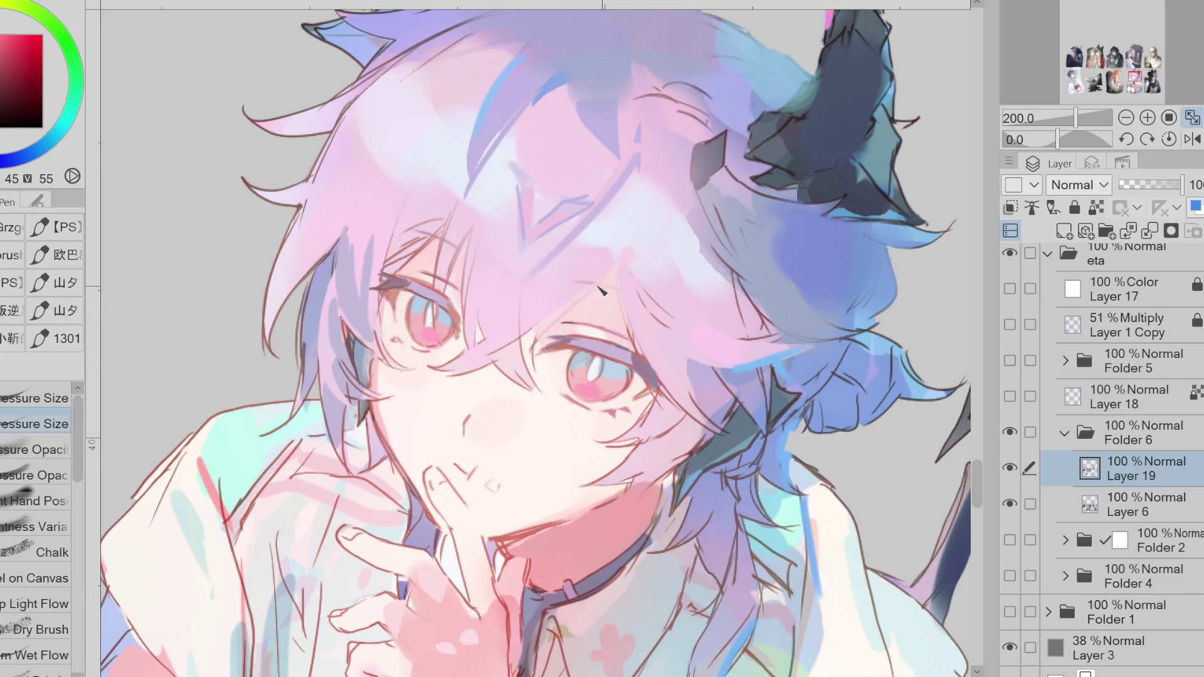
# - Draw a brown hair strand over the right eye and a tiny dark mark beside the left eye
pyautogui.keyDown('alt'); pyautogui.click(580, 324); pyautogui.keyUp('alt')
pyautogui.keyDown('alt'); pyautogui.click(589, 224); pyautogui.keyUp('alt')
pyautogui.moveTo(619, 265); pyautogui.dragTo(636, 348)
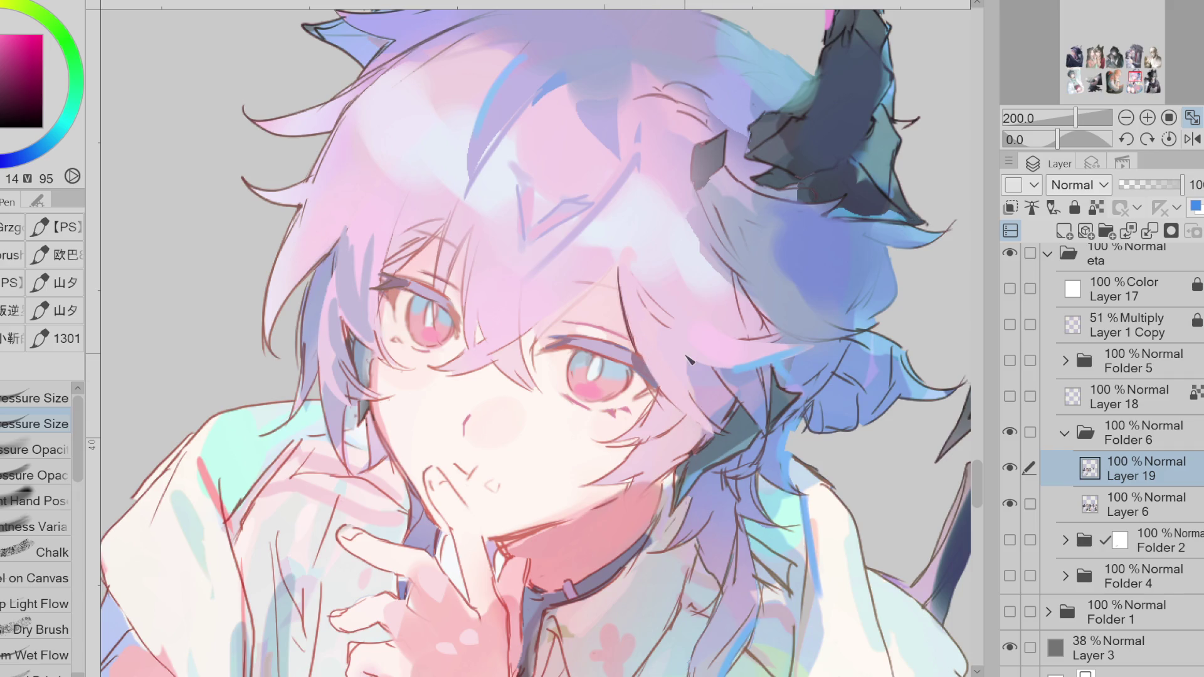
pyautogui.keyDown('alt'); pyautogui.click(401, 349); pyautogui.keyUp('alt')
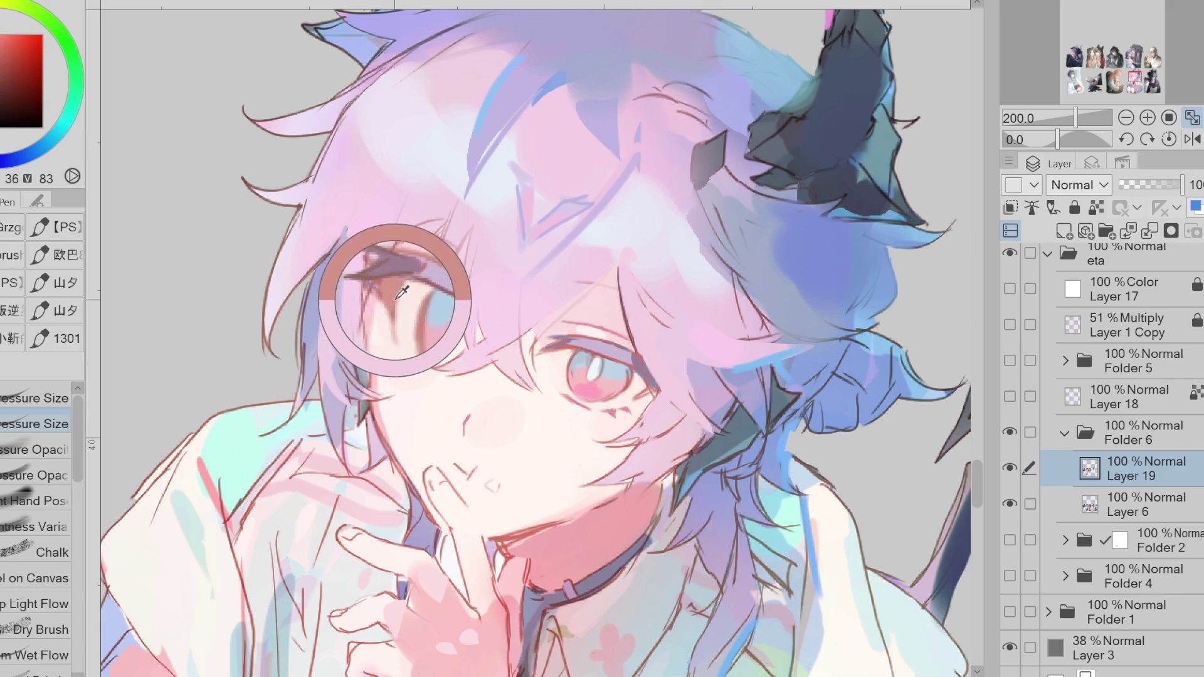
pyautogui.keyDown('alt'); pyautogui.click(401, 345); pyautogui.keyUp('alt')
pyautogui.moveTo(394, 337); pyautogui.dragTo(402, 346)
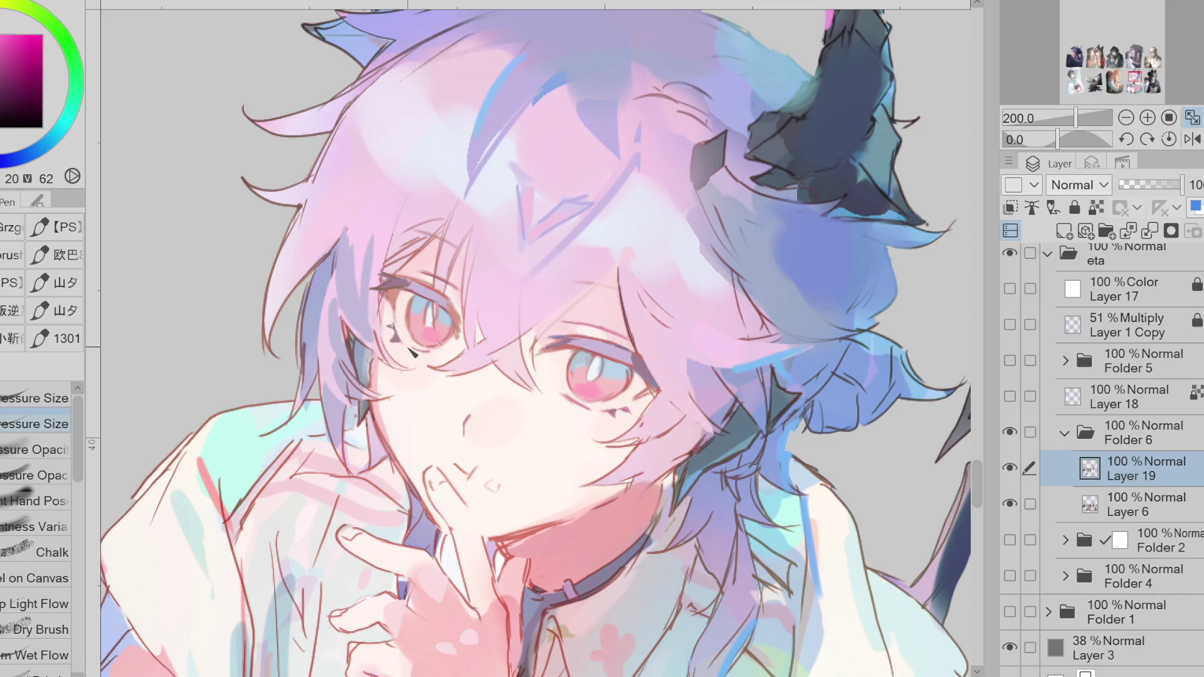
# - Pick a pink-red eye colour and add a faint hair strand above the right eye, undoing a misplaced one
pyautogui.keyDown('alt'); pyautogui.click(401, 315); pyautogui.keyUp('alt')
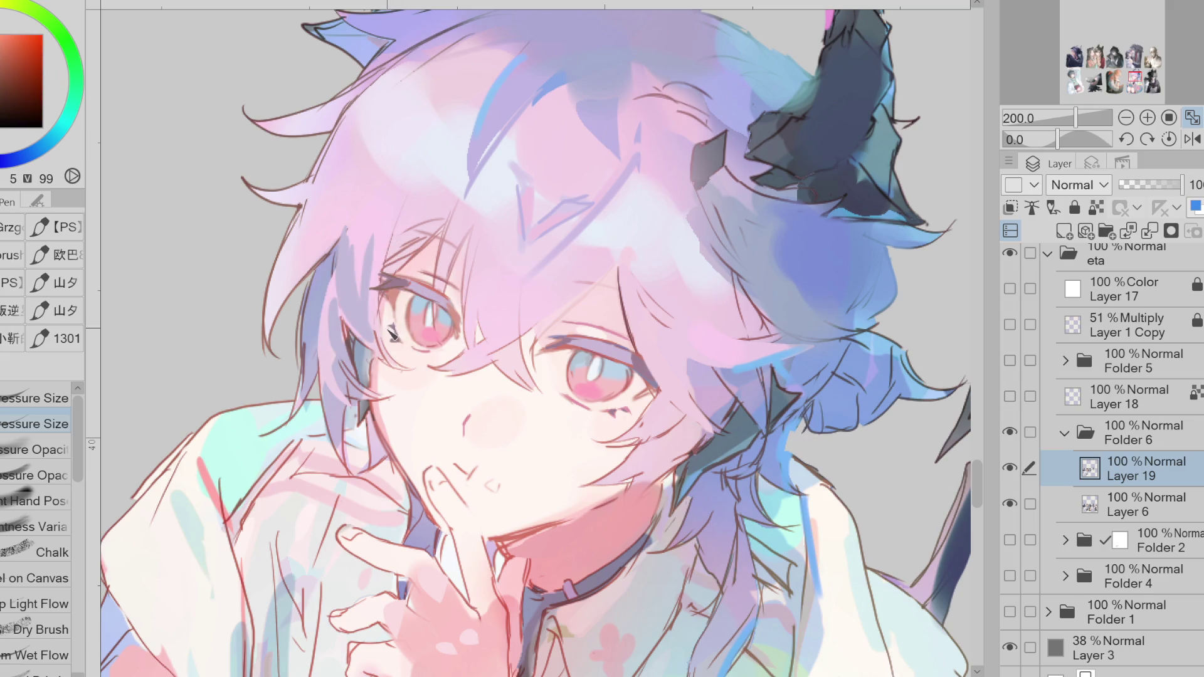
pyautogui.keyDown('alt'); pyautogui.click(420, 353); pyautogui.keyUp('alt')
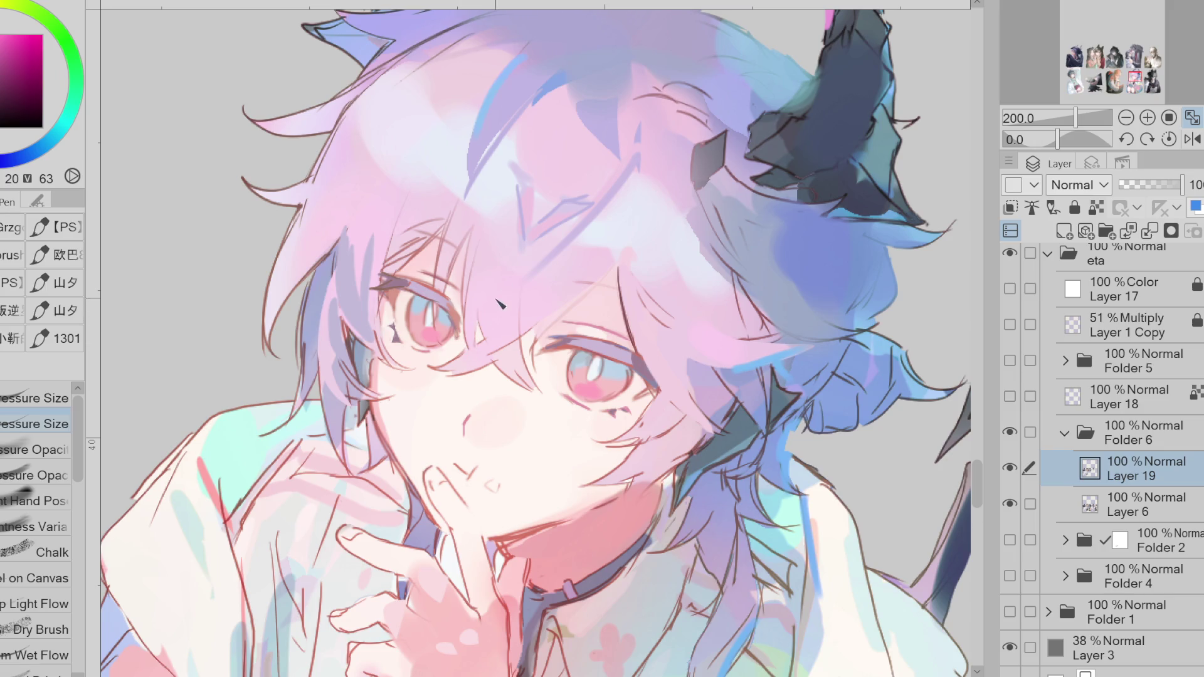
pyautogui.keyDown('alt'); pyautogui.click(569, 347); pyautogui.keyUp('alt')
pyautogui.moveTo(459, 213); pyautogui.dragTo(444, 254)
pyautogui.hotkey('ctrl', 'z')
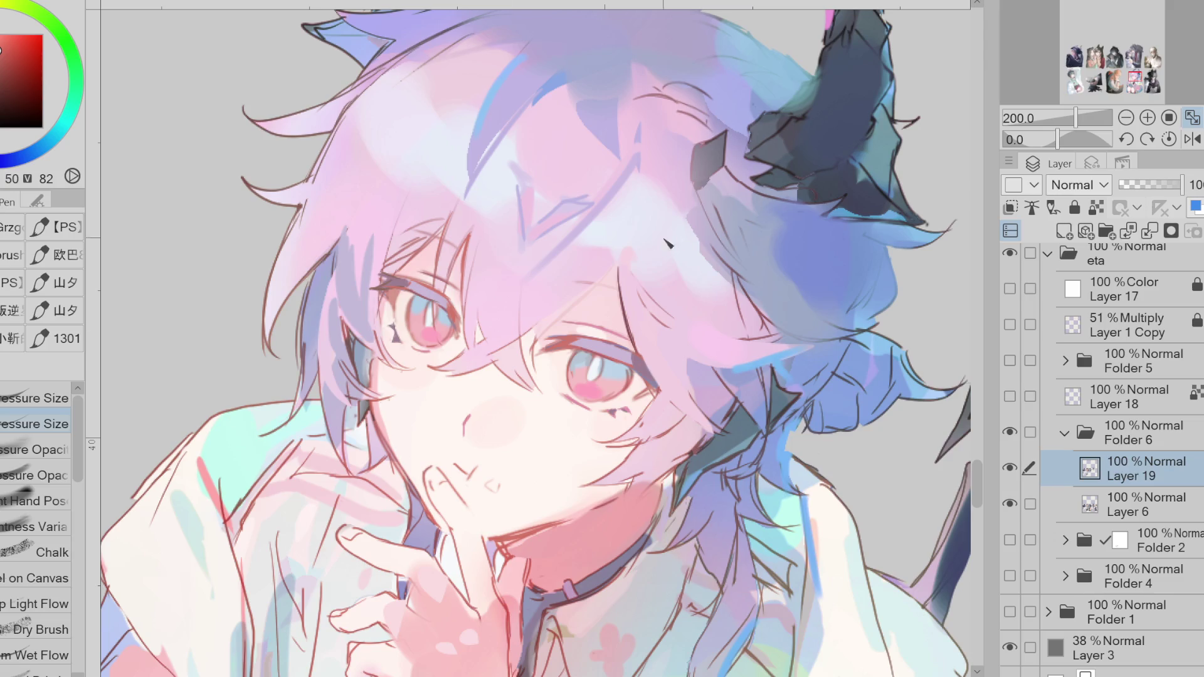
pyautogui.moveTo(608, 269)
pyautogui.mouseDown()
pyautogui.moveTo(580, 308)
pyautogui.moveTo(617, 269)
pyautogui.mouseUp()
pyautogui.scroll(-2, 489, 387)
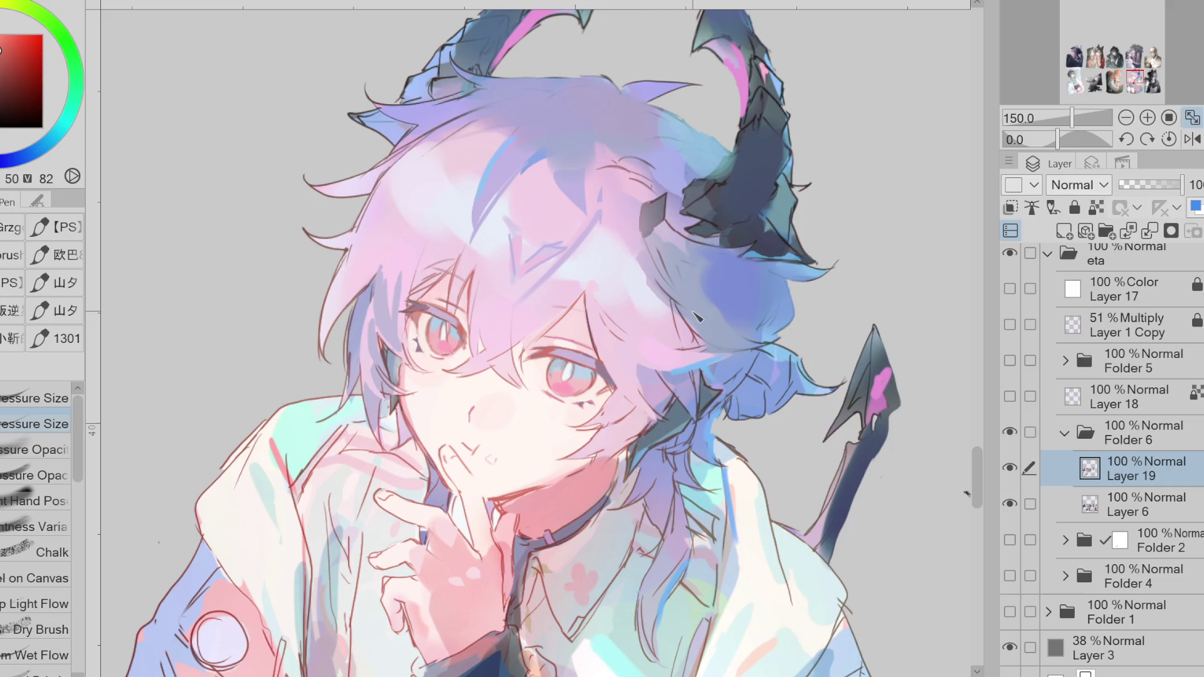
pyautogui.keyDown('alt'); pyautogui.click(477, 413); pyautogui.keyUp('alt')
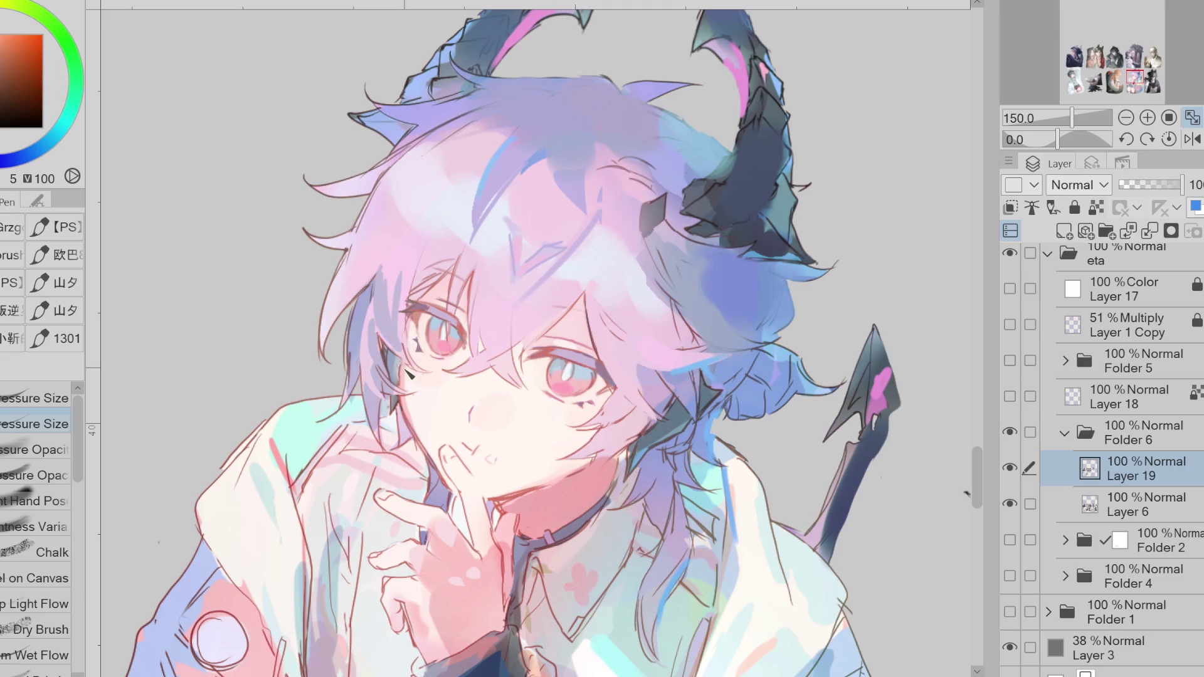
pyautogui.keyDown('alt'); pyautogui.click(423, 424); pyautogui.keyUp('alt')
pyautogui.keyDown('alt'); pyautogui.click(407, 411); pyautogui.keyUp('alt')
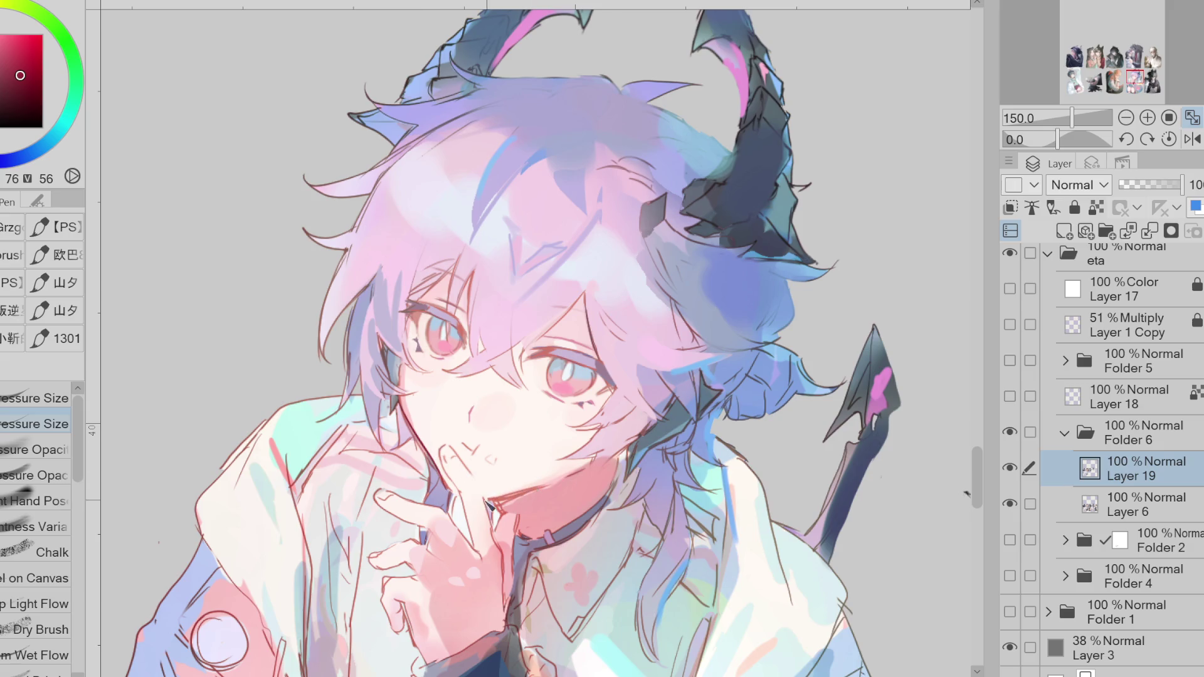
pyautogui.keyDown('alt'); pyautogui.click(441, 491); pyautogui.keyUp('alt')
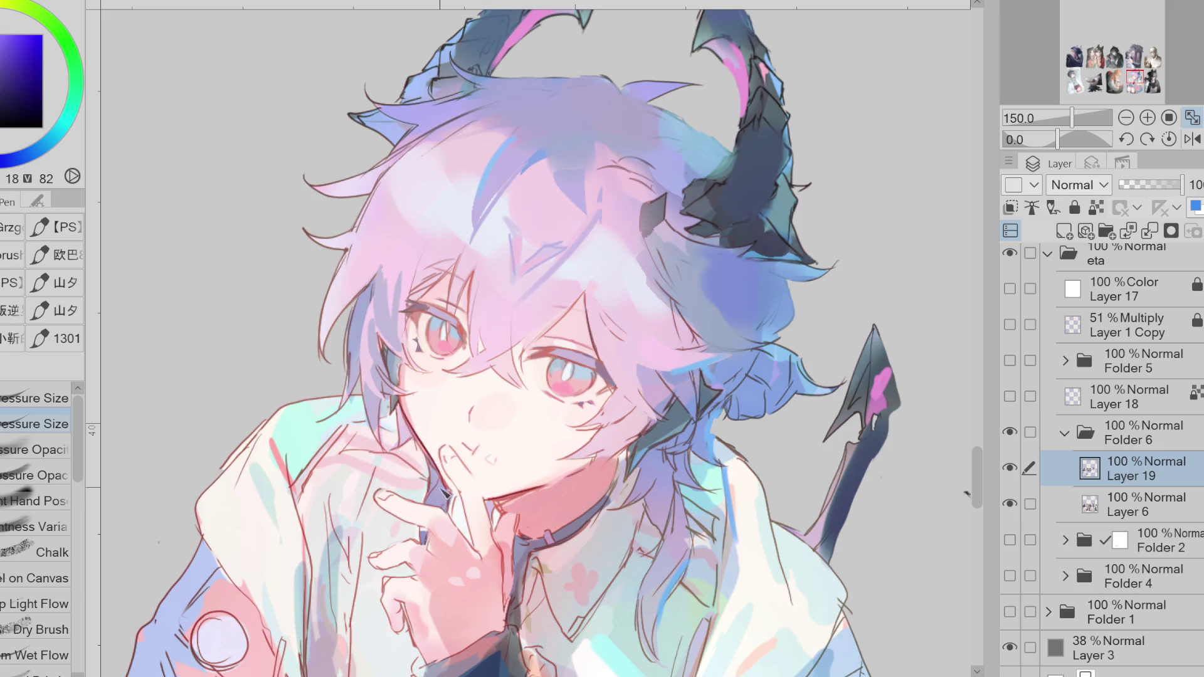
pyautogui.keyDown('alt'); pyautogui.click(405, 425); pyautogui.keyUp('alt')
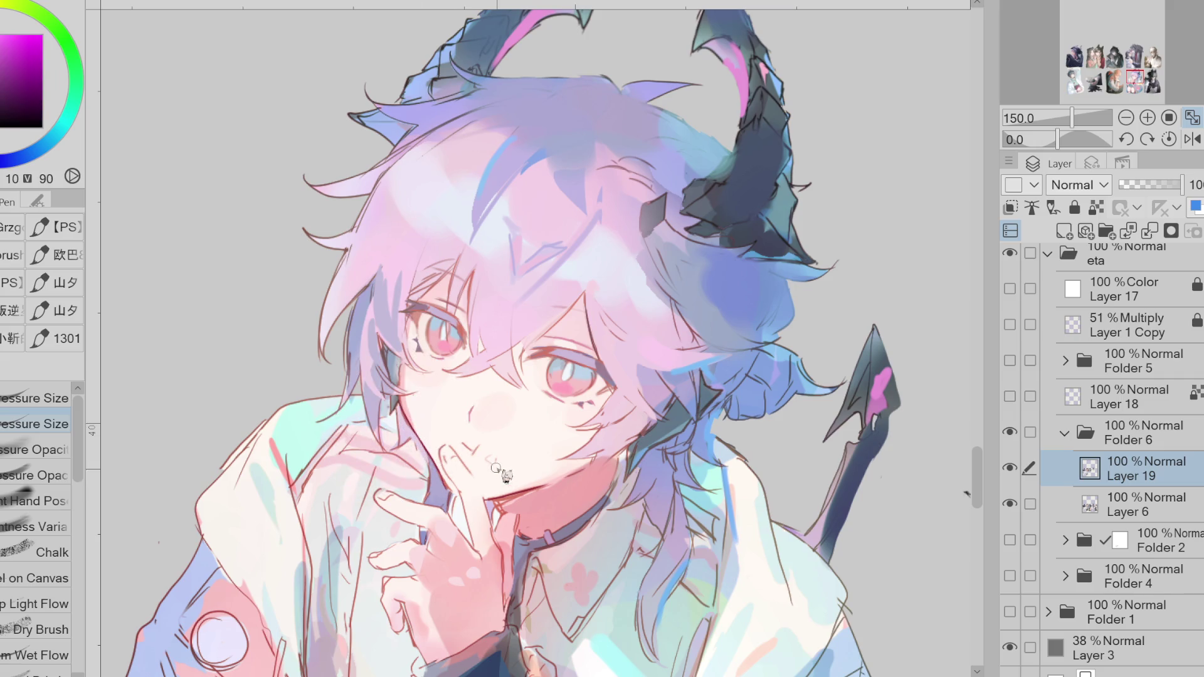
pyautogui.press('e')
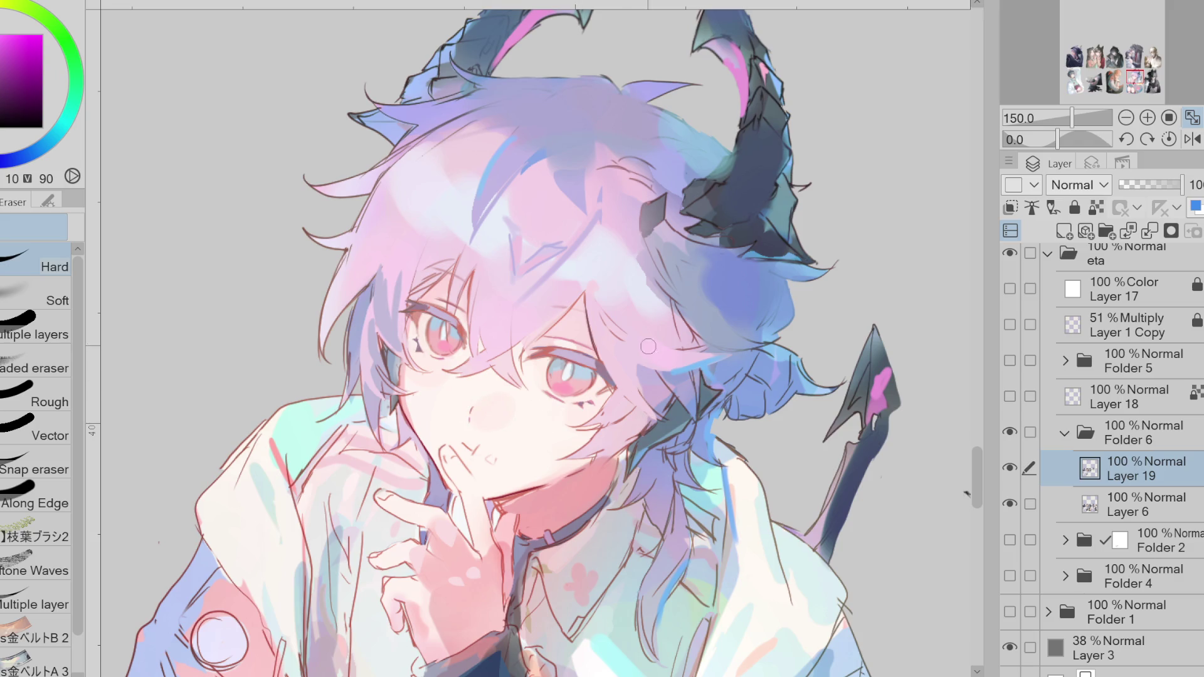
pyautogui.press('p')
pyautogui.keyDown('alt'); pyautogui.click(545, 296); pyautogui.keyUp('alt')
pyautogui.moveTo(548, 306); pyautogui.dragTo(606, 319)
pyautogui.hotkey('ctrl', 'z')
pyautogui.keyDown('alt'); pyautogui.click(735, 291); pyautogui.keyUp('alt')
pyautogui.hotkey('ctrl', 'z')
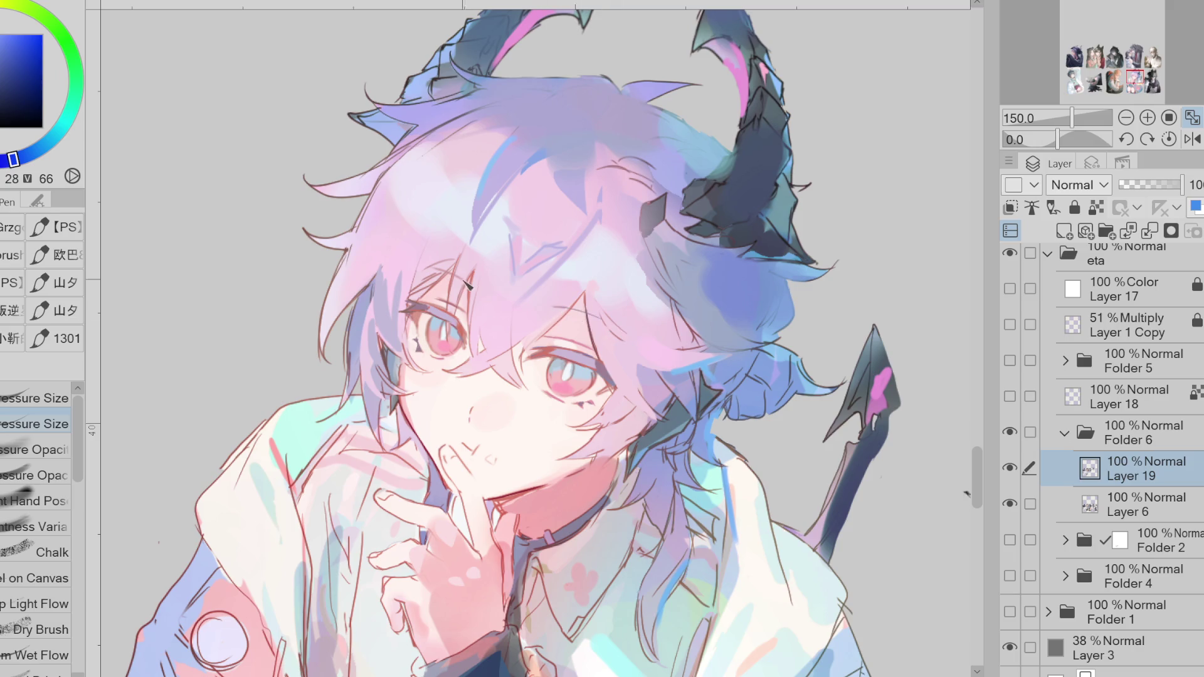
pyautogui.keyDown('alt'); pyautogui.click(431, 286); pyautogui.keyUp('alt')
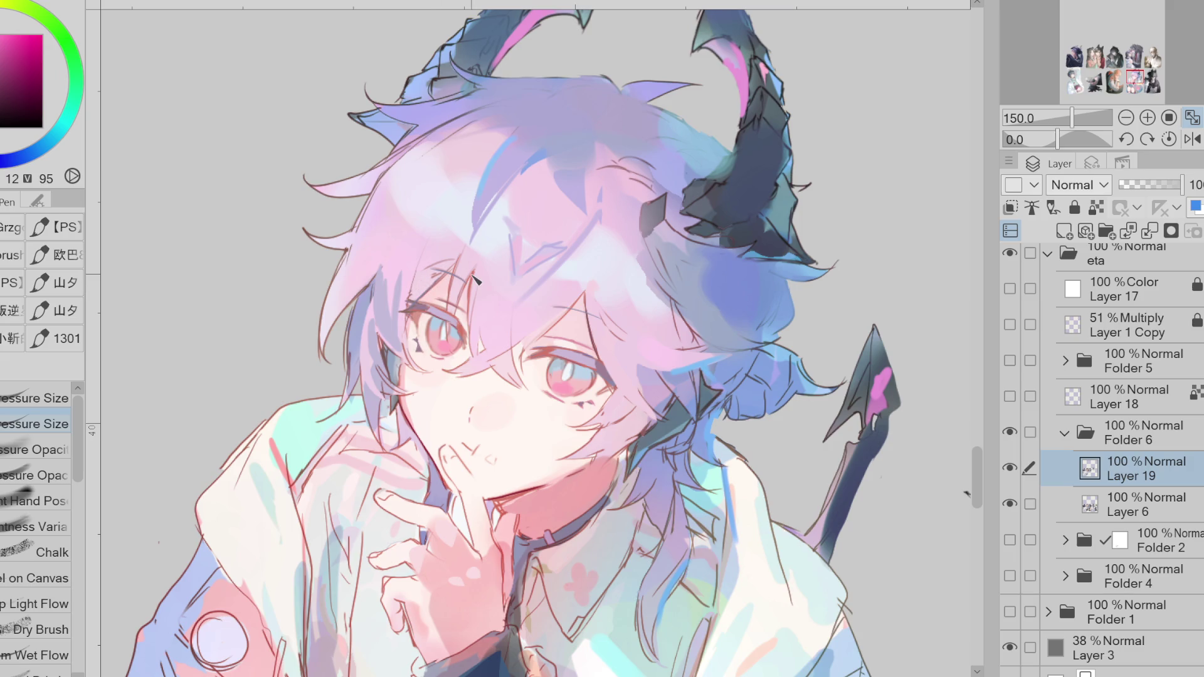
pyautogui.scroll(-2, 475, 280)
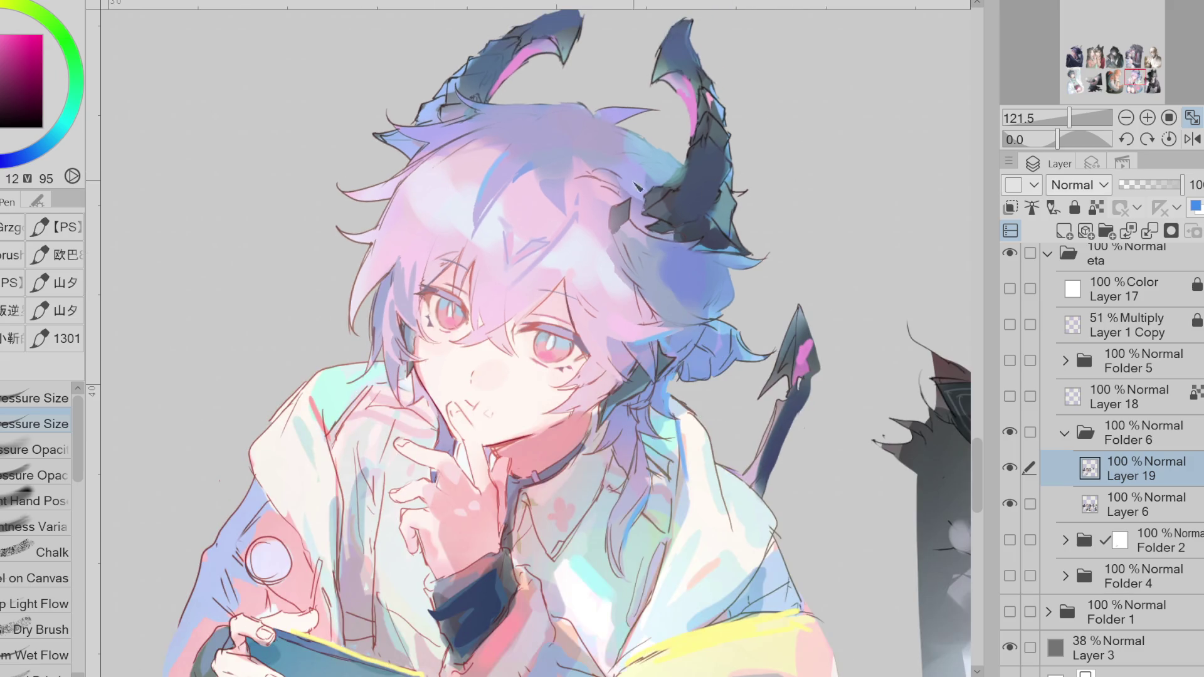
pyautogui.scroll(3, 457, 257)
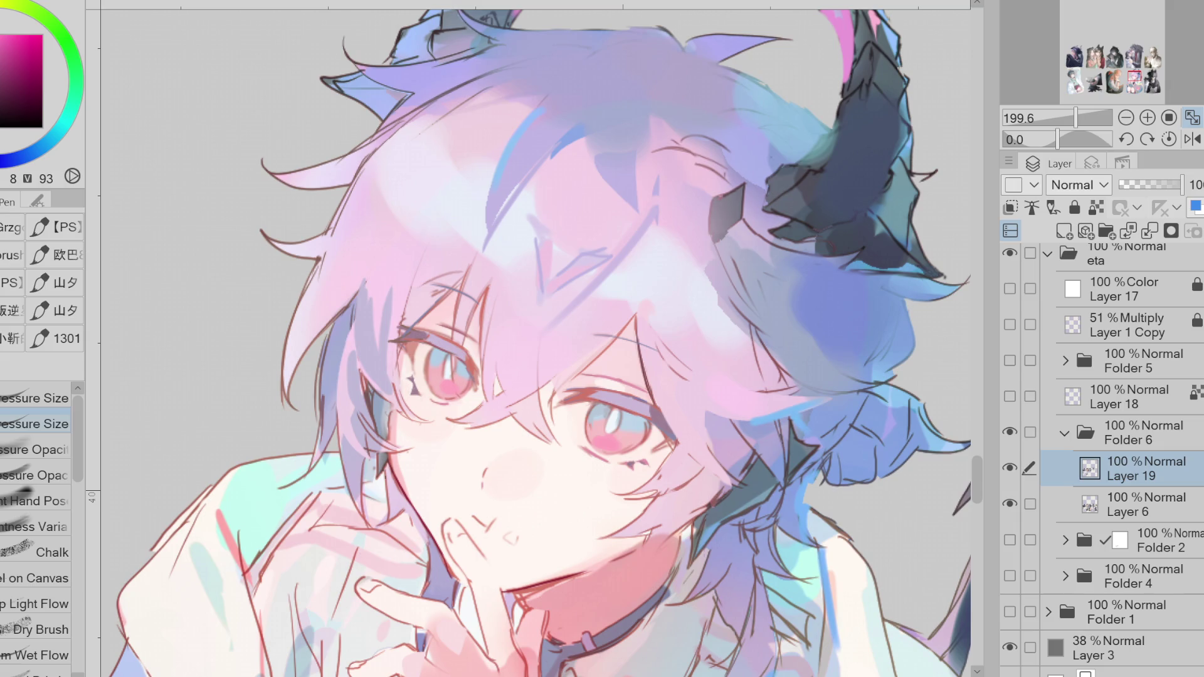
# - Lasso-fill a small shape under the lower eyelid, toggling Layer 19 to compare
pyautogui.press('g')
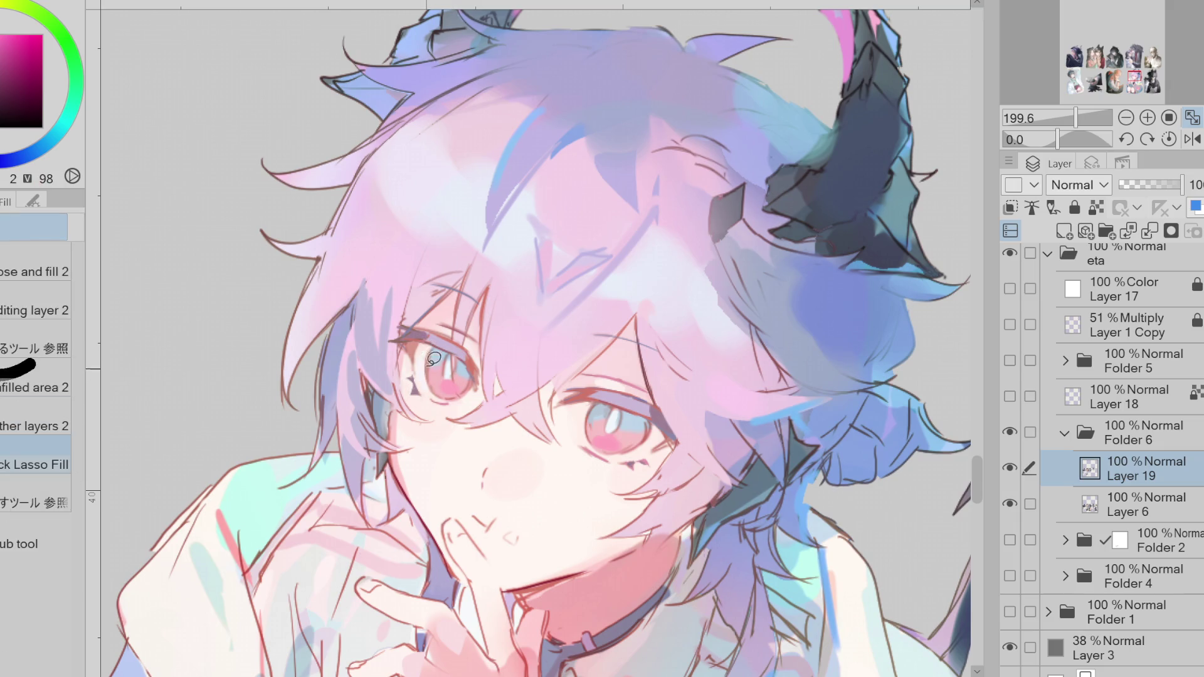
pyautogui.moveTo(629, 456); pyautogui.dragTo(666, 437)
pyautogui.scroll(-1, 690, 393)
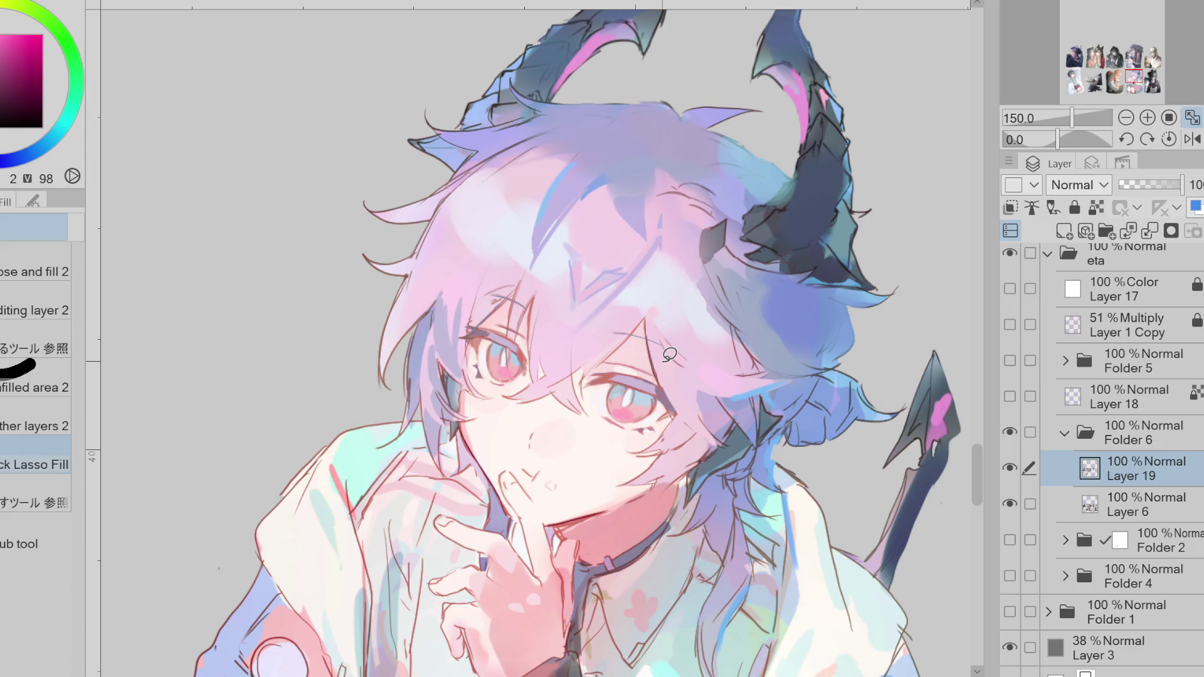
pyautogui.scroll(-1, 676, 138)
pyautogui.click(1009, 468)
pyautogui.click(1010, 468)
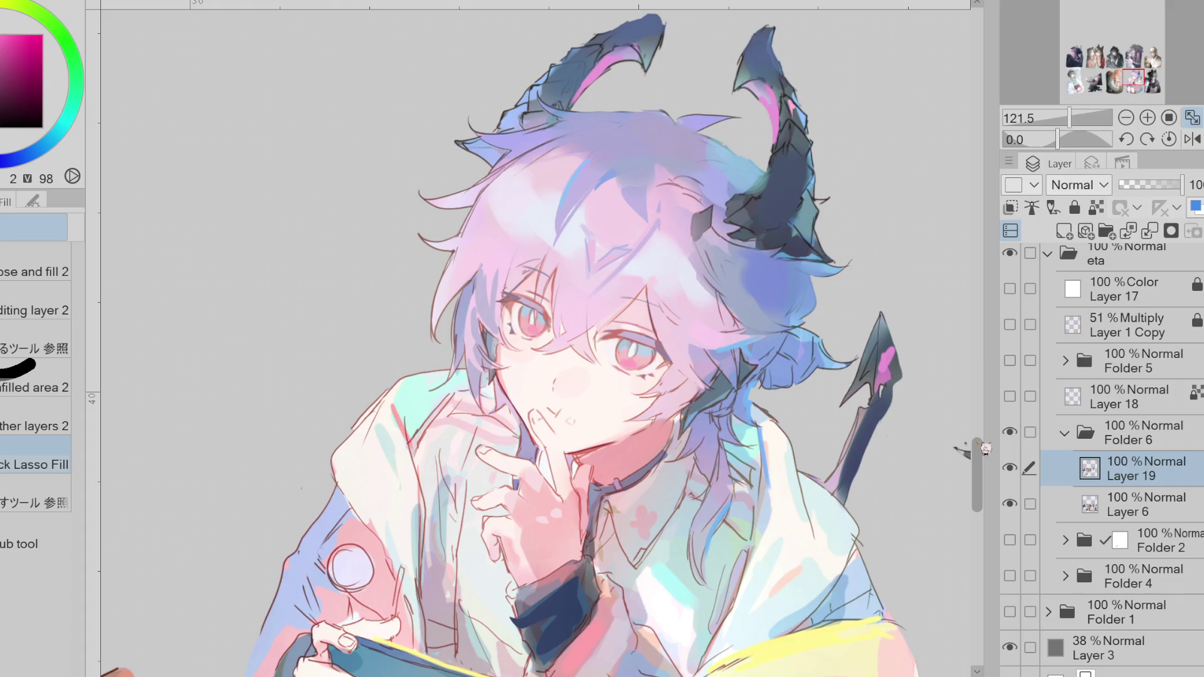
# - Eyedrop a near-white and paint four-point star sparkle highlights in the eyes
pyautogui.keyDown('alt'); pyautogui.click(640, 341); pyautogui.keyUp('alt')
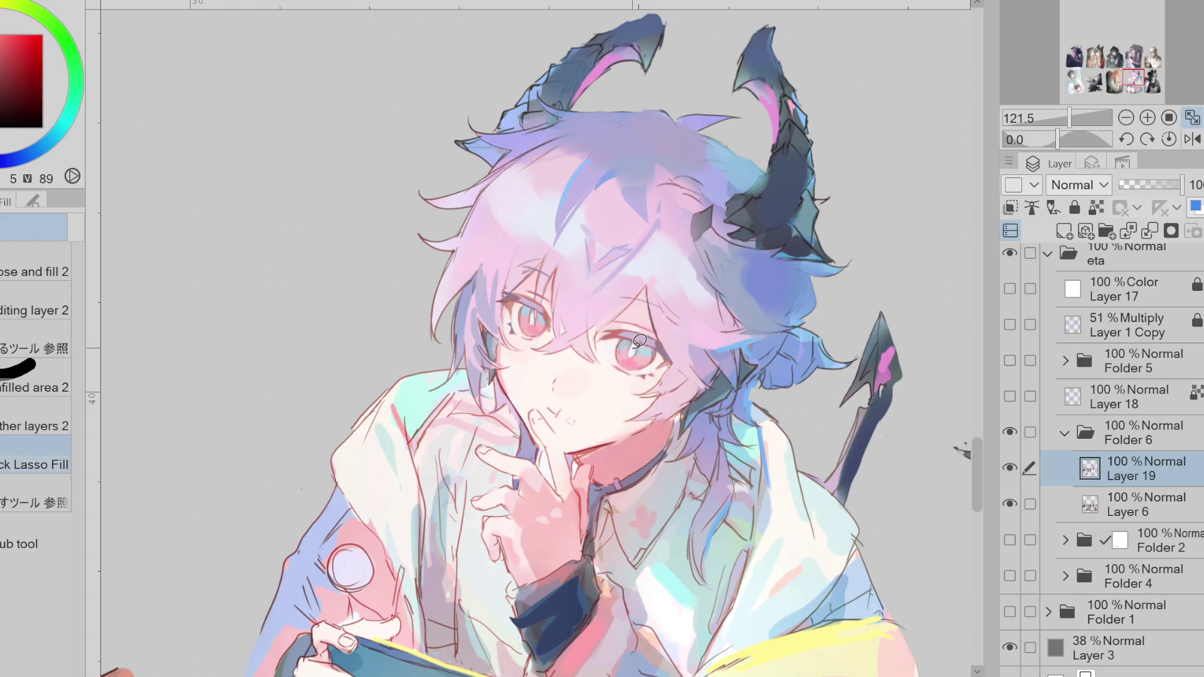
pyautogui.scroll(2, 640, 340)
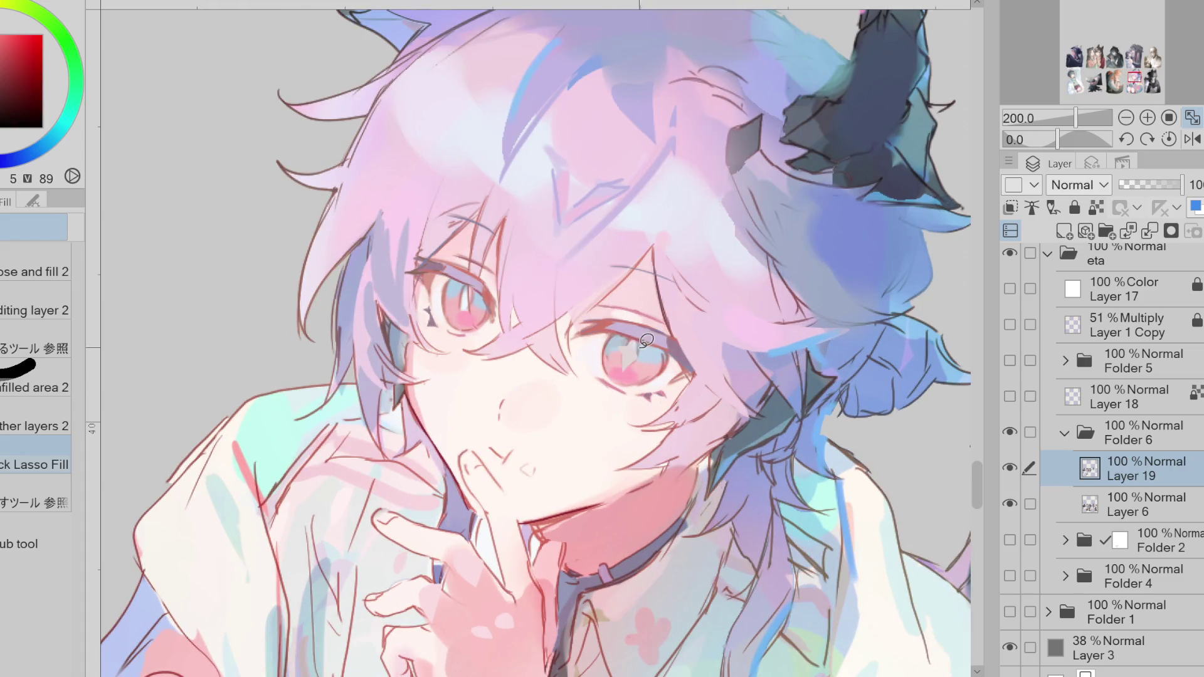
pyautogui.keyDown('alt'); pyautogui.click(639, 341); pyautogui.keyUp('alt')
pyautogui.moveTo(629, 335)
pyautogui.mouseDown()
pyautogui.moveTo(629, 369)
pyautogui.moveTo(649, 351)
pyautogui.mouseUp()
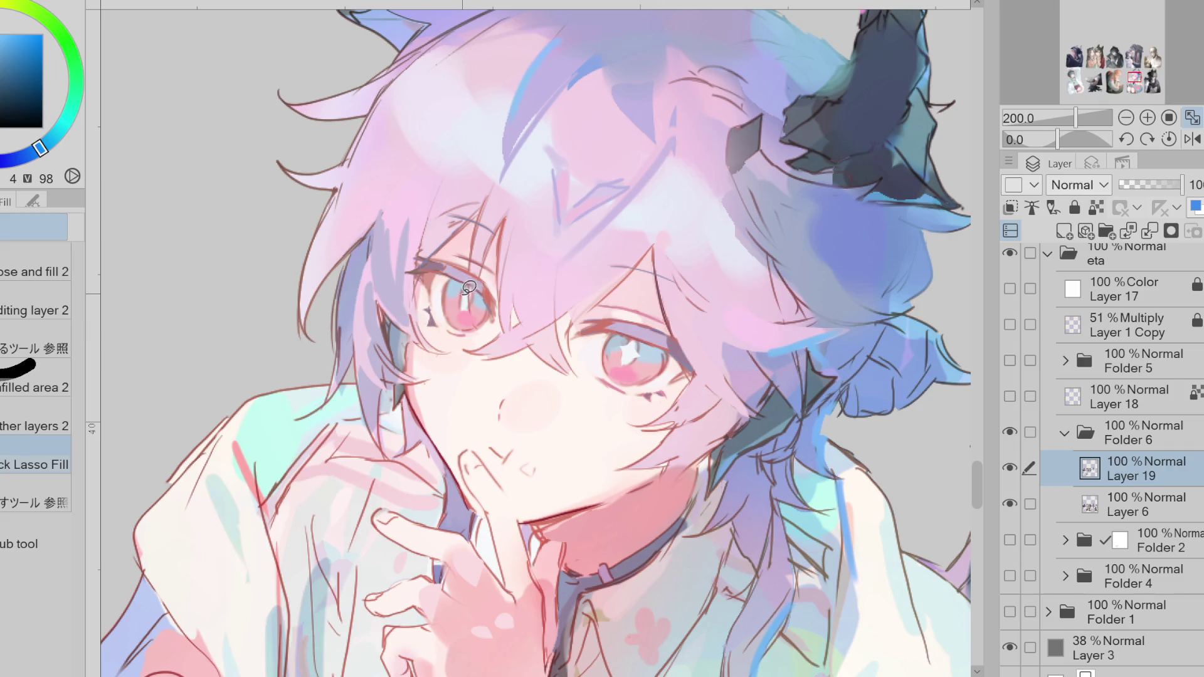
pyautogui.hotkey('ctrl', 'z')
pyautogui.moveTo(461, 286); pyautogui.dragTo(461, 311)
pyautogui.moveTo(452, 299); pyautogui.dragTo(470, 299)
pyautogui.hotkey('ctrl', 'z')
# - Return to the Pen, zoom out to the horns and tail, and pick a light violet
pyautogui.press('p')
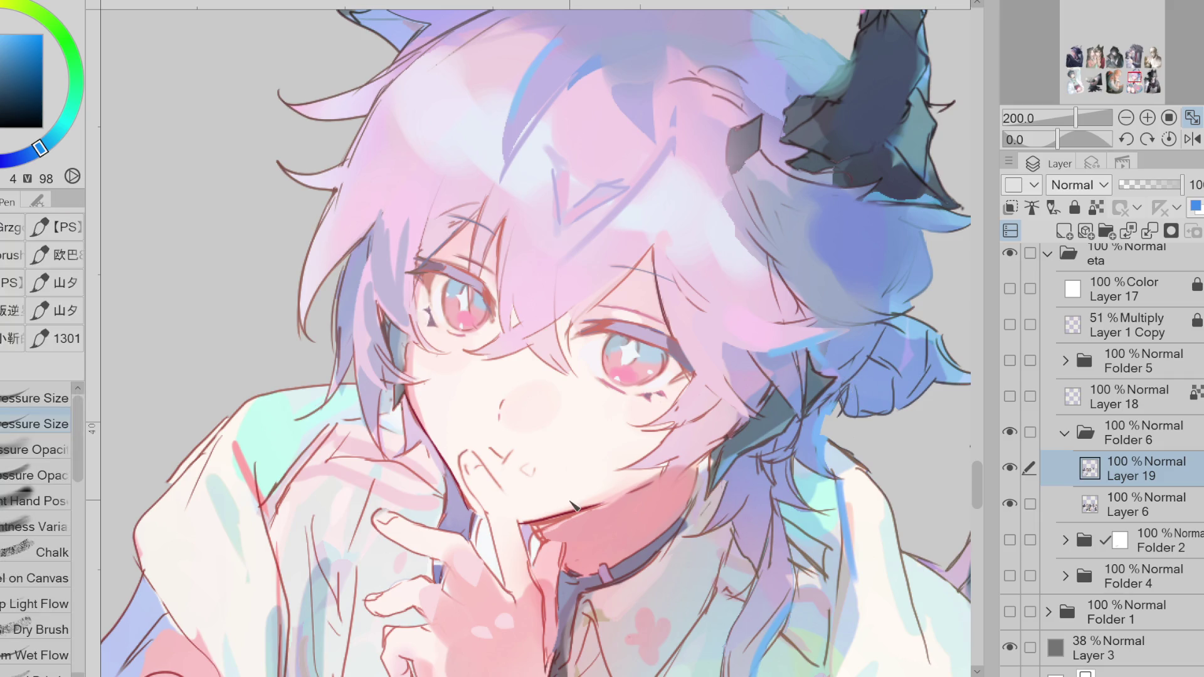
pyautogui.hotkey('ctrl', '-')
pyautogui.keyDown('alt'); pyautogui.click(531, 153); pyautogui.keyUp('alt')
pyautogui.keyDown('alt'); pyautogui.click(519, 143); pyautogui.keyUp('alt')
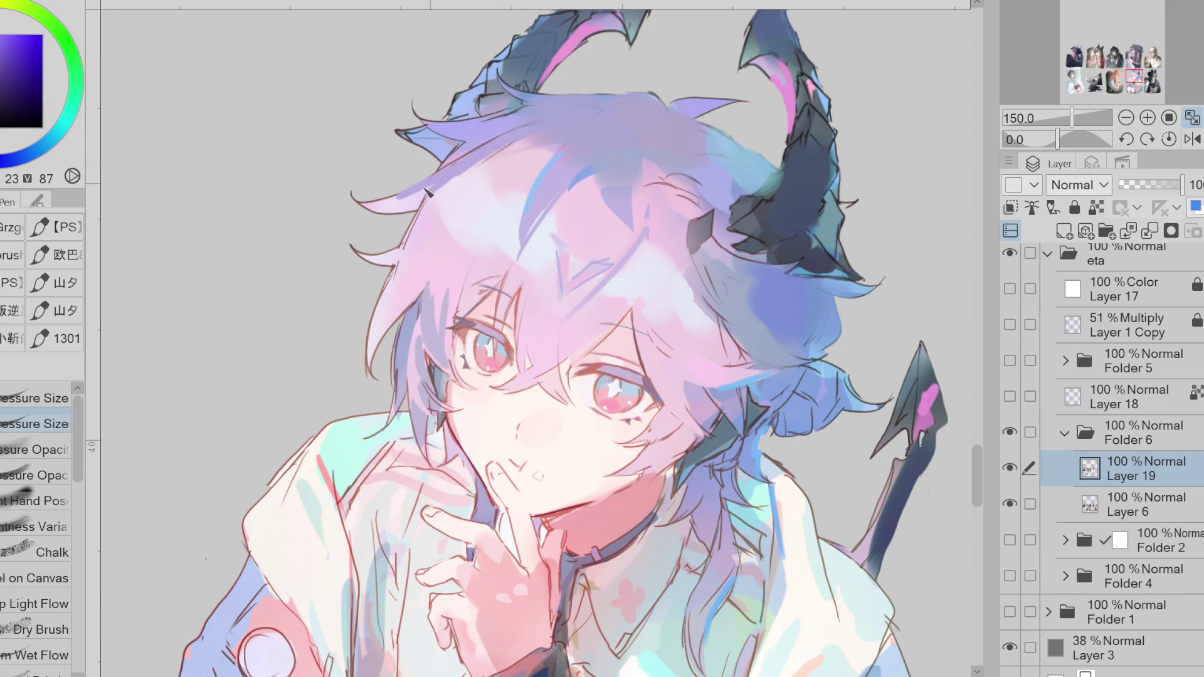
# - Paint light pink highlight strokes across the crown of the hair, checking against Layer 19
pyautogui.keyDown('alt'); pyautogui.click(452, 160); pyautogui.keyUp('alt')
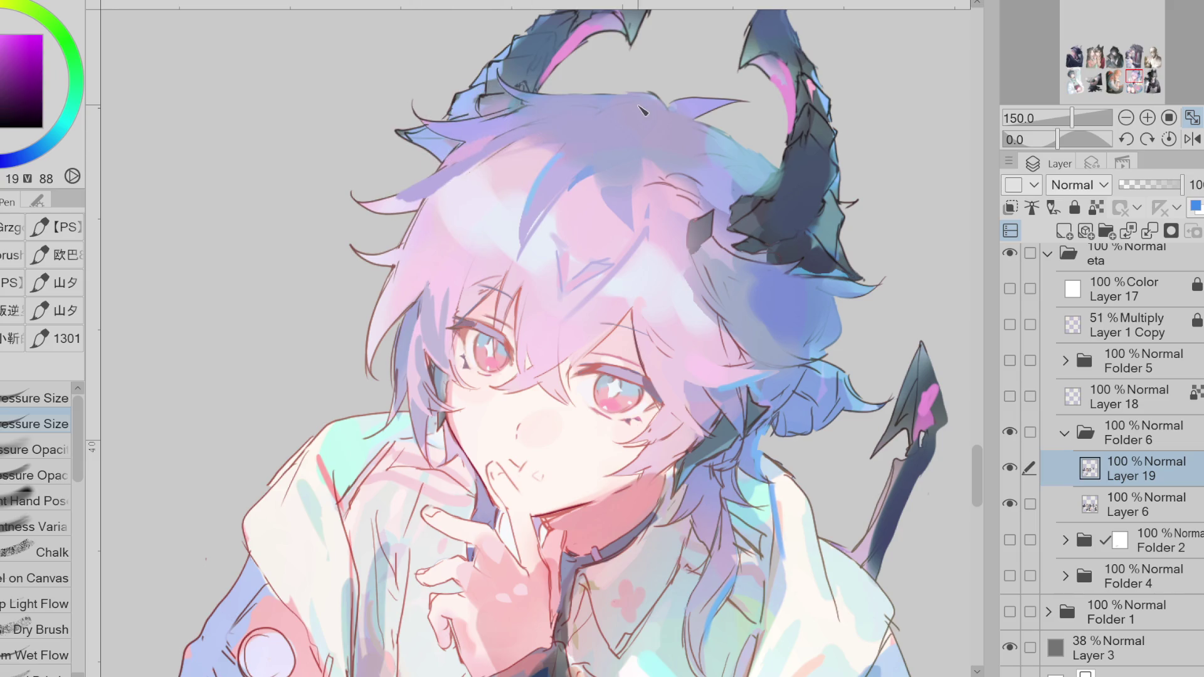
pyautogui.moveTo(591, 126)
pyautogui.mouseDown()
pyautogui.moveTo(628, 134)
pyautogui.moveTo(593, 135)
pyautogui.mouseUp()
pyautogui.moveTo(665, 110); pyautogui.dragTo(639, 130)
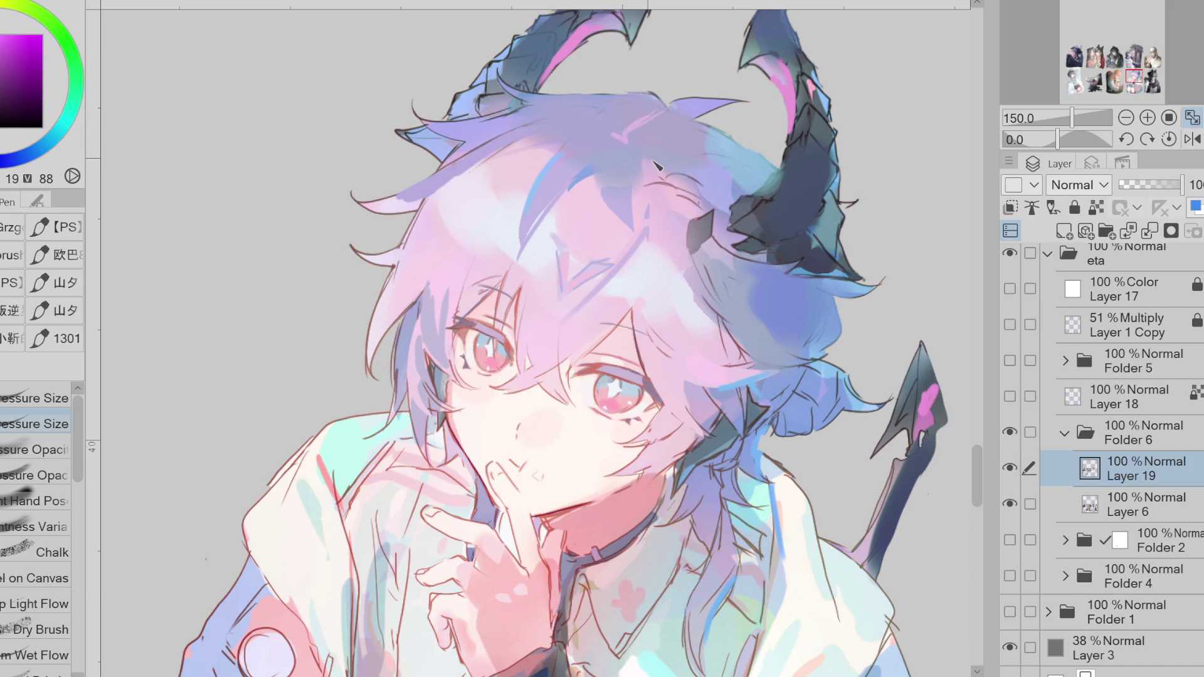
pyautogui.click(1010, 468)
pyautogui.click(1009, 468)
pyautogui.click(1010, 468)
pyautogui.moveTo(633, 127)
pyautogui.mouseDown()
pyautogui.moveTo(643, 110)
pyautogui.moveTo(619, 143)
pyautogui.moveTo(599, 115)
pyautogui.moveTo(542, 130)
pyautogui.mouseUp()
pyautogui.moveTo(605, 155)
pyautogui.mouseDown()
pyautogui.moveTo(578, 148)
pyautogui.moveTo(618, 146)
pyautogui.mouseUp()
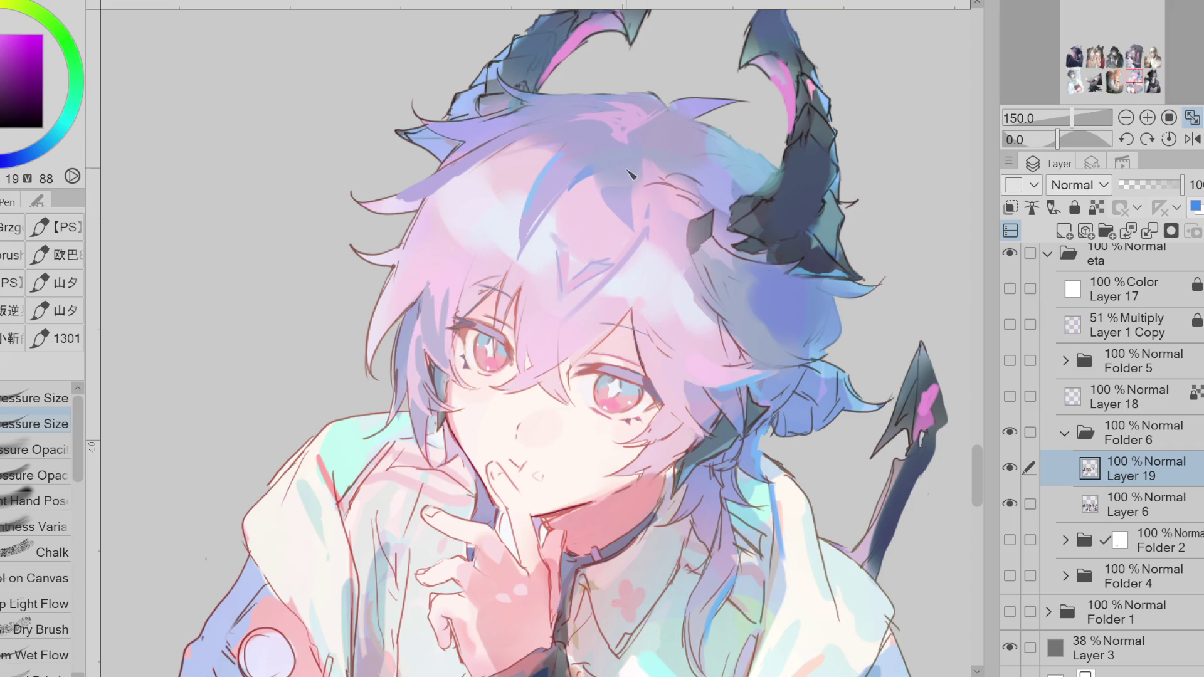
# - Try a thin blue strand across the hair, then undo it
pyautogui.keyDown('alt'); pyautogui.click(596, 145); pyautogui.keyUp('alt')
pyautogui.keyDown('alt'); pyautogui.click(511, 193); pyautogui.keyUp('alt')
pyautogui.keyDown('alt'); pyautogui.click(511, 193); pyautogui.keyUp('alt')
pyautogui.moveTo(544, 208); pyautogui.dragTo(402, 342)
pyautogui.hotkey('ctrl', 'z')
# - Draw a thin red strand across the forehead hair, redrawing it until it fits
pyautogui.keyDown('alt'); pyautogui.click(684, 271); pyautogui.keyUp('alt')
pyautogui.moveTo(515, 248); pyautogui.dragTo(480, 313)
pyautogui.hotkey('ctrl', 'z')
pyautogui.keyDown('alt'); pyautogui.click(633, 248); pyautogui.keyUp('alt')
pyautogui.keyDown('alt'); pyautogui.click(533, 251); pyautogui.keyUp('alt')
pyautogui.moveTo(511, 246); pyautogui.dragTo(479, 292)
pyautogui.hotkey('ctrl', 'z')
pyautogui.hotkey('ctrl', 'z')
pyautogui.moveTo(630, 172); pyautogui.dragTo(431, 288)
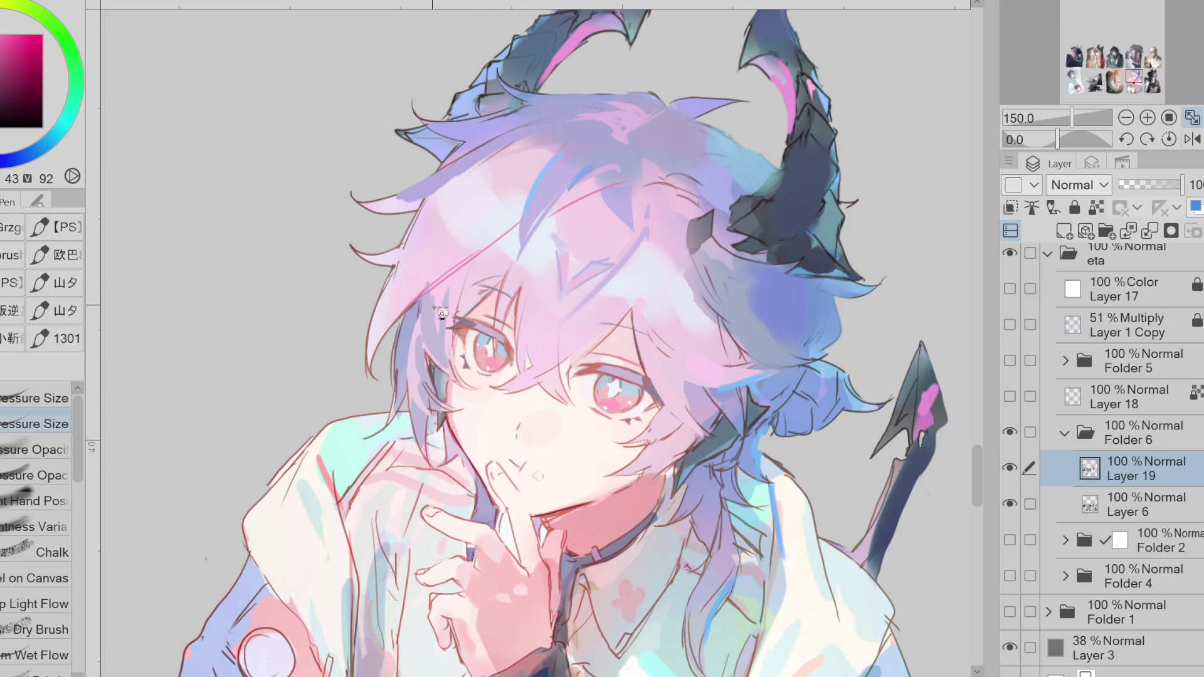
# - Eyedrop greyish purple, blue-violet and magenta tones from the hair
pyautogui.keyDown('alt'); pyautogui.click(425, 310); pyautogui.keyUp('alt')
pyautogui.keyDown('alt'); pyautogui.click(425, 309); pyautogui.keyUp('alt')
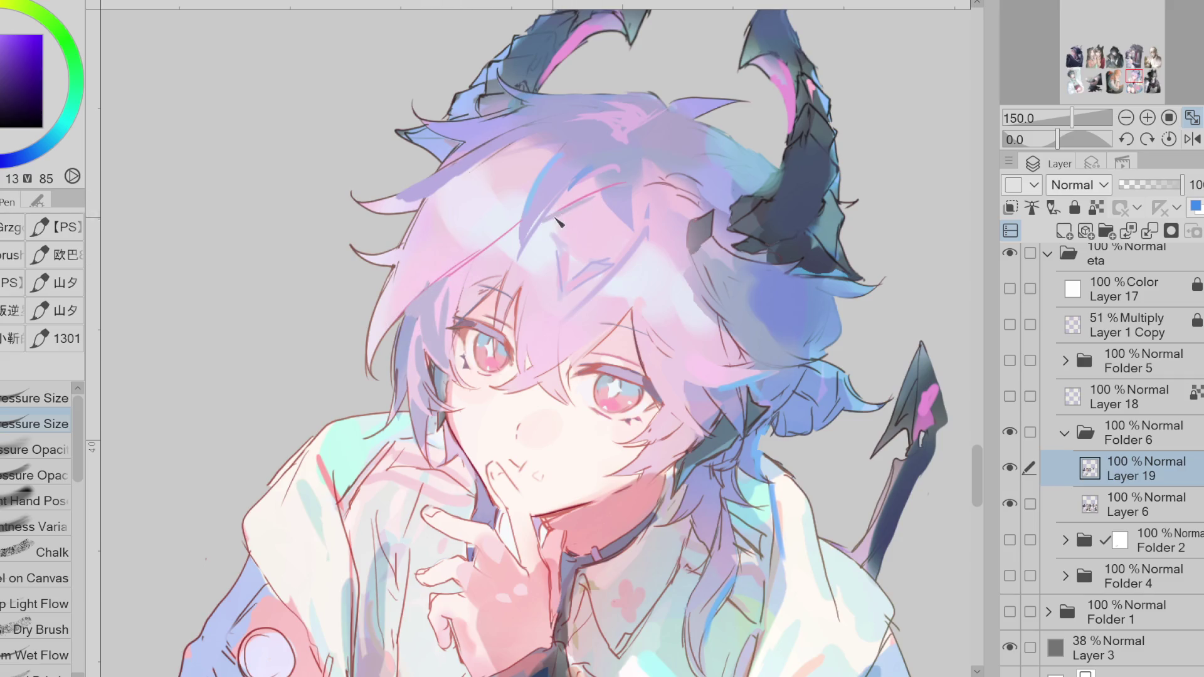
pyautogui.keyDown('alt'); pyautogui.click(582, 198); pyautogui.keyUp('alt')
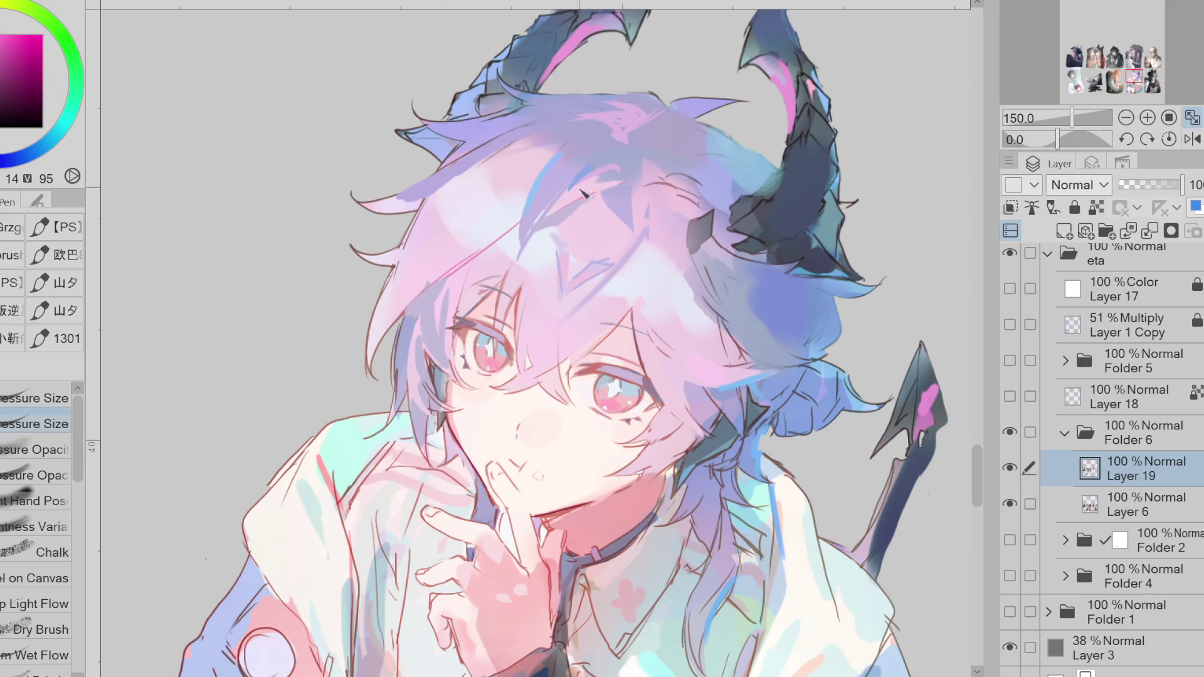
pyautogui.scroll(-2, 562, 276)
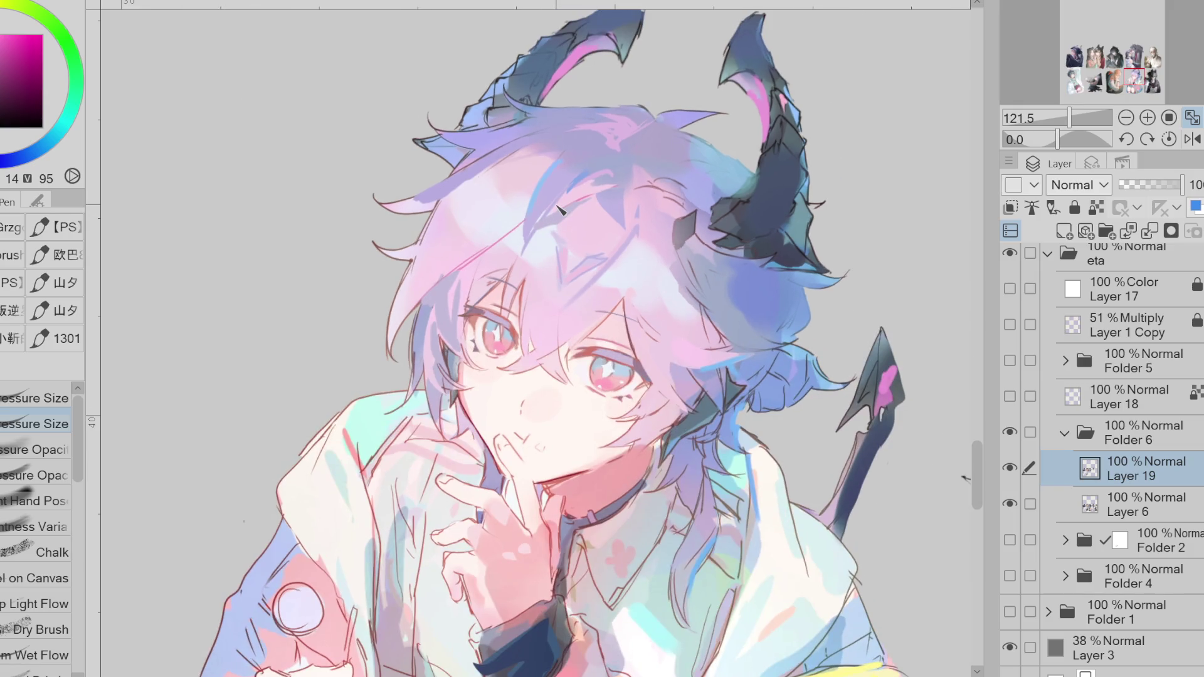
pyautogui.keyDown('alt'); pyautogui.click(561, 211); pyautogui.keyUp('alt')
pyautogui.keyDown('alt'); pyautogui.click(465, 269); pyautogui.keyUp('alt')
pyautogui.keyDown('alt'); pyautogui.click(478, 168); pyautogui.keyUp('alt')
pyautogui.scroll(-1, 486, 207)
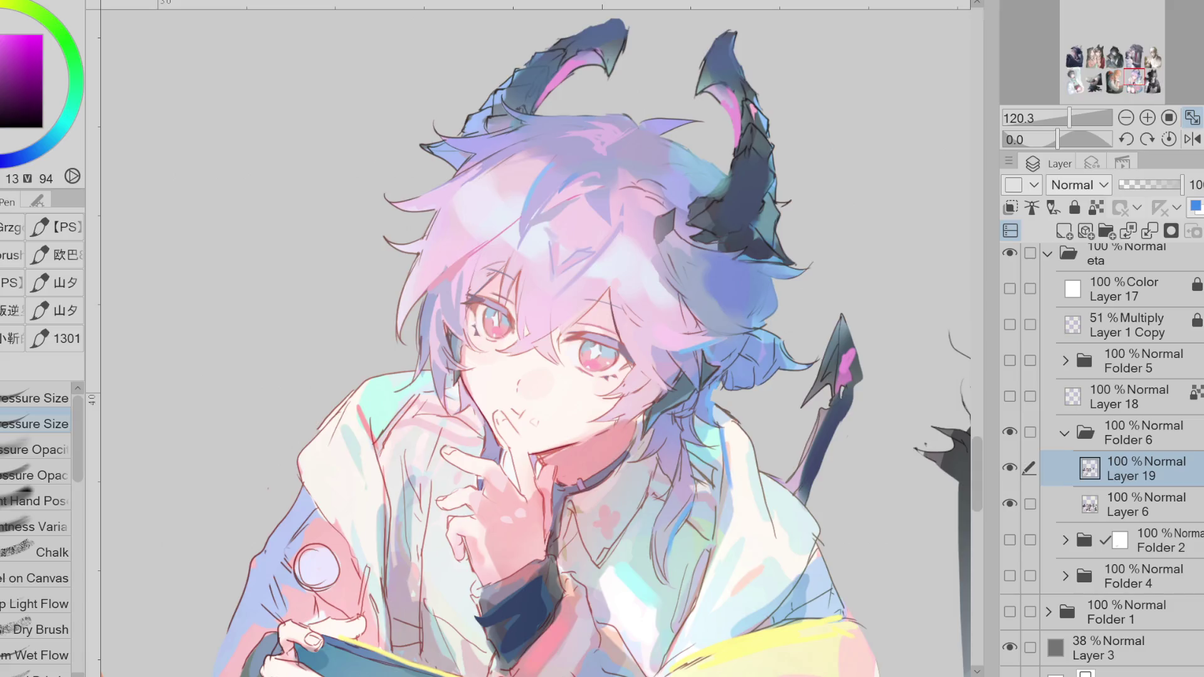